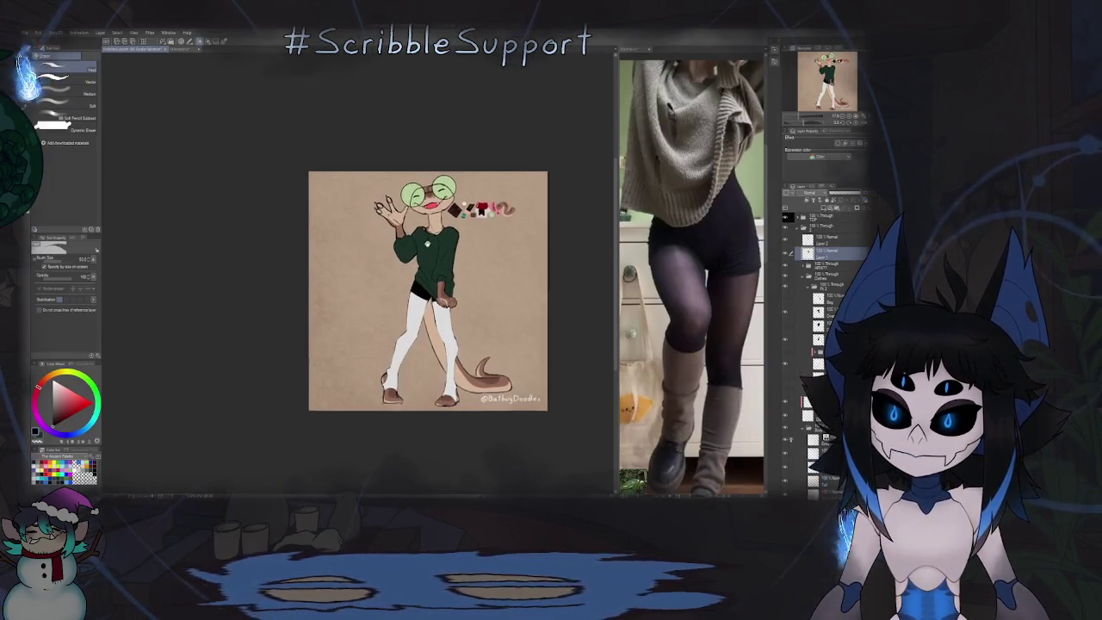
Step: Bring up the lizard-in-green-sweater illustration beside its sweater reference photo
scroll(402, 279, up, 3)
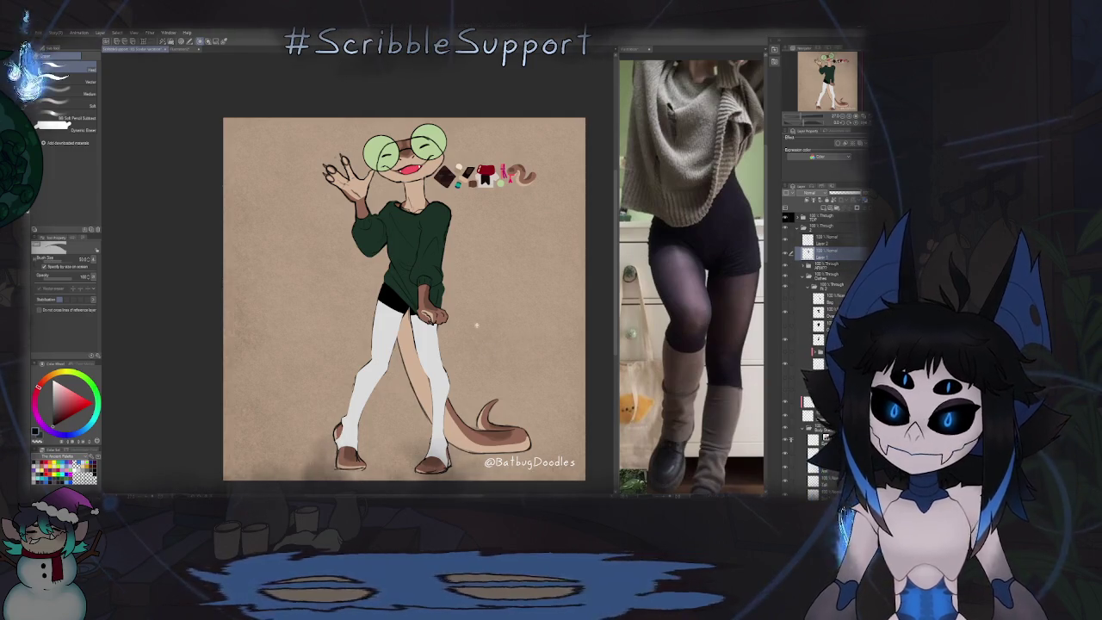
Step: Rename the sweater layers to names like Sweater Lines and Sweater Filler
scroll(482, 337, down, 2)
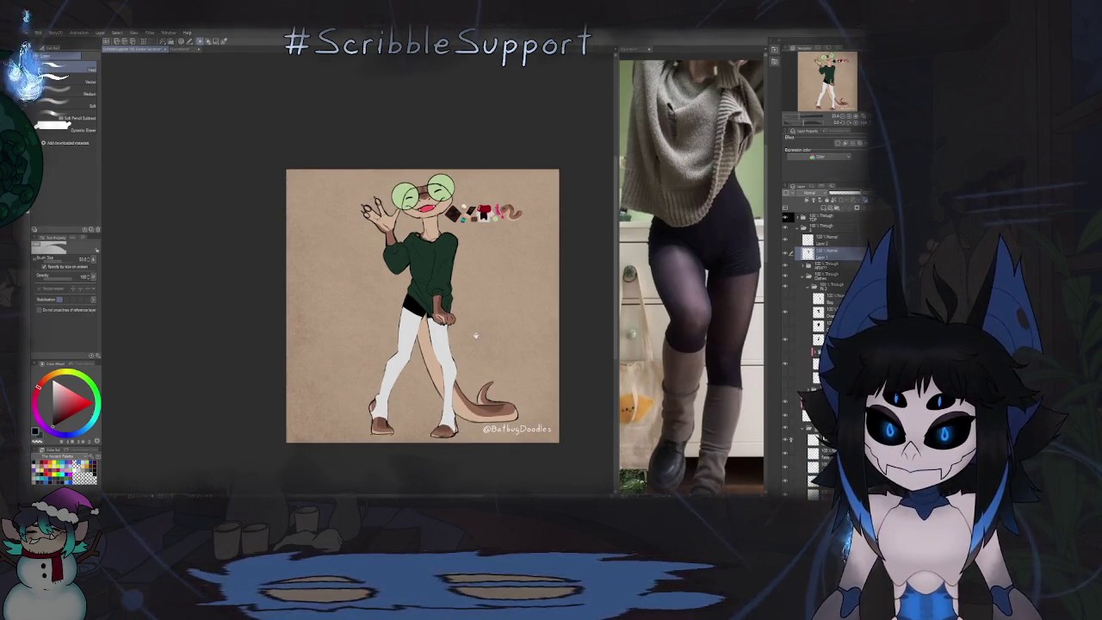
scroll(481, 336, up, 2)
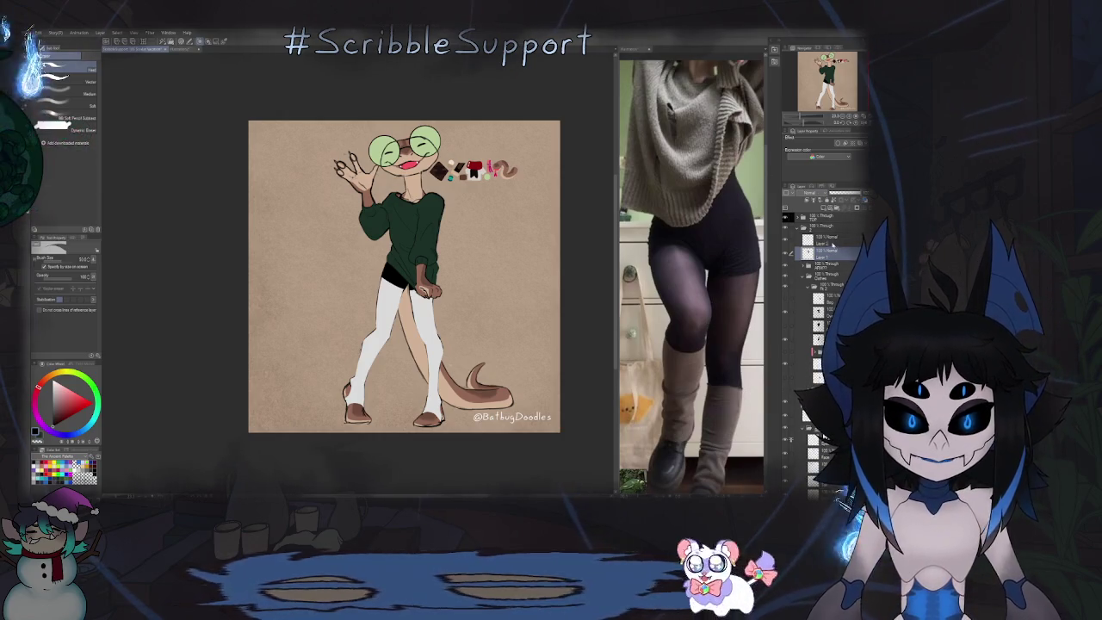
click(833, 243)
click(831, 258)
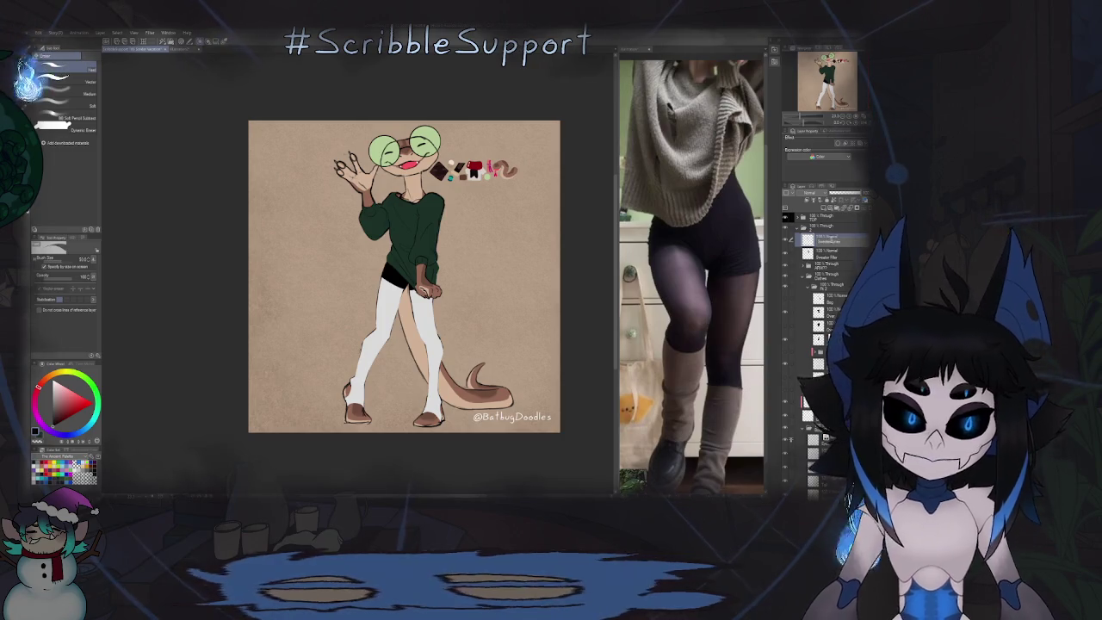
key(Return)
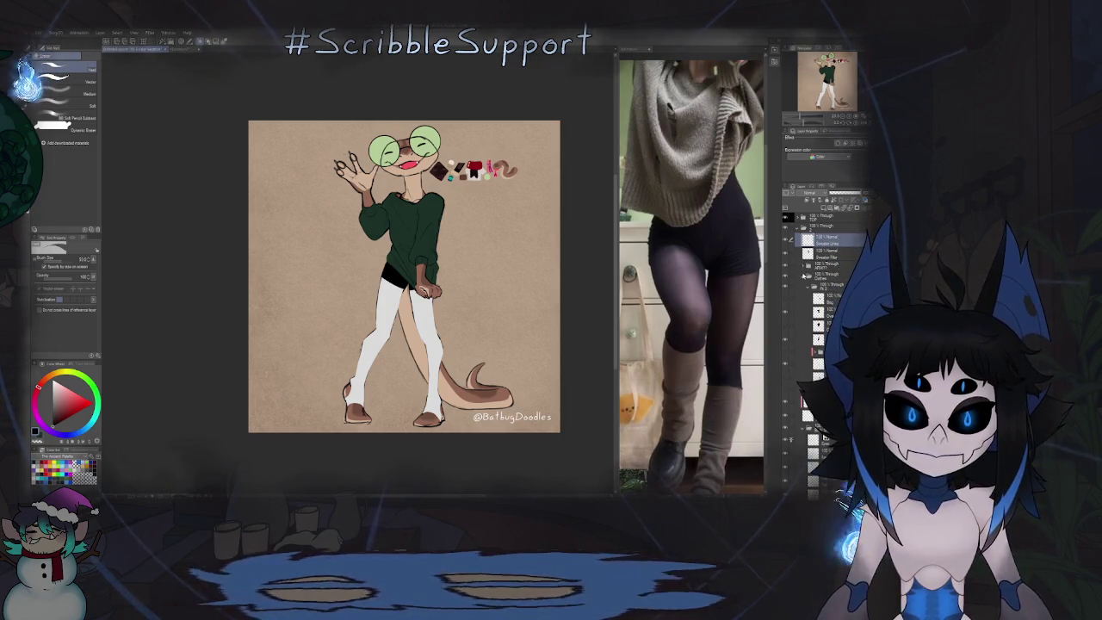
Step: Collapse the Clothes folder, expand Body Sketch, and select the sweater layer to work on
click(804, 274)
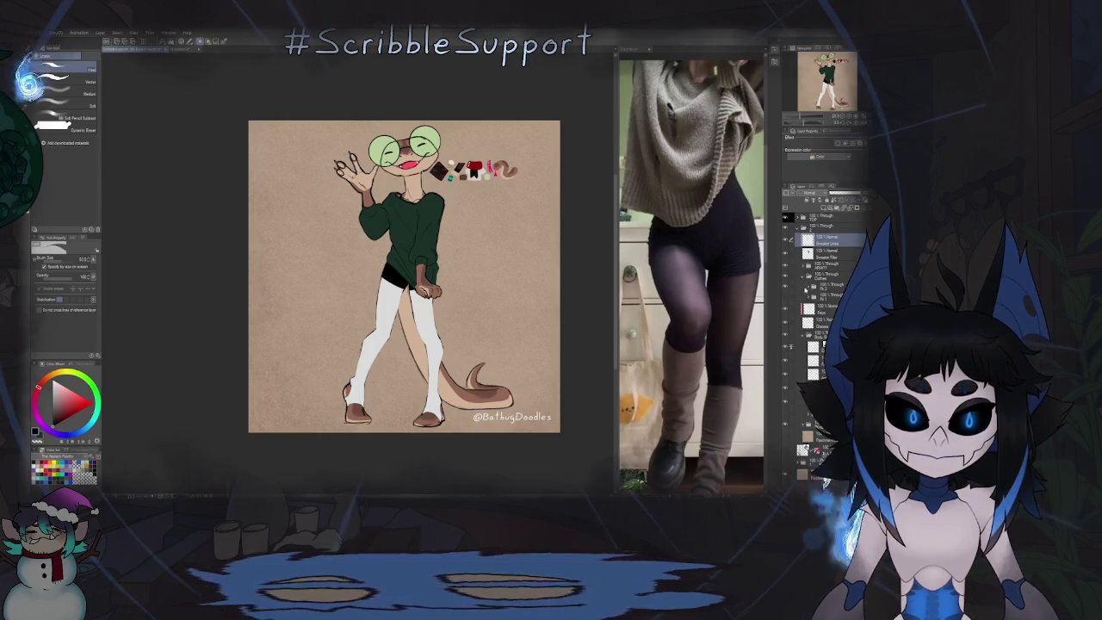
click(804, 275)
click(804, 314)
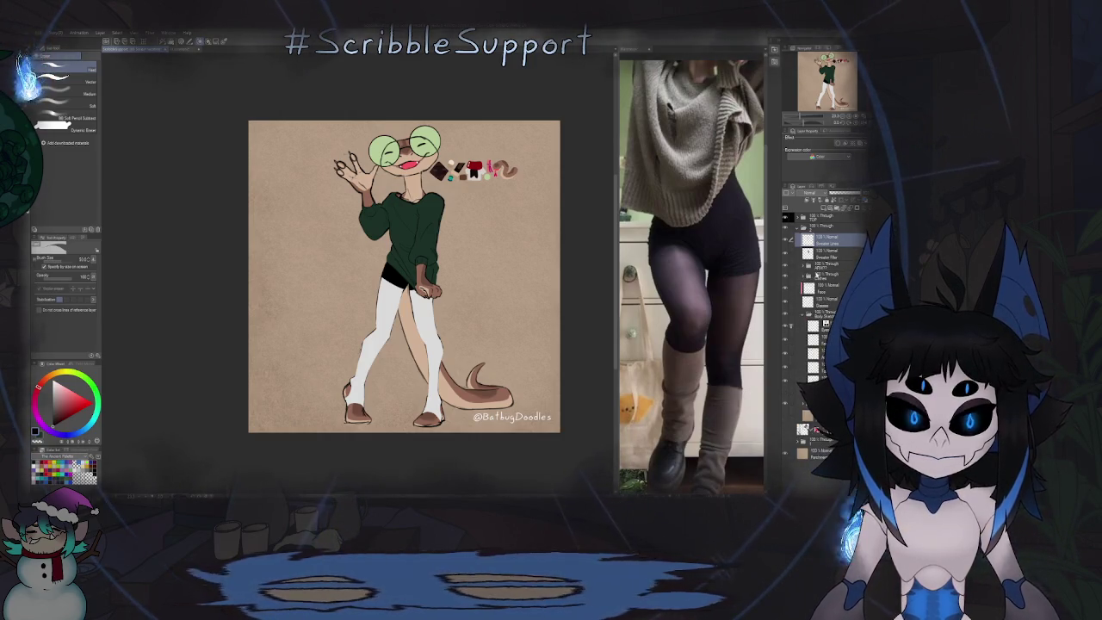
click(823, 276)
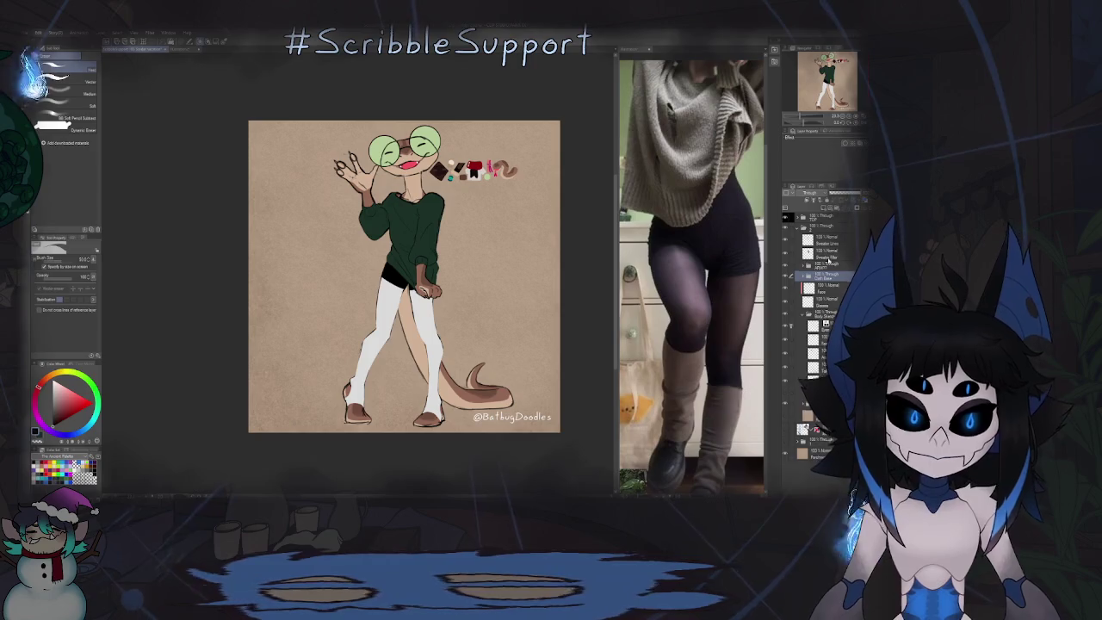
click(839, 255)
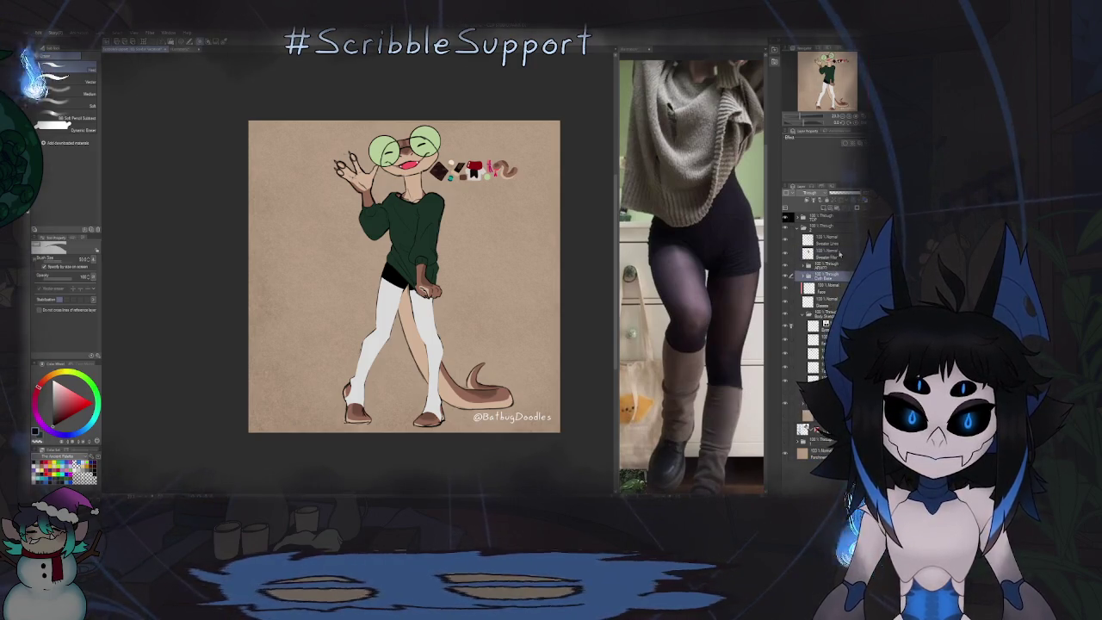
click(818, 238)
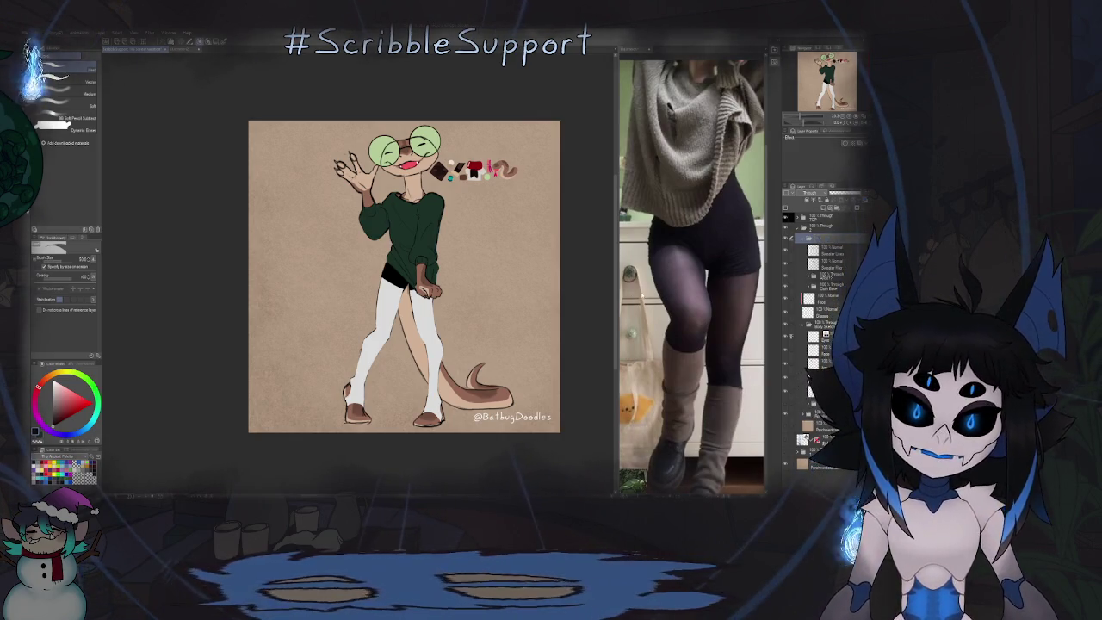
click(814, 275)
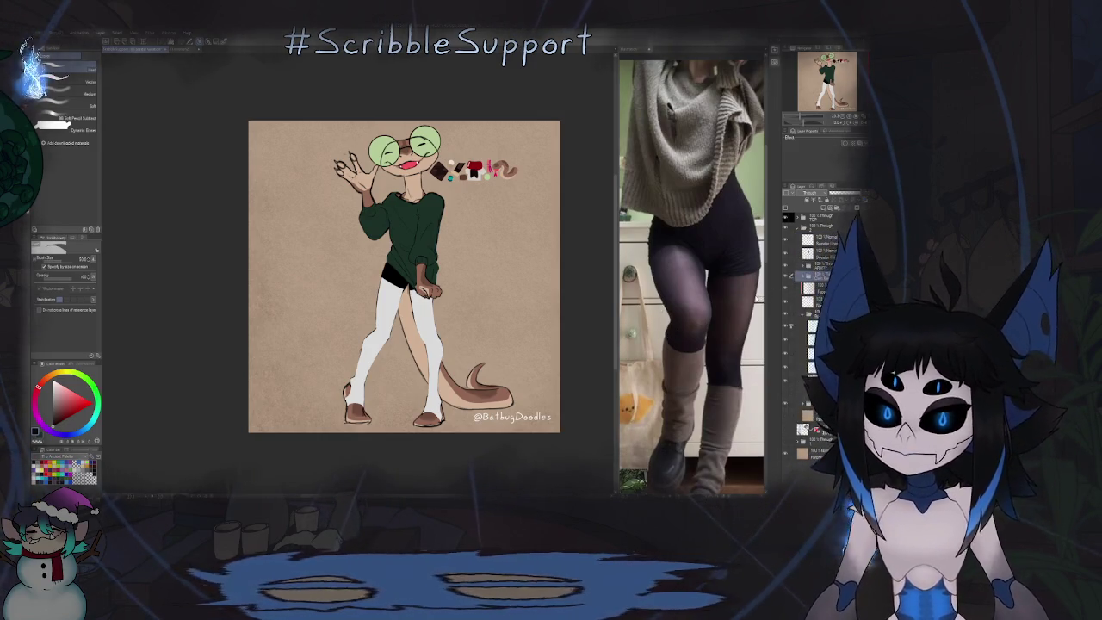
click(826, 236)
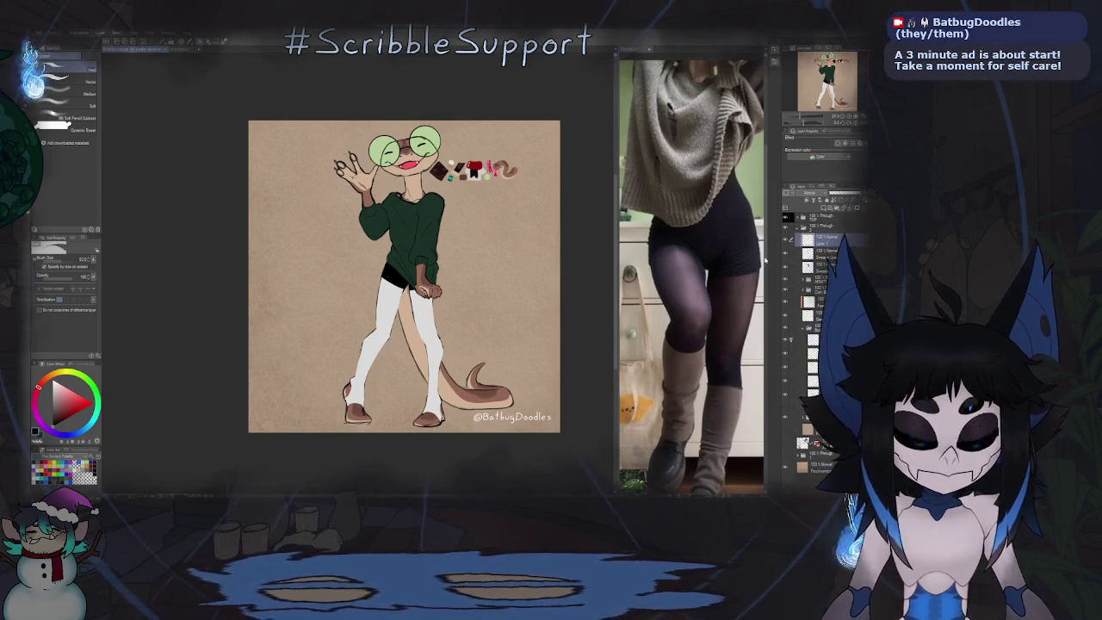
Step: Choose the beads brush for the bead strokes and zoom in on the sweater
key(b)
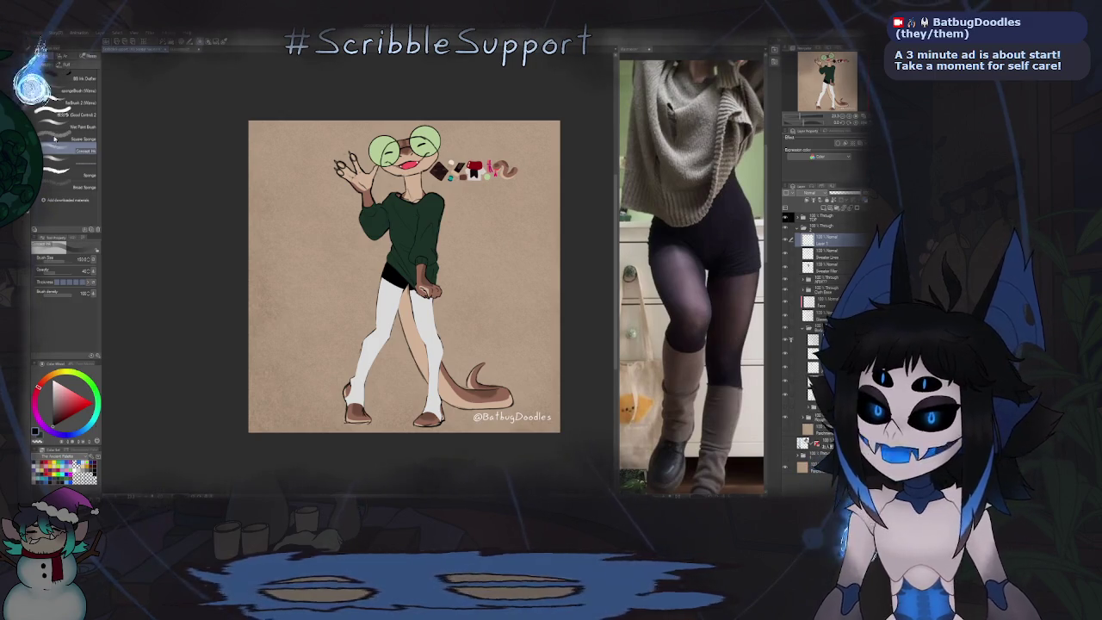
click(83, 135)
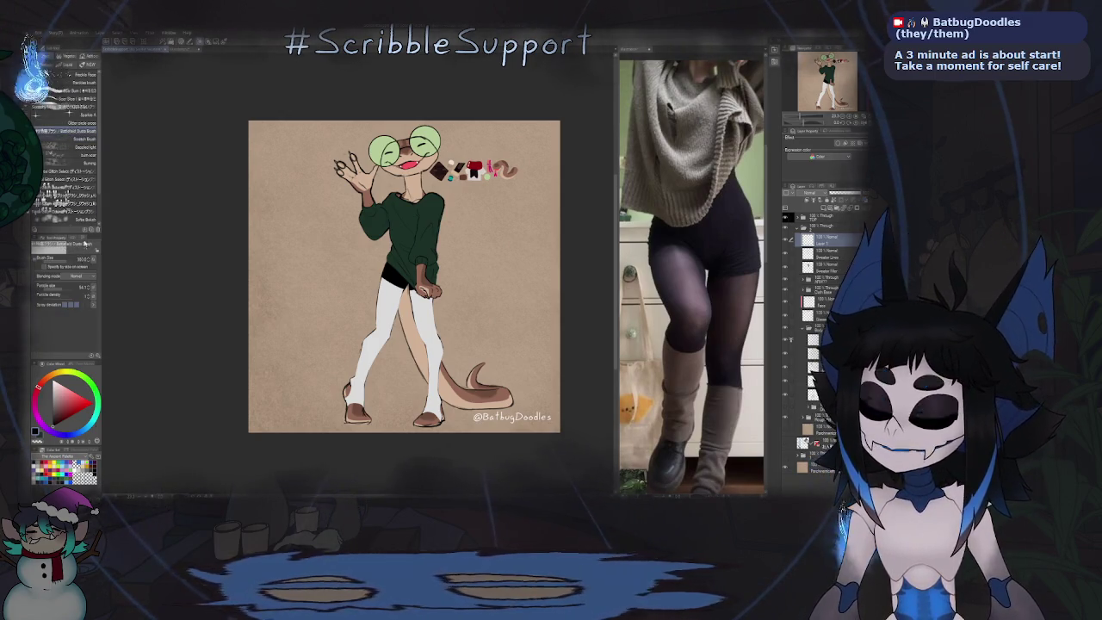
key(b)
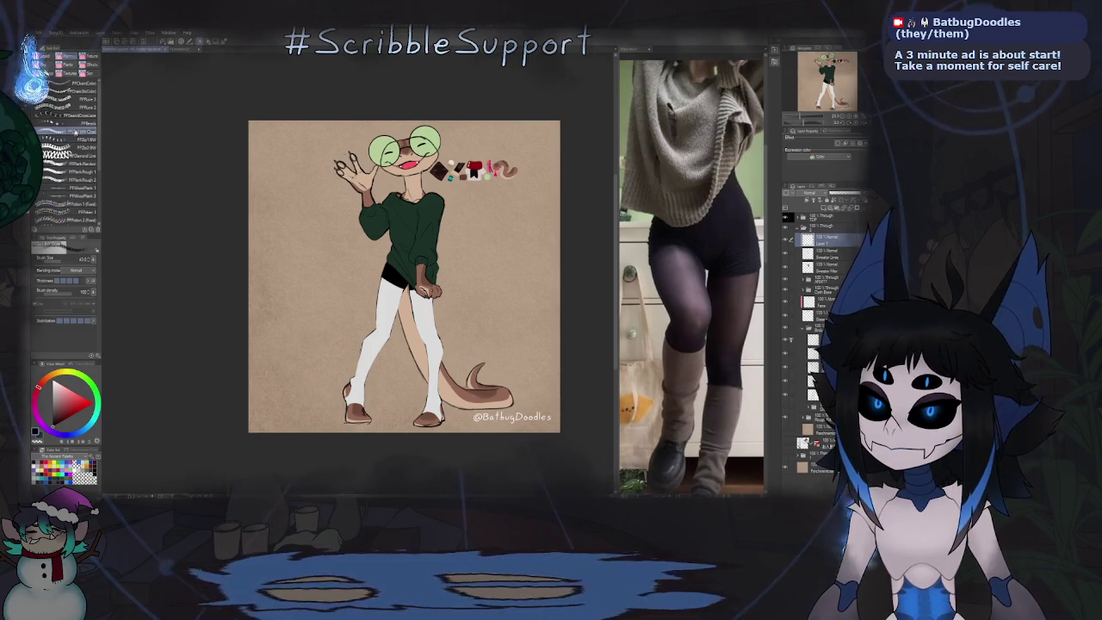
click(87, 125)
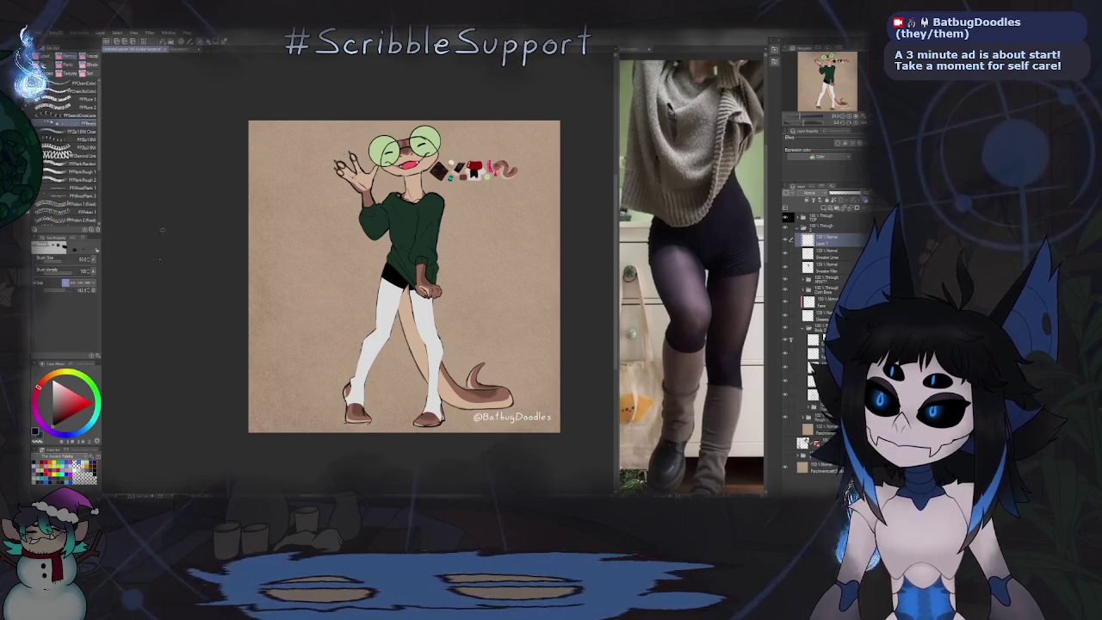
key(ctrl+plus)
Step: Stamp a row of button dots down the sweater, then delete the stray buttons
scroll(392, 236, up, 5)
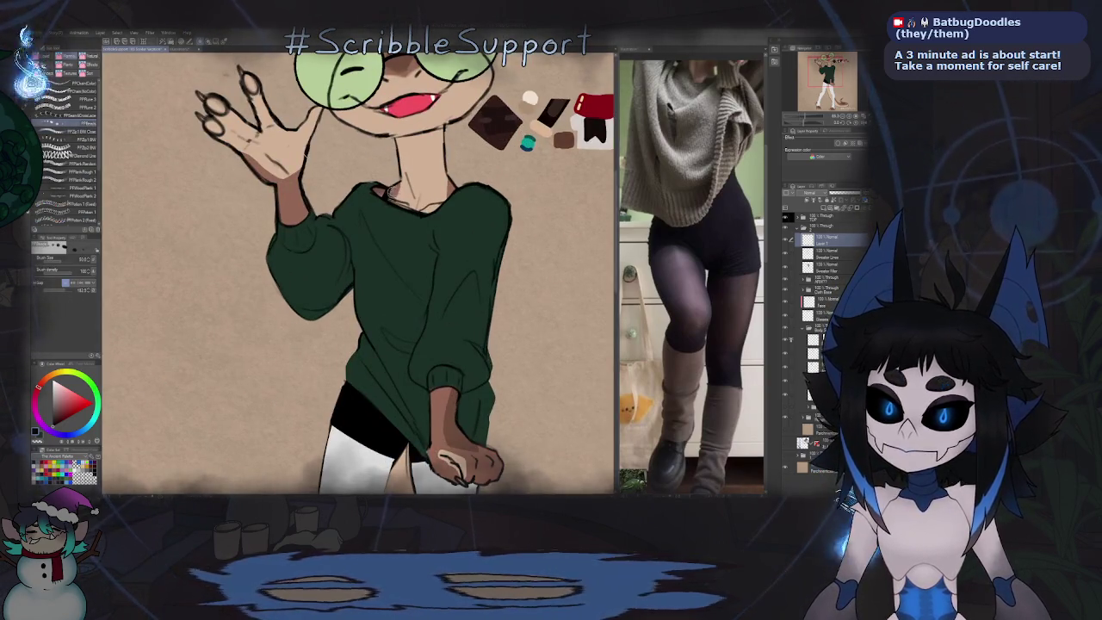
click(385, 228)
click(386, 263)
click(388, 276)
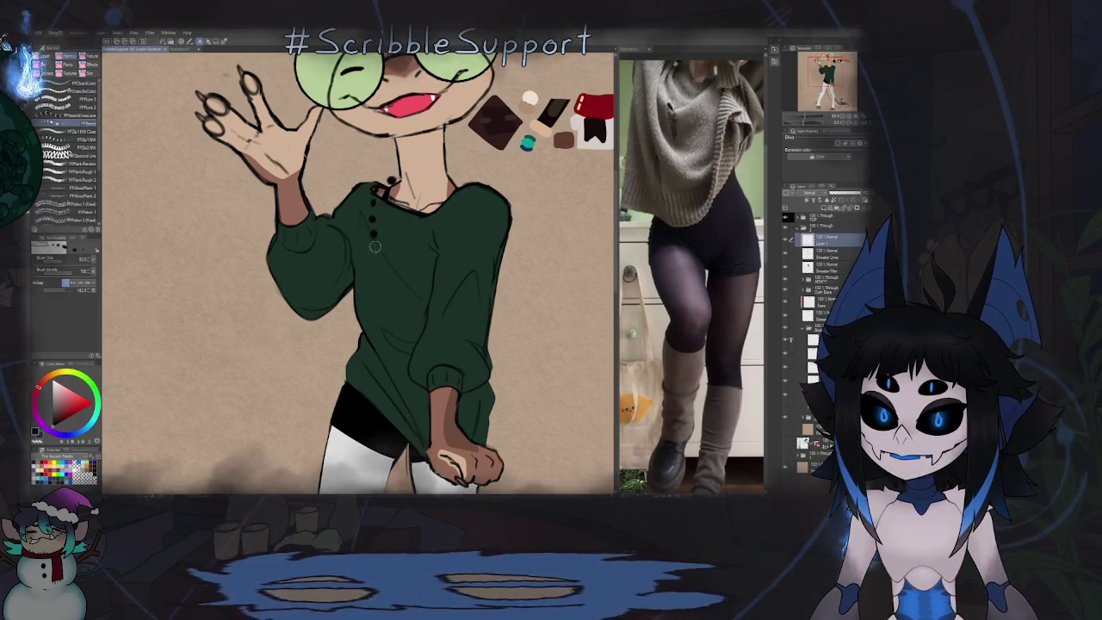
key(Delete)
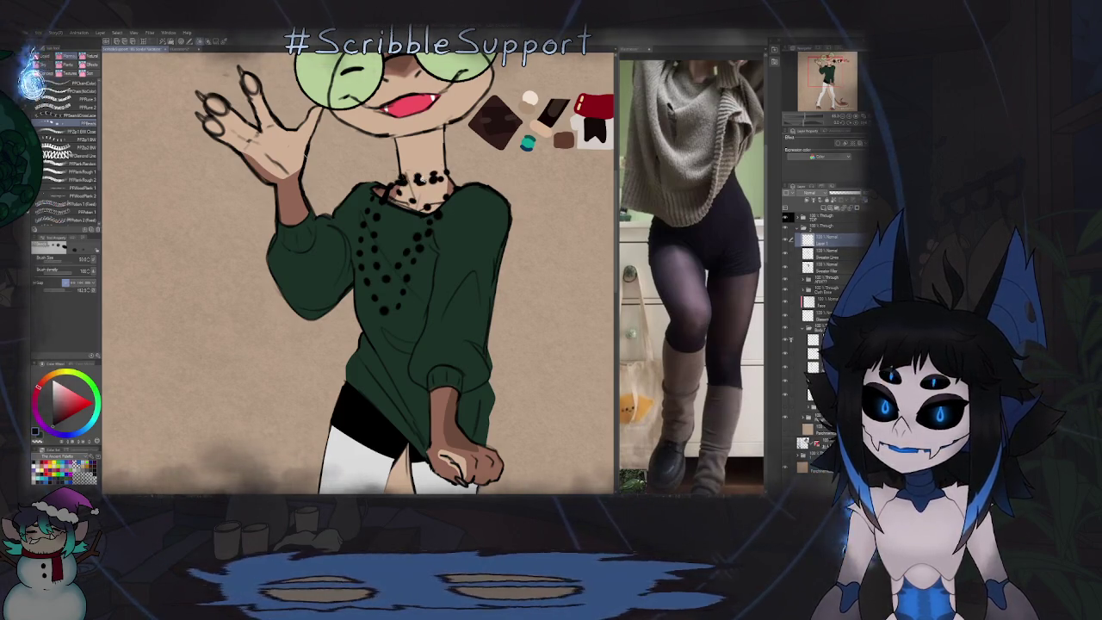
Step: Review the bead strands and wrist bracelets, then tint the bead layer with layer colour
scroll(350, 282, down, 5)
scroll(473, 234, up, 5)
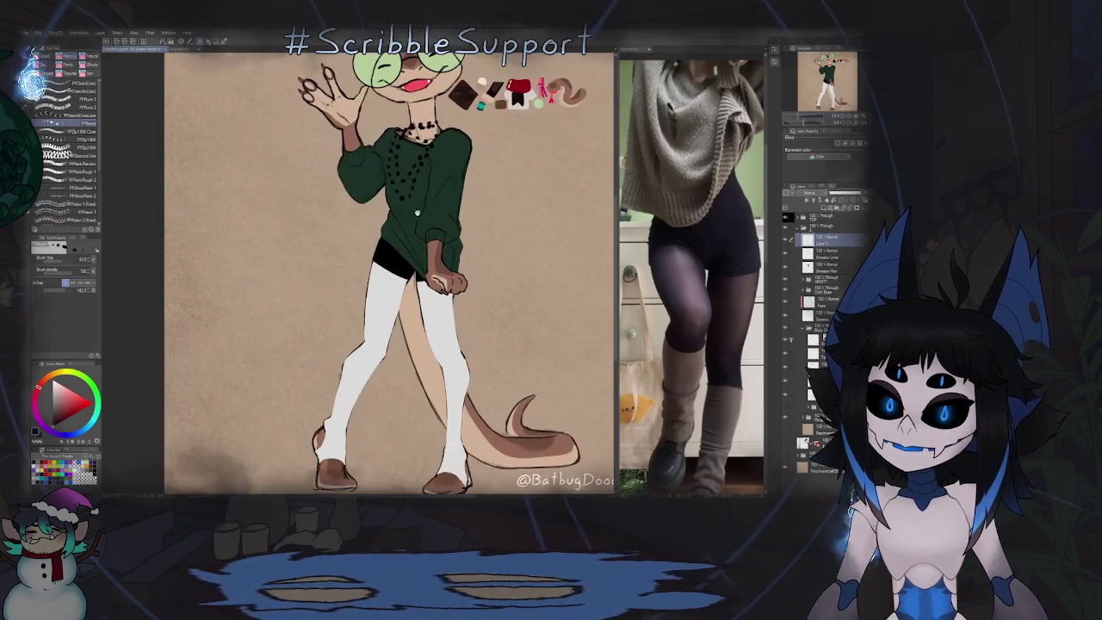
scroll(408, 258, up, 2)
scroll(457, 296, up, 1)
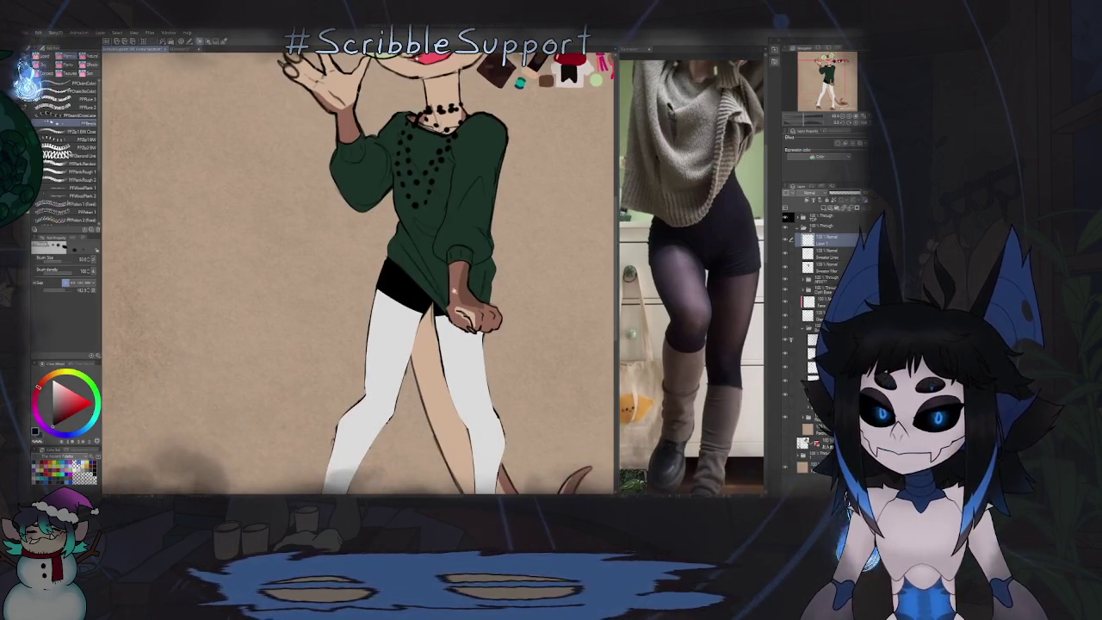
scroll(458, 295, up, 1)
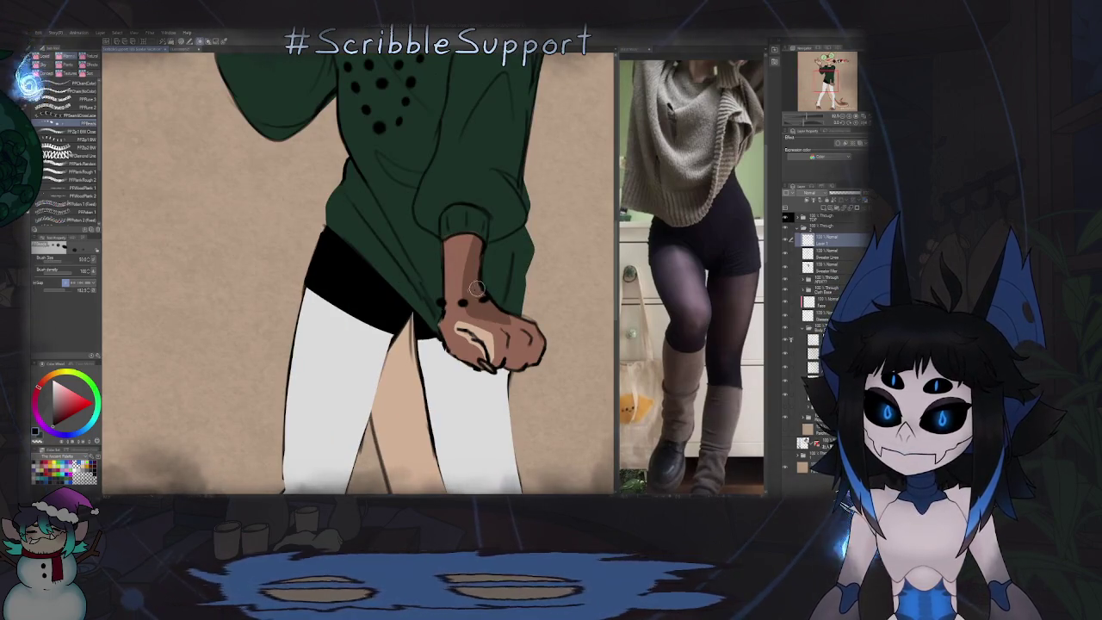
scroll(447, 256, down, 5)
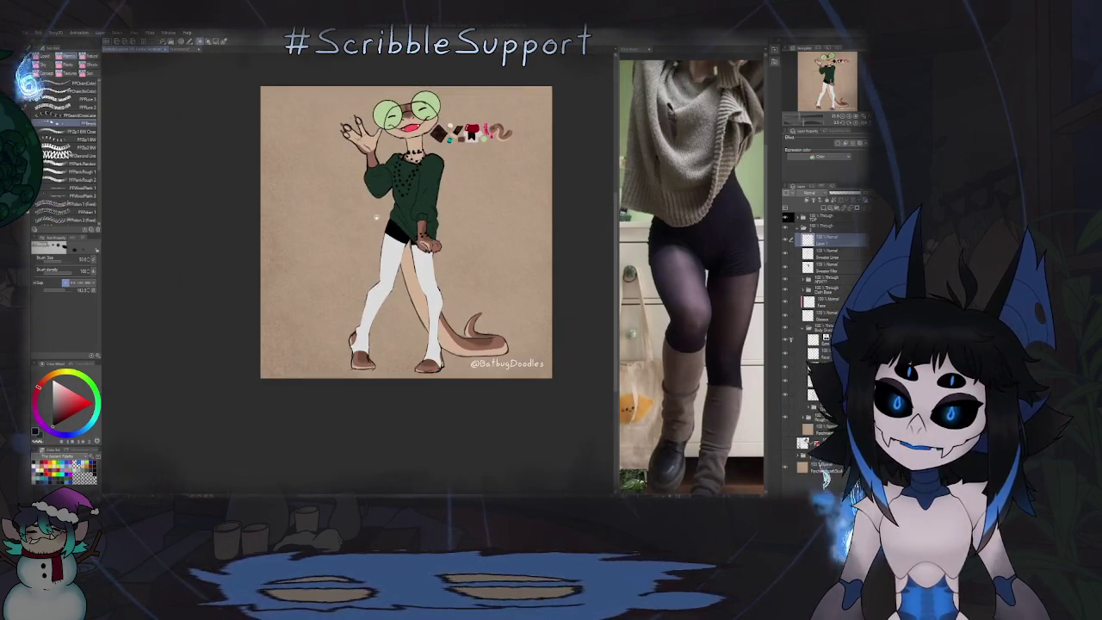
scroll(365, 172, up, 5)
scroll(366, 185, down, 1)
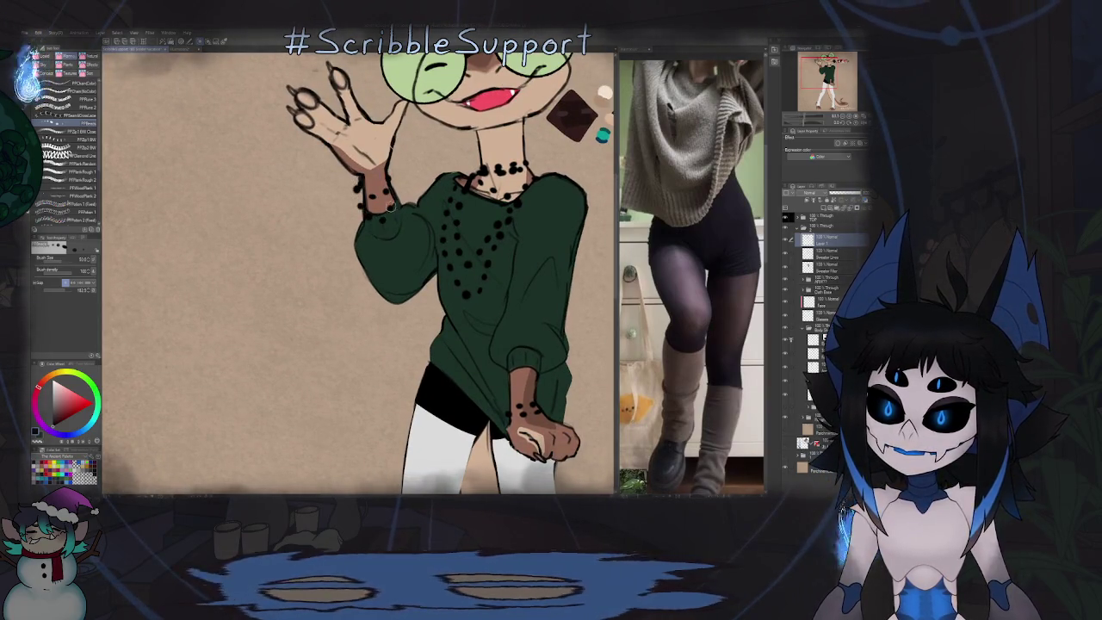
scroll(358, 206, down, 5)
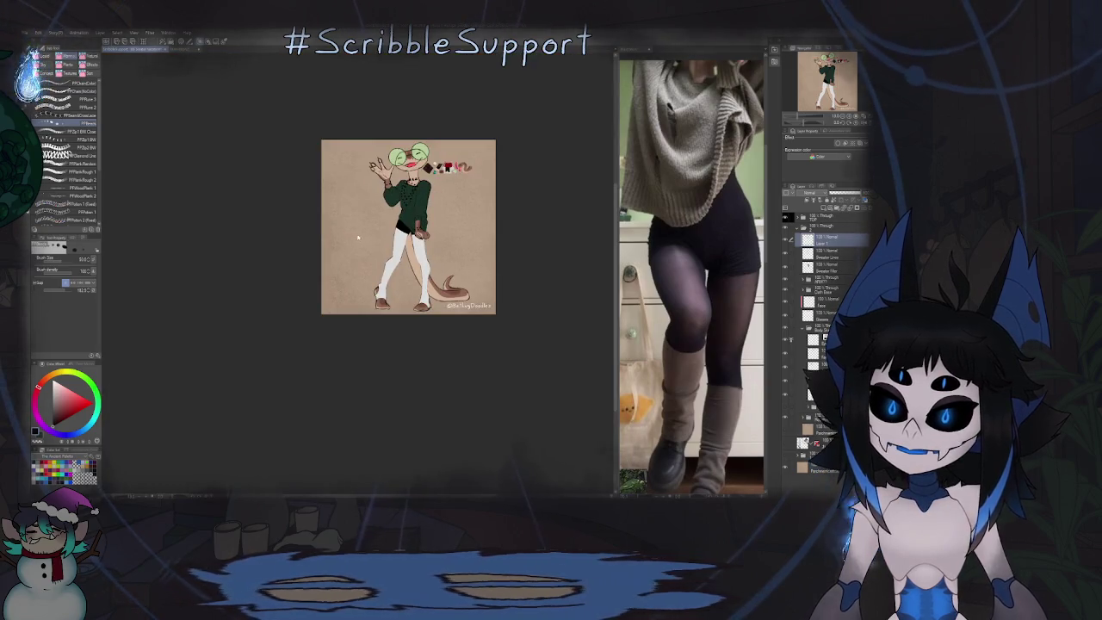
scroll(404, 192, up, 1)
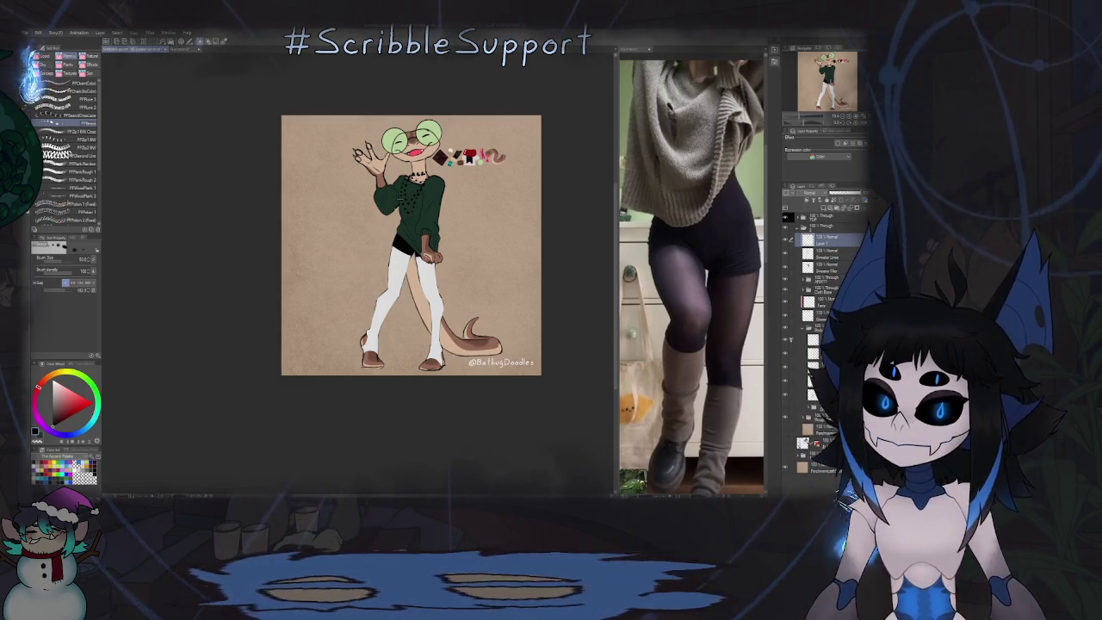
scroll(434, 166, up, 2)
scroll(460, 134, up, 2)
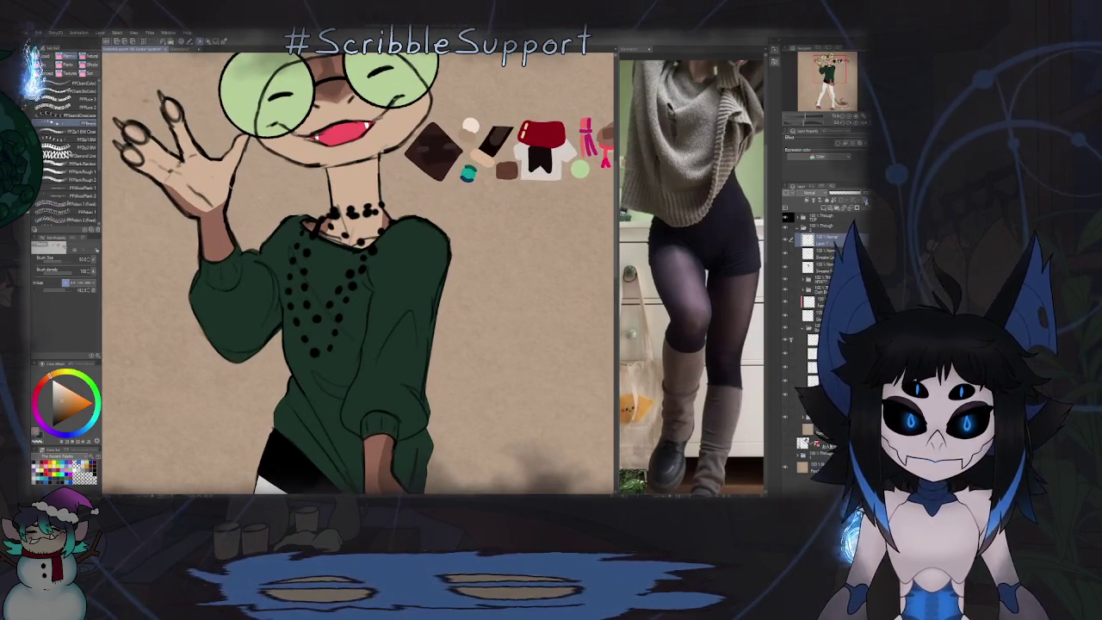
click(801, 138)
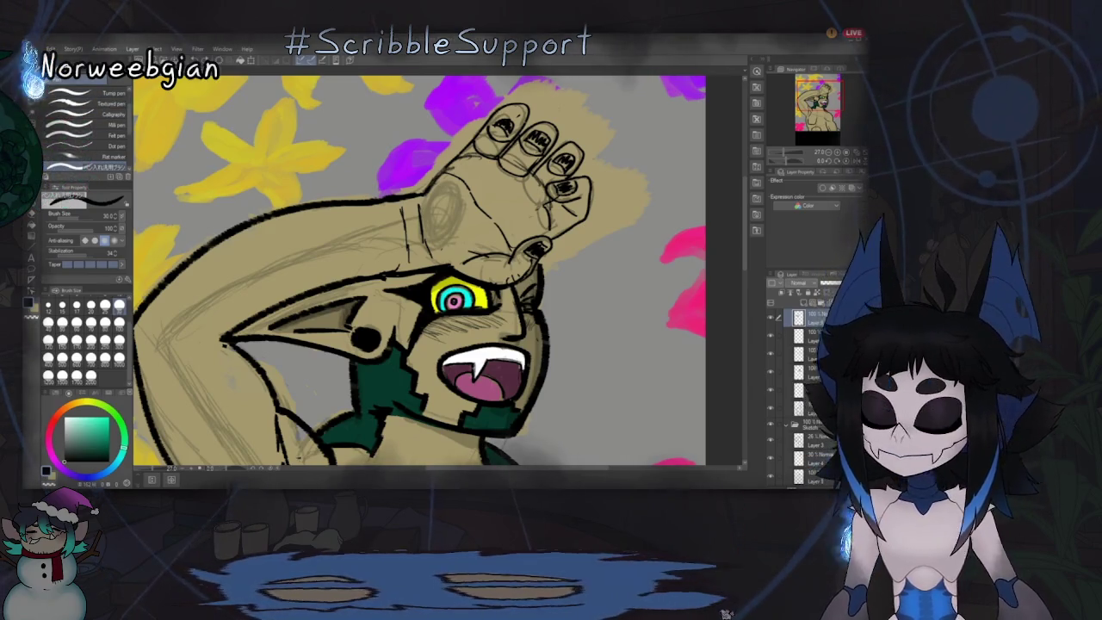
Step: Switch to the eraser, undo the last ear outline stroke and restore it
key(o)
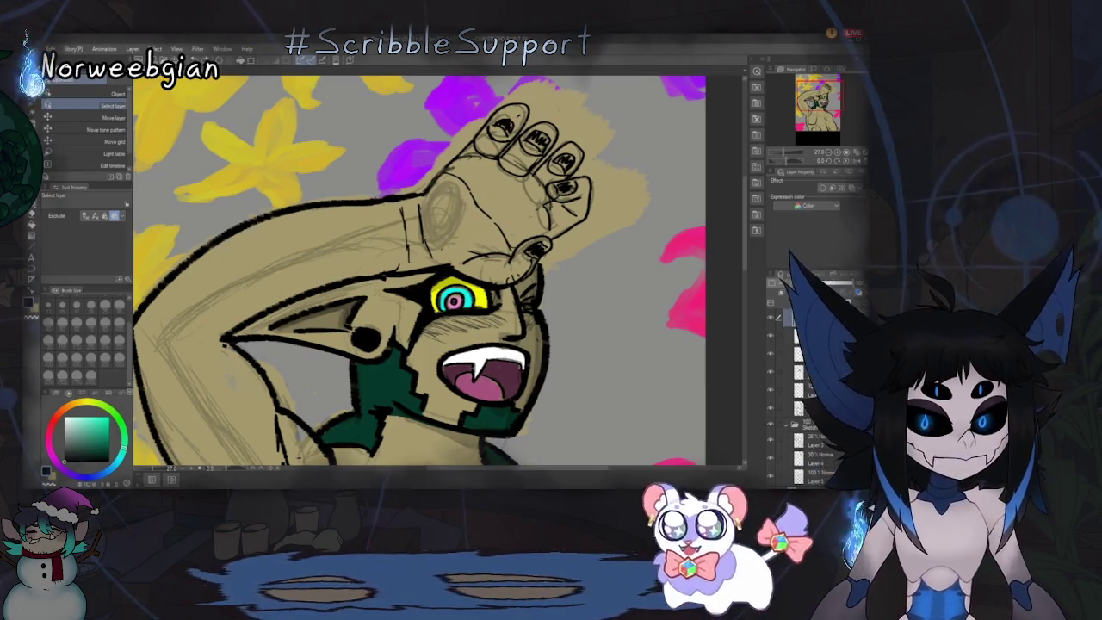
key(e)
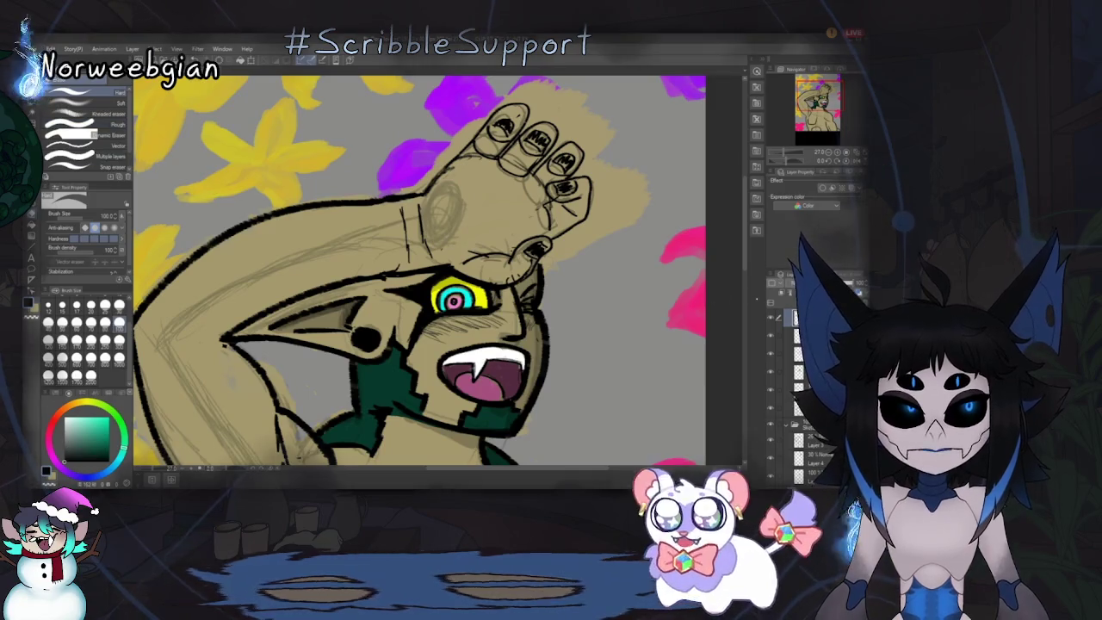
key(ctrl+z)
key(ctrl+y)
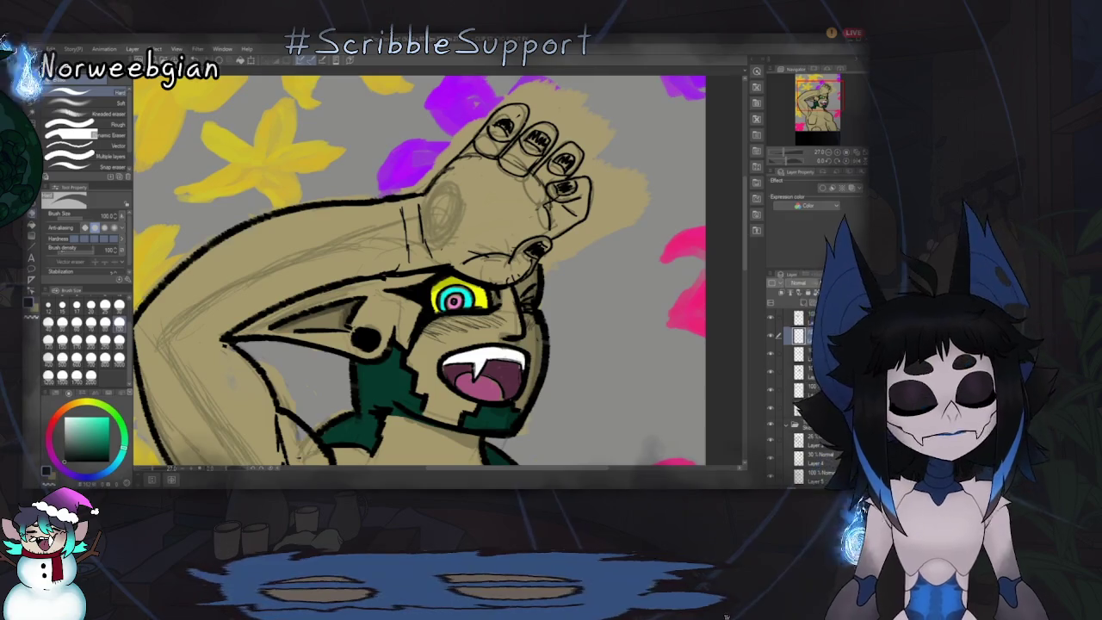
Step: Shade the back of the raised hand with the pen, replacing the heavy smudge with a lighter stroke
key(p)
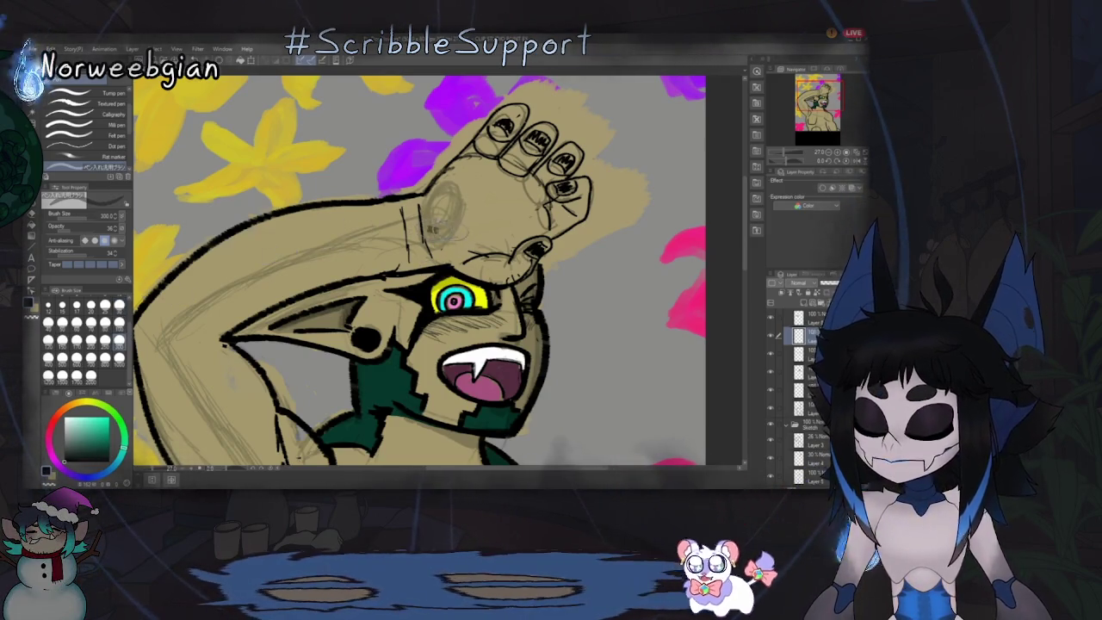
drag(426, 222, 482, 211)
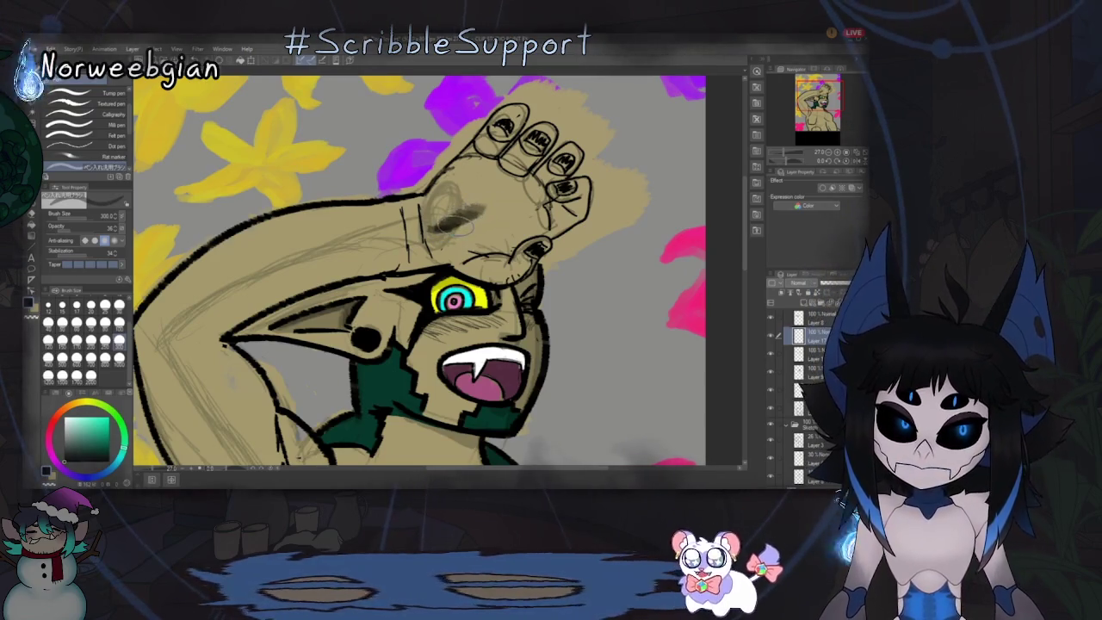
key(ctrl+z)
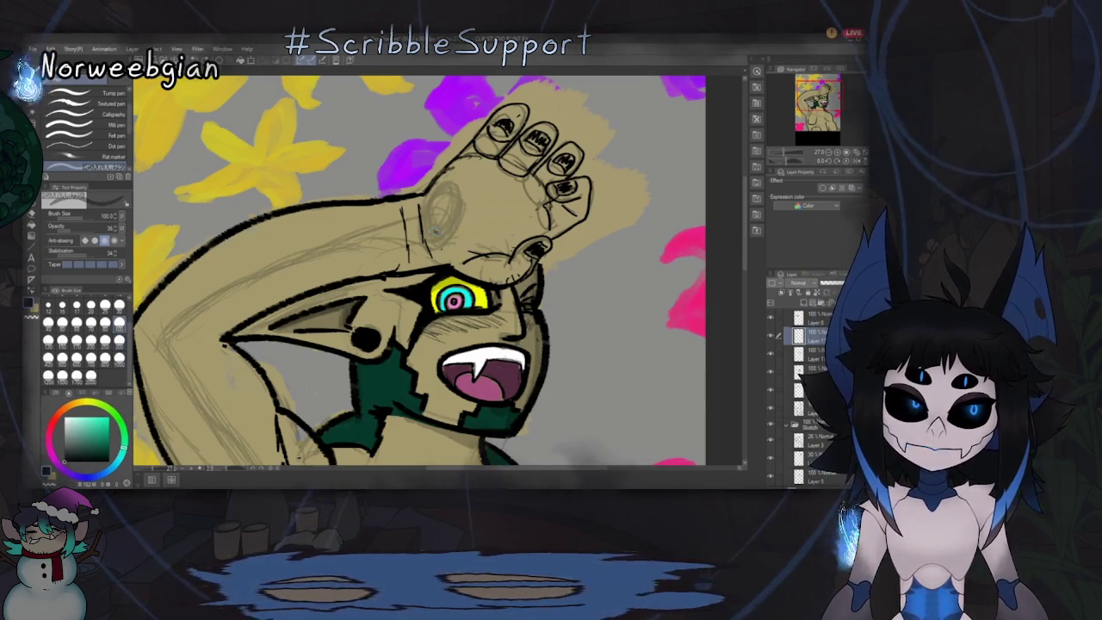
drag(431, 230, 481, 227)
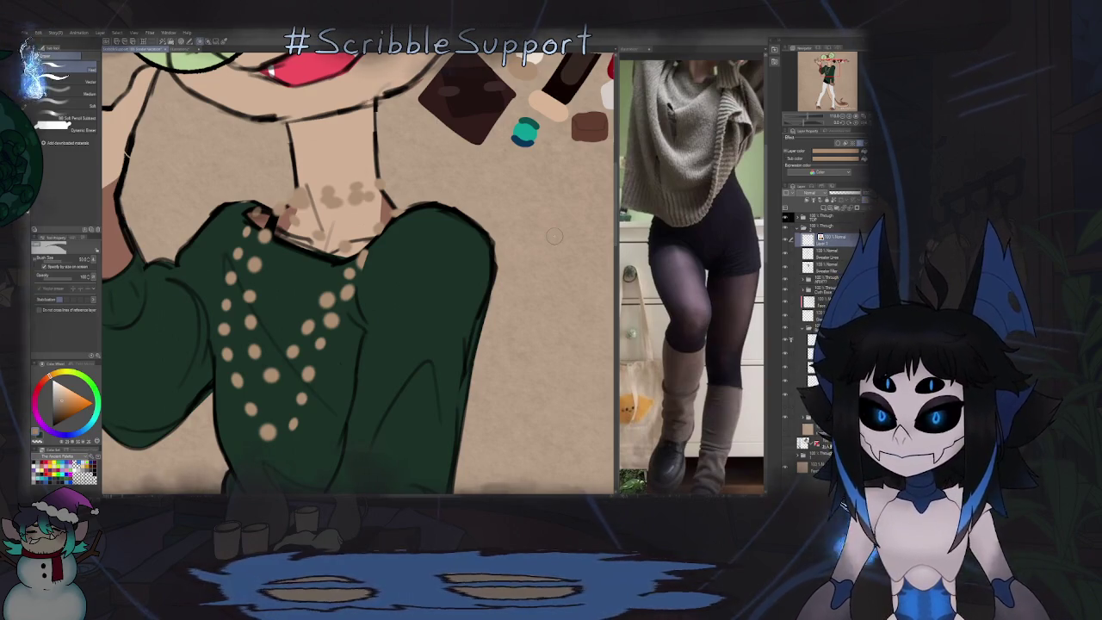
Step: Cover the brown blotches on the lizard's neck with skin colour
scroll(361, 185, up, 3)
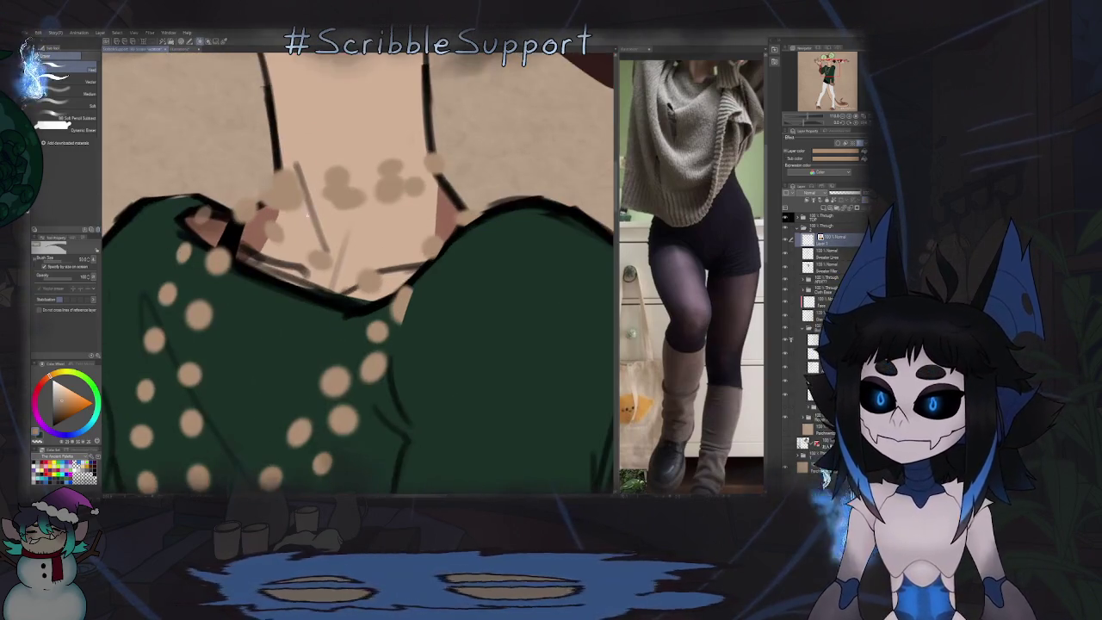
scroll(289, 229, down, 1)
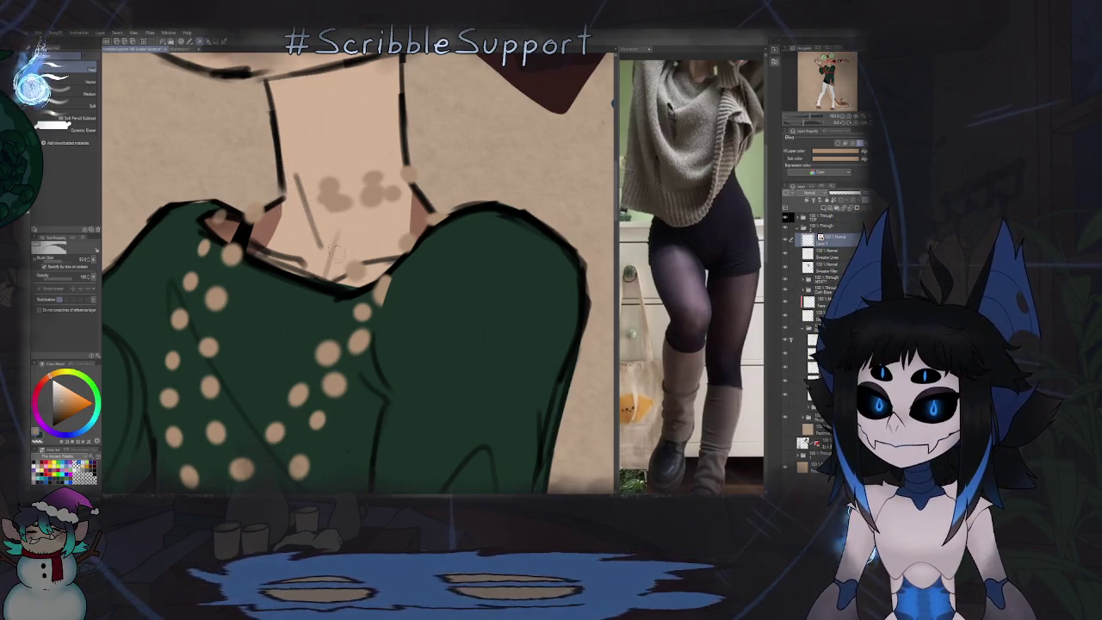
drag(392, 202, 327, 186)
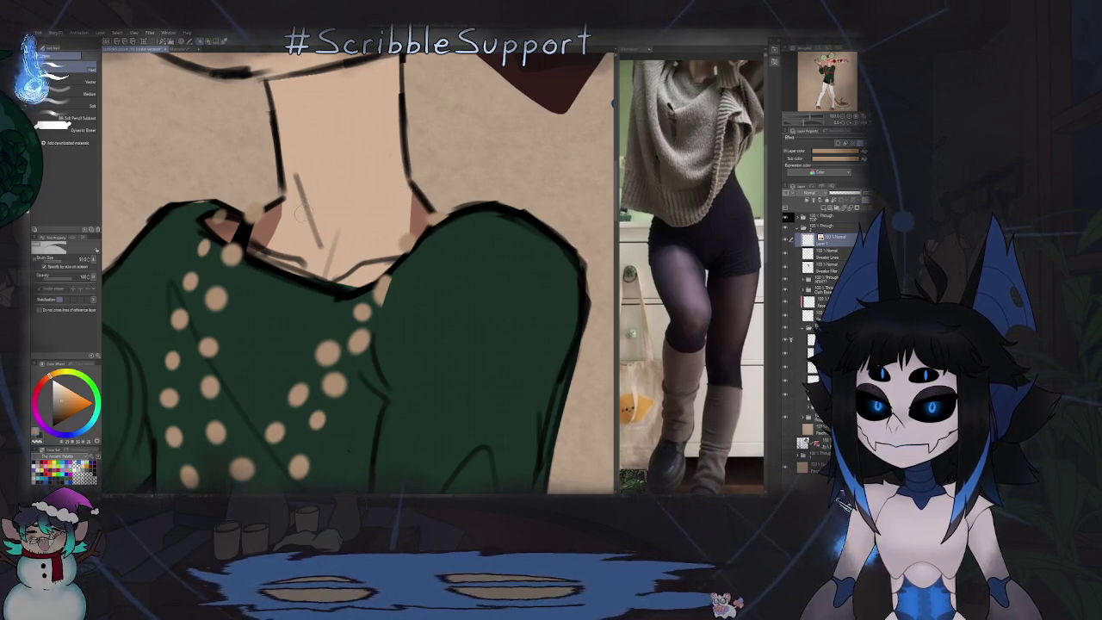
key(b)
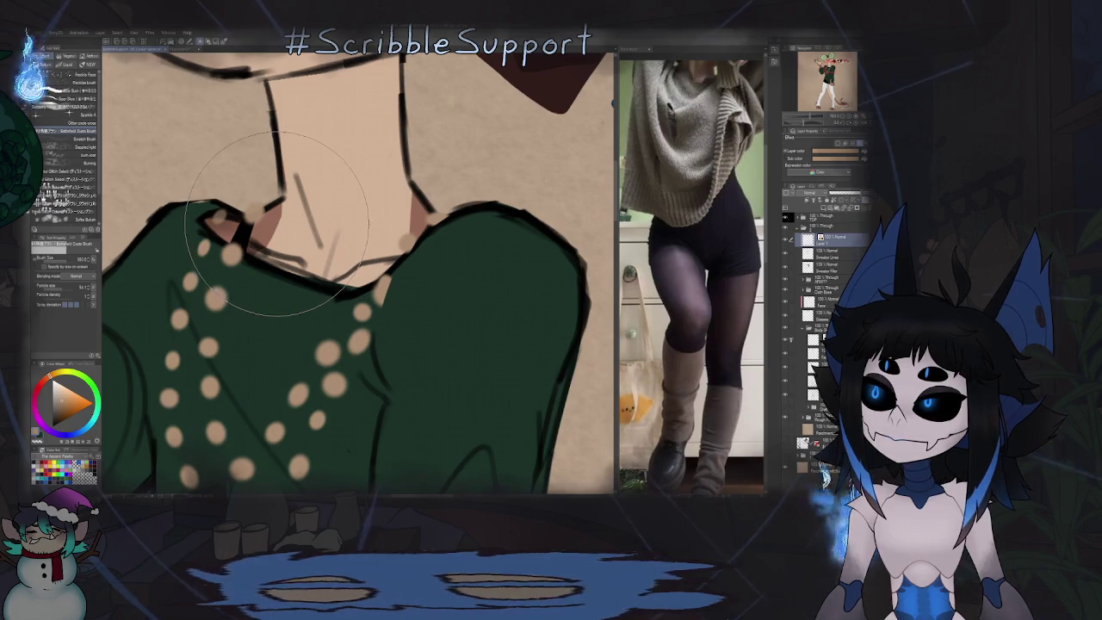
key(p)
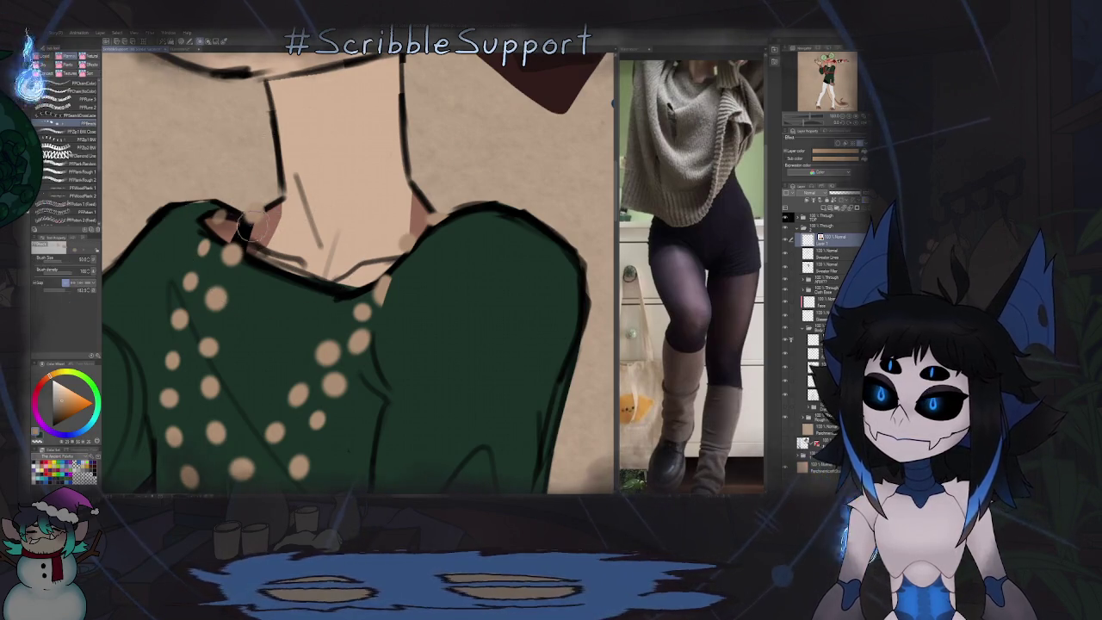
Step: Zoom out to check the whole lizard figure, then zoom back in on the upper body
scroll(250, 226, down, 2)
scroll(258, 232, down, 1)
scroll(297, 263, down, 1)
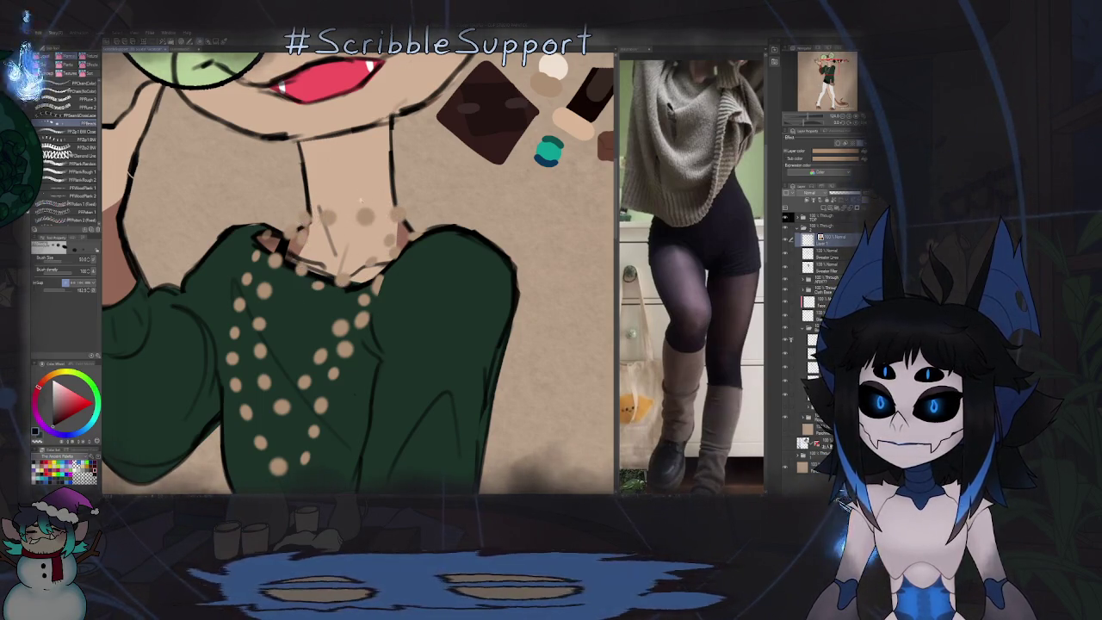
key(ctrl+minus)
key(ctrl+minus)
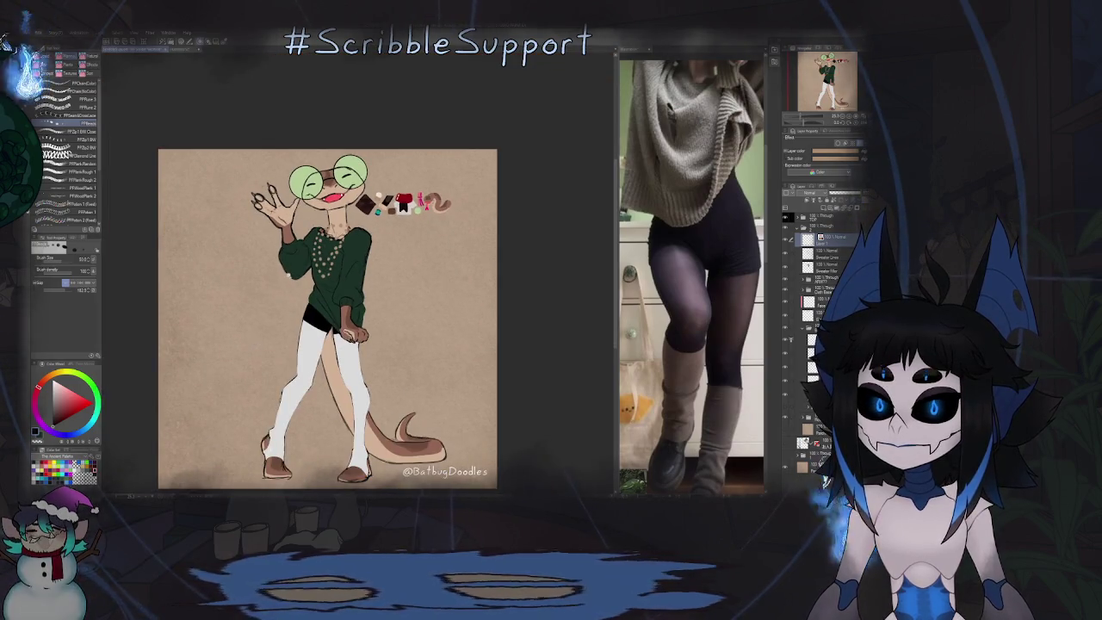
key(ctrl+minus)
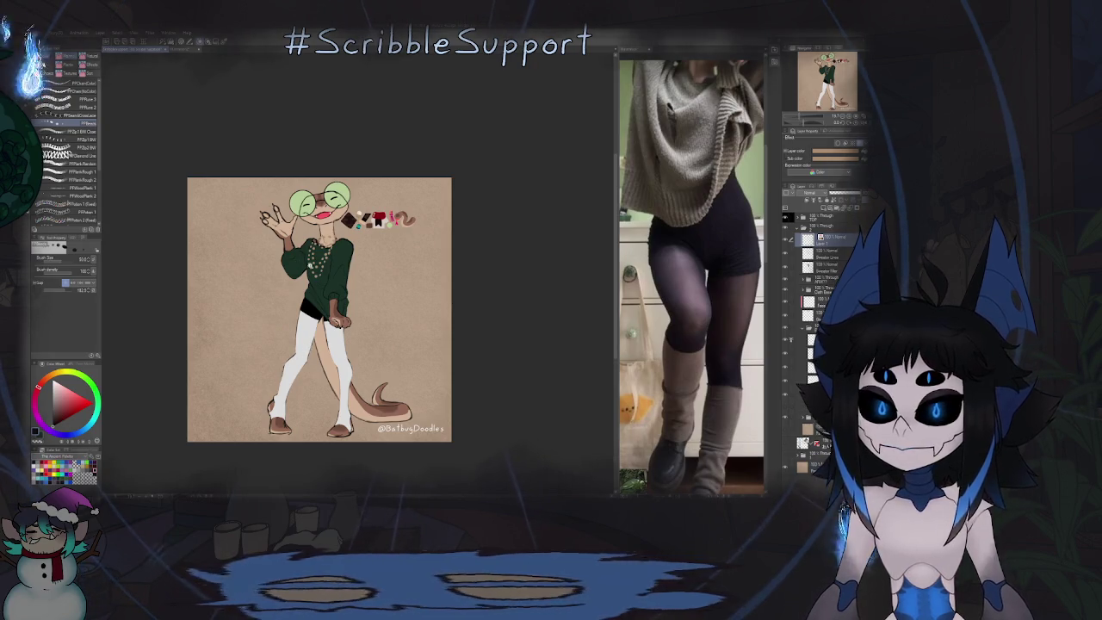
key(ctrl+plus)
key(ctrl+plus)
key(ctrl+plus)
key(ctrl+plus)
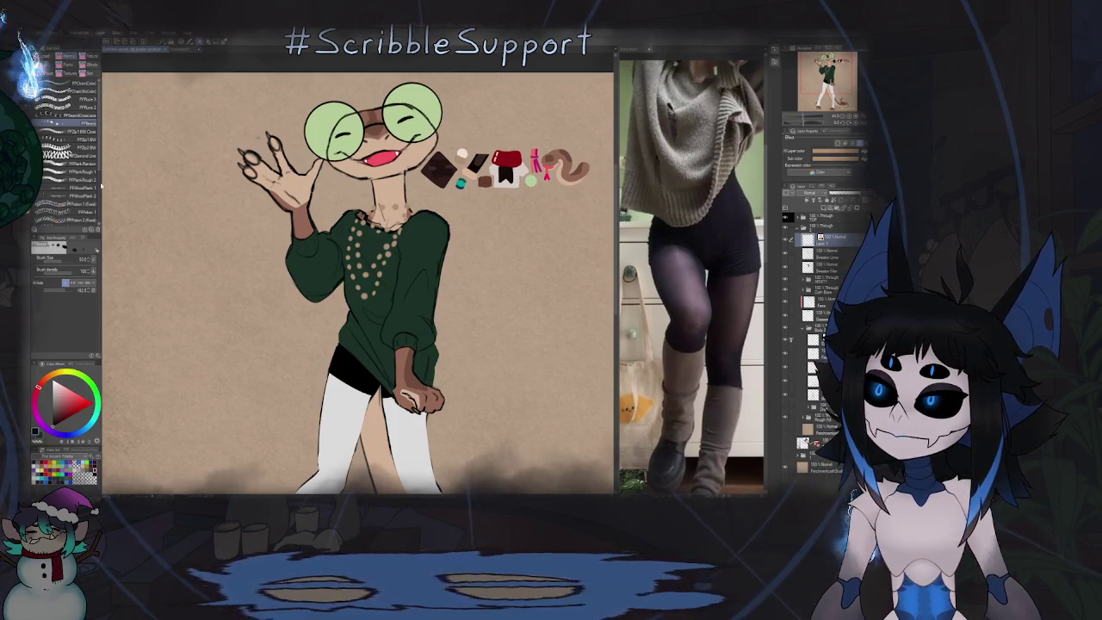
drag(100, 184, 105, 218)
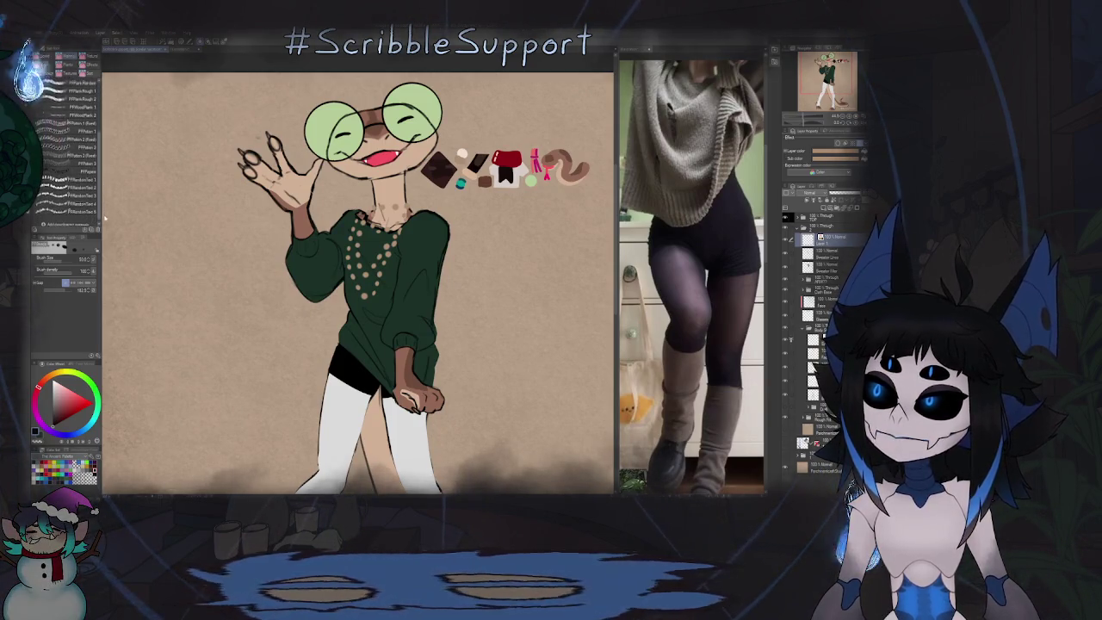
scroll(74, 88, up, 2)
scroll(74, 87, up, 2)
scroll(74, 88, up, 2)
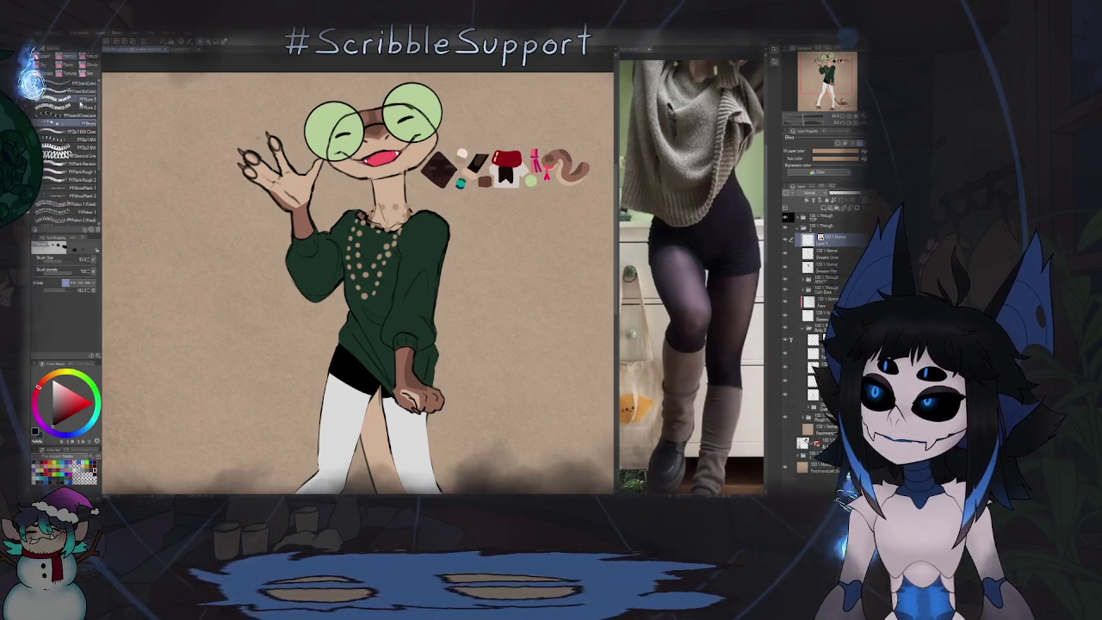
Step: Pick a decorative brush from the cloud brush group and set the colour to dark reddish-brown
key(b)
key(b)
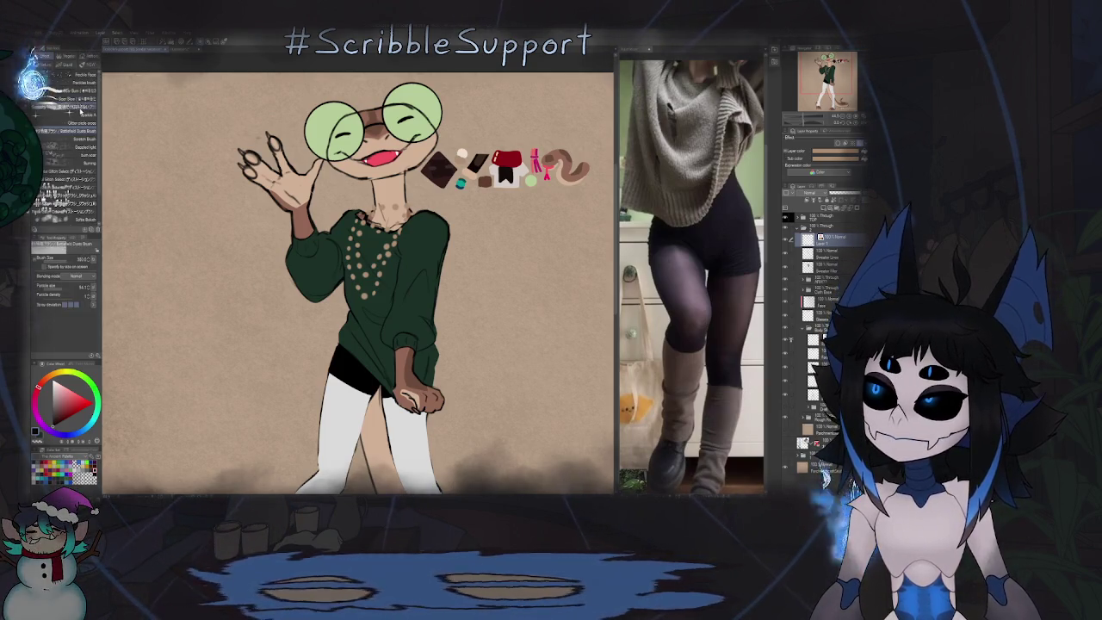
key(b)
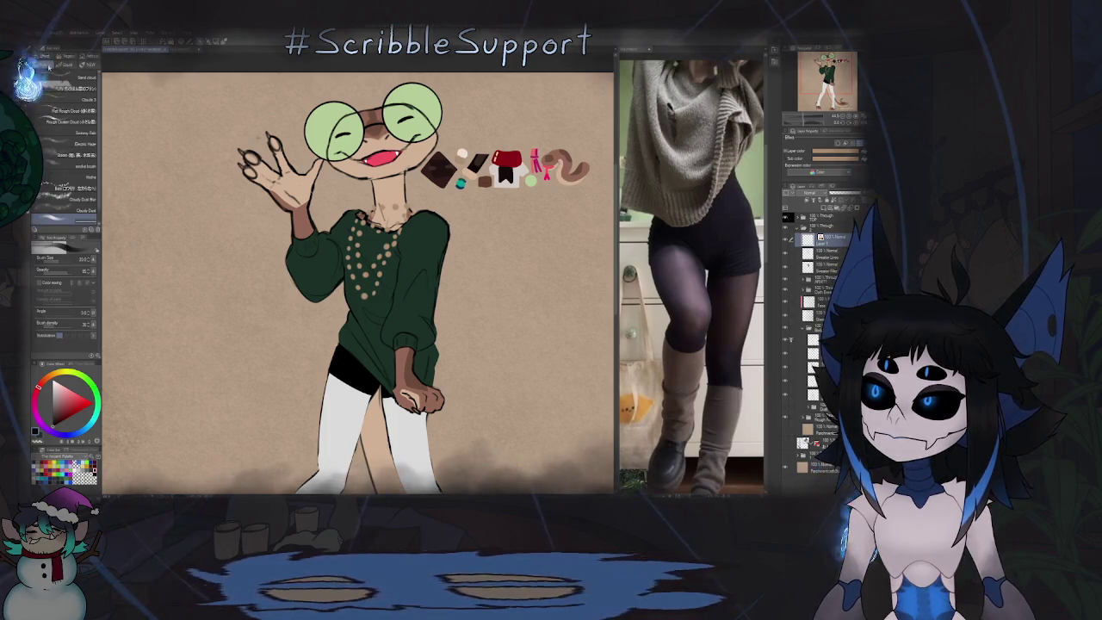
key(b)
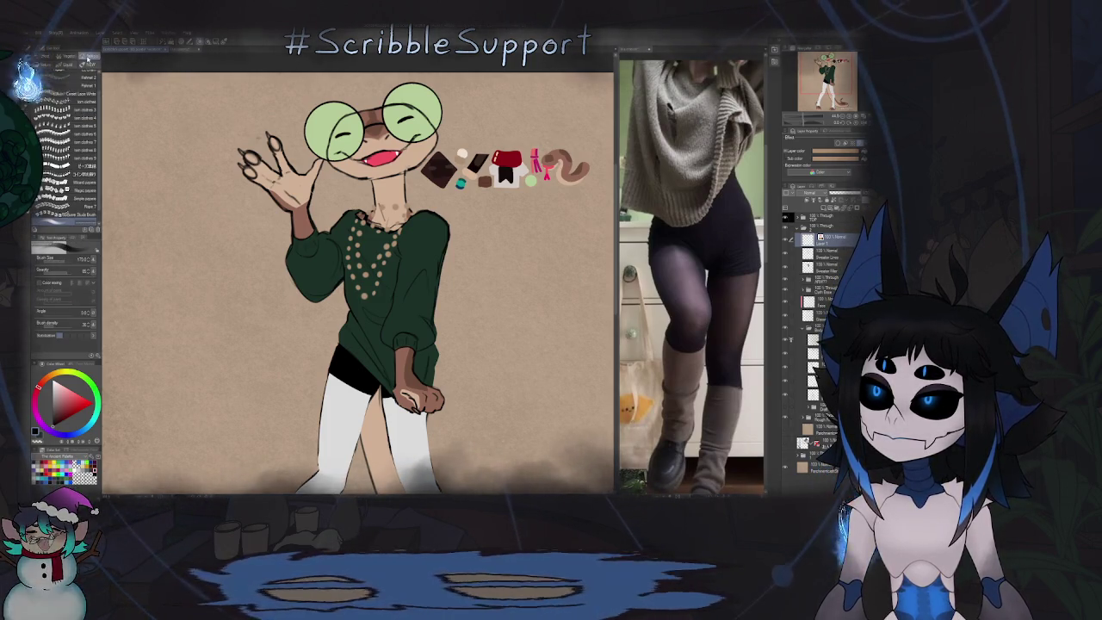
click(91, 207)
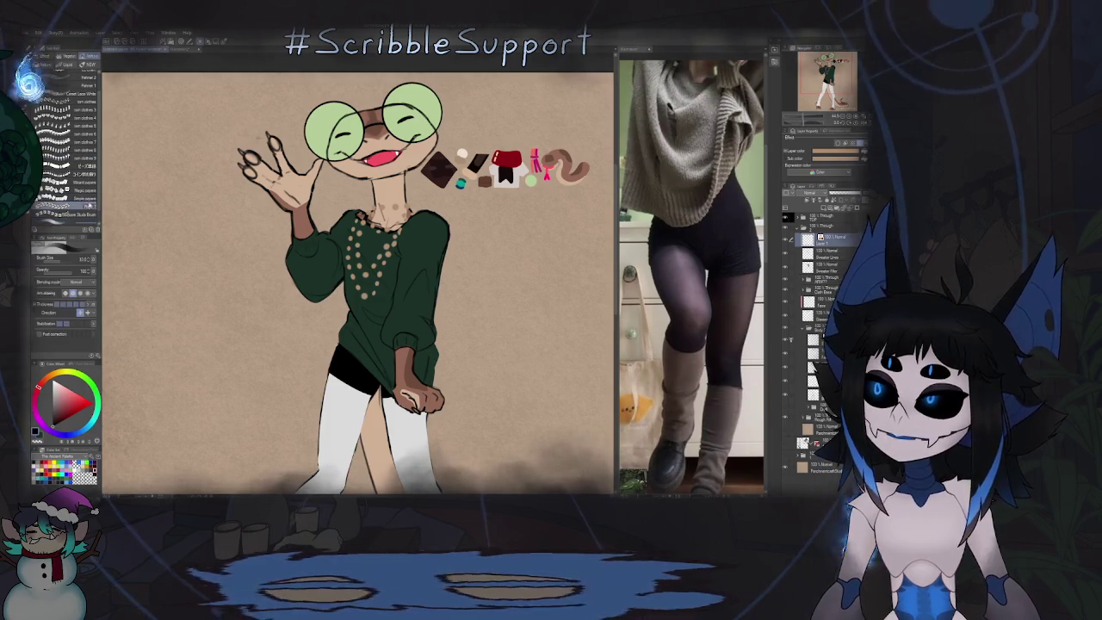
click(56, 419)
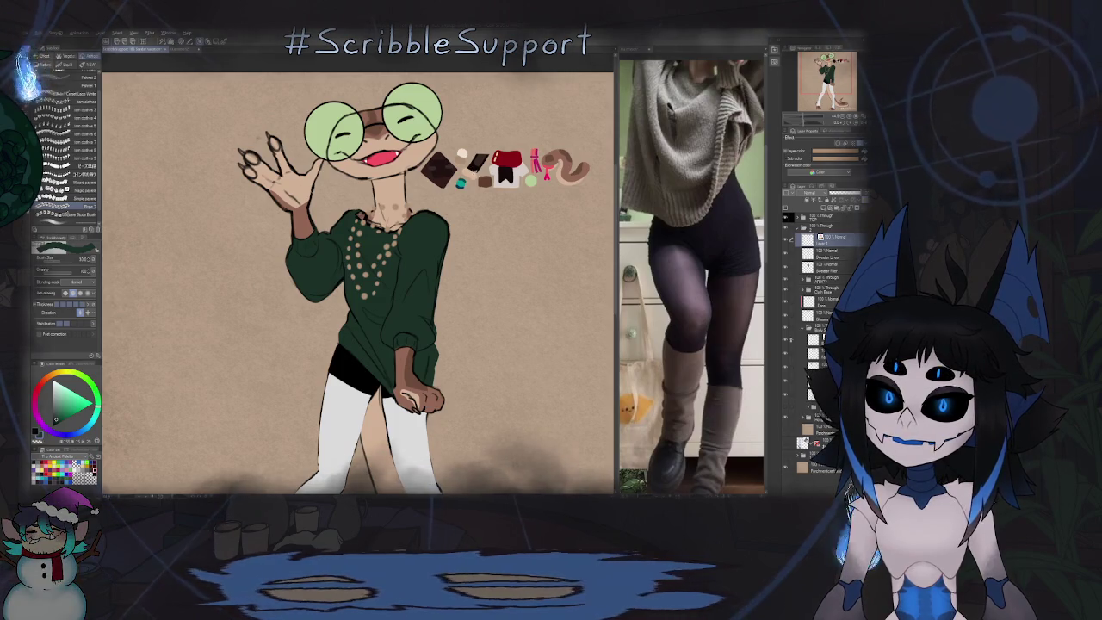
alt+click(471, 168)
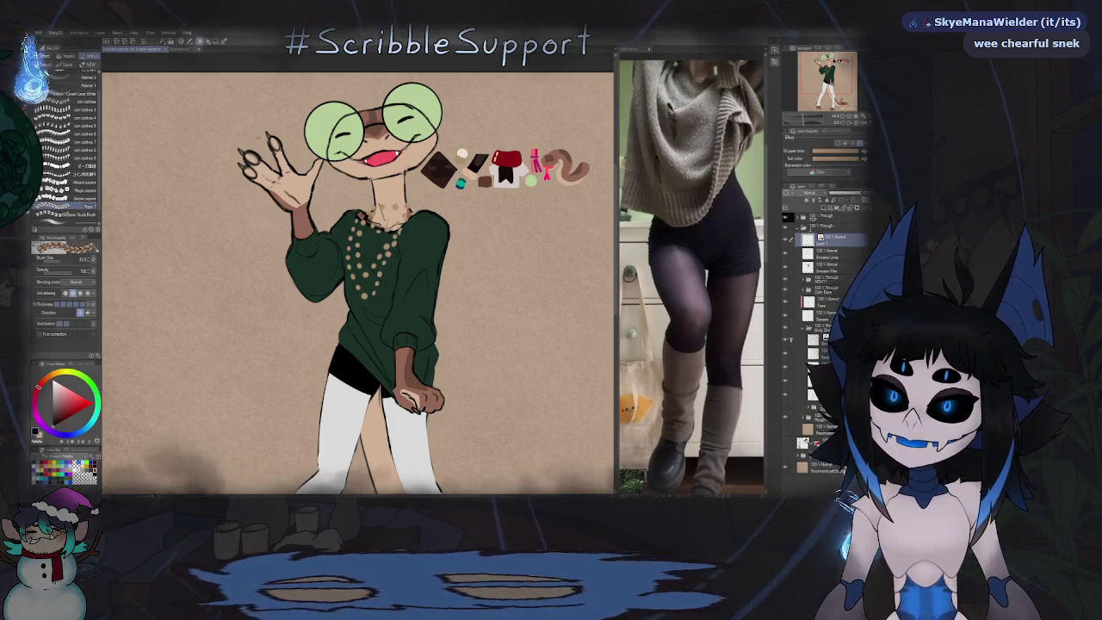
scroll(284, 224, up, 4)
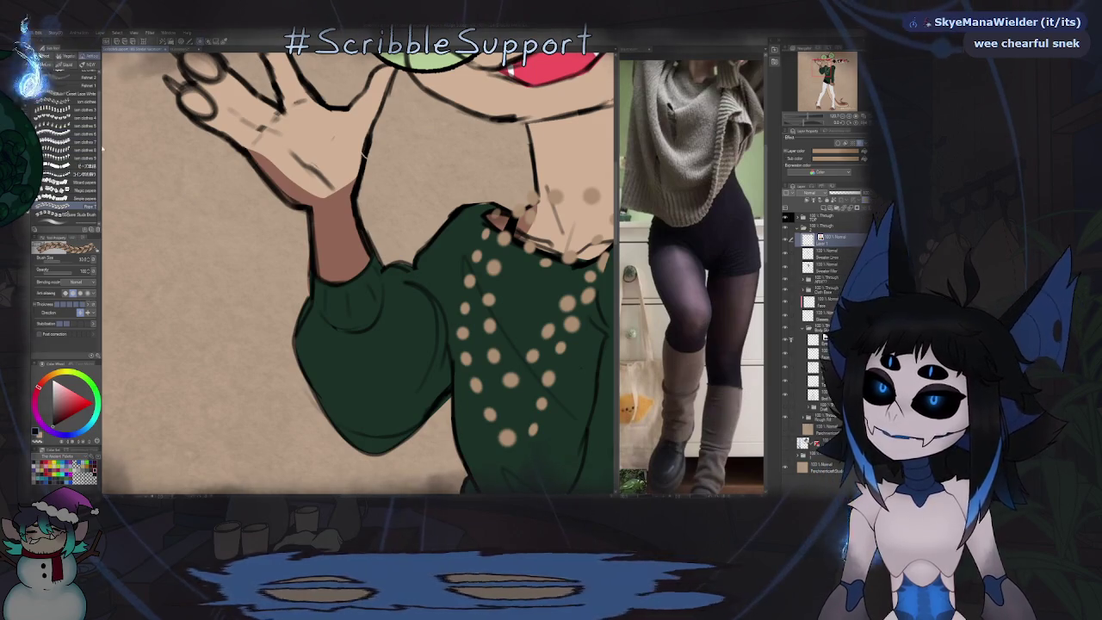
Step: On a new raster layer, draw a white braided rope bracelet around the wrist, redoing the first attempt
scroll(65, 155, up, 2)
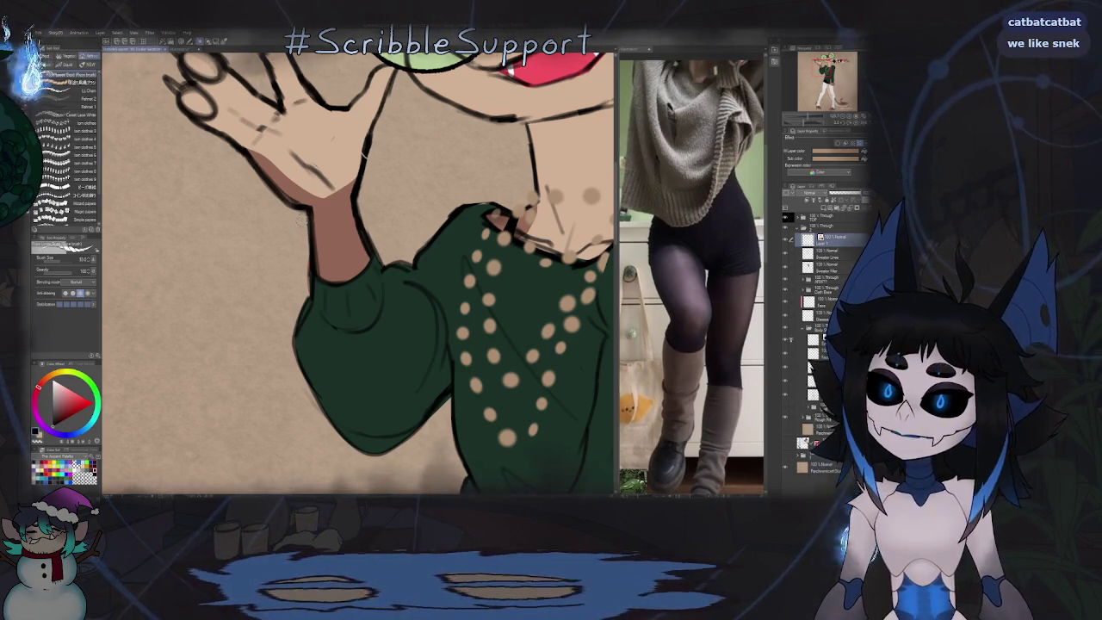
drag(305, 230, 348, 227)
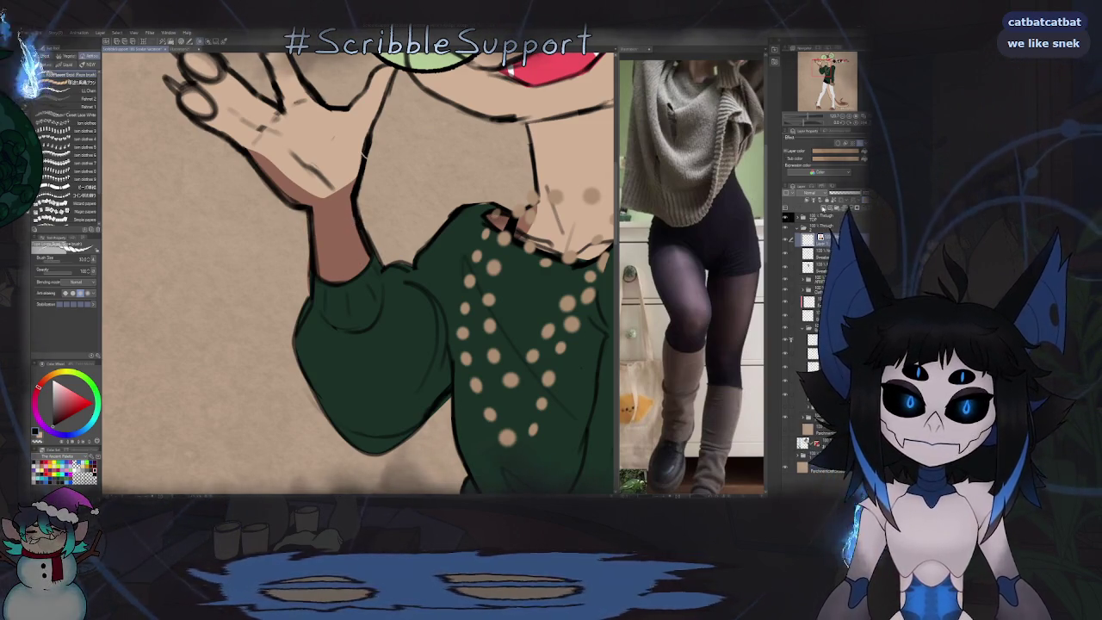
key(ctrl+shift+n)
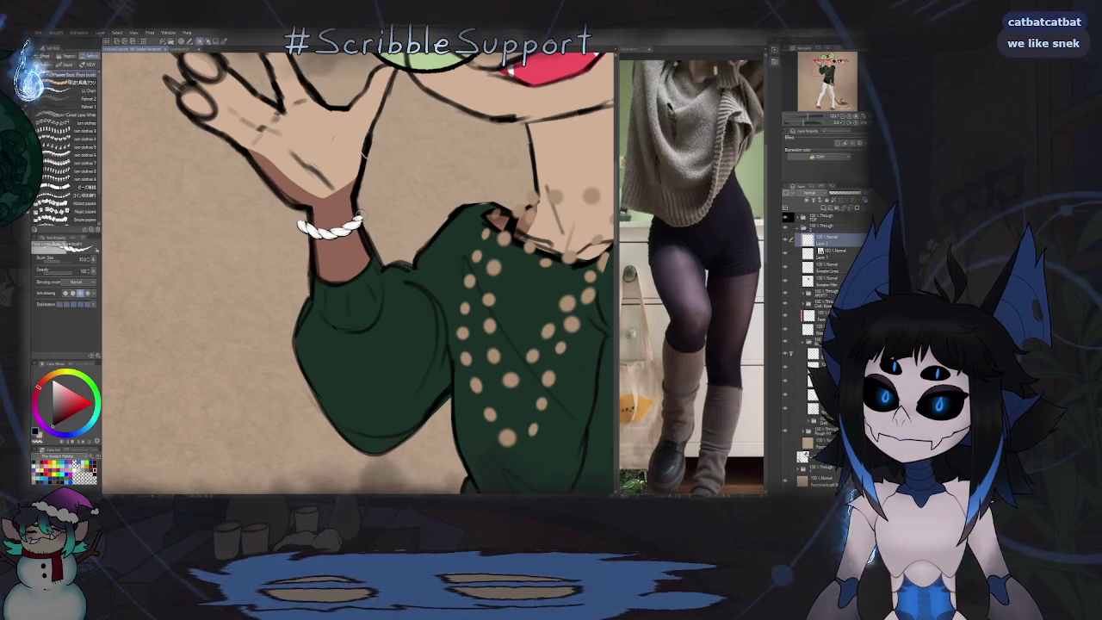
key(ctrl+z)
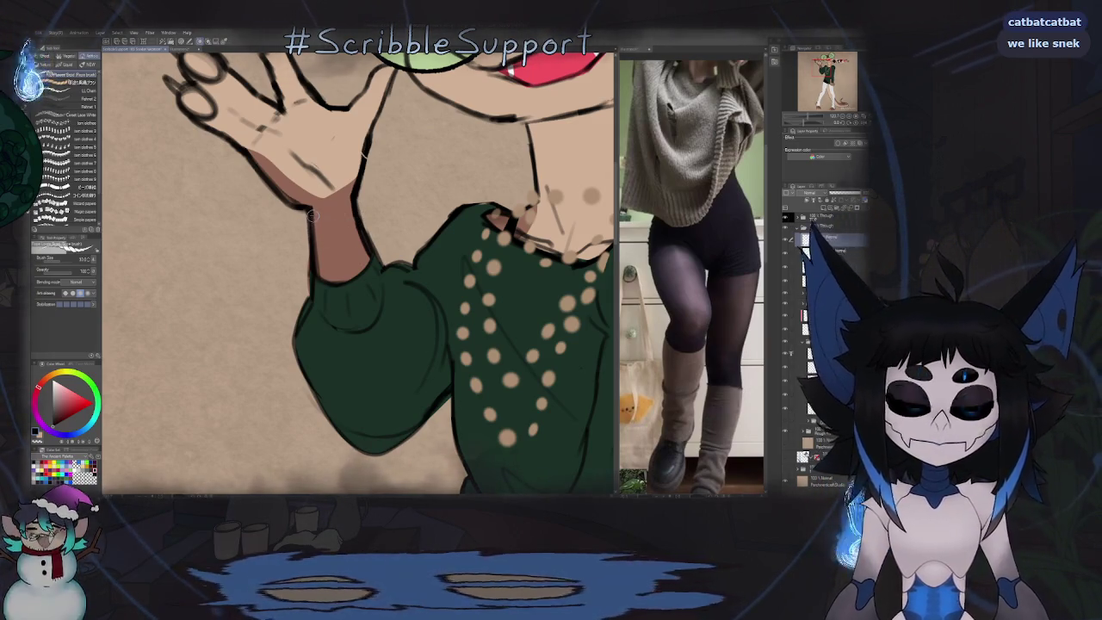
key(ctrl+z)
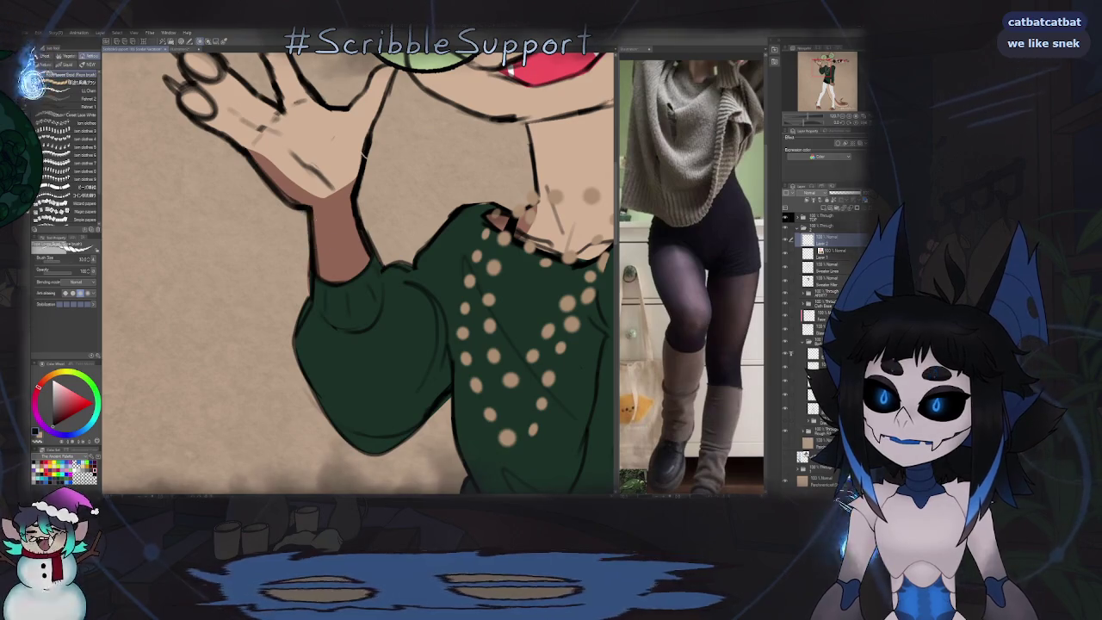
drag(306, 228, 368, 222)
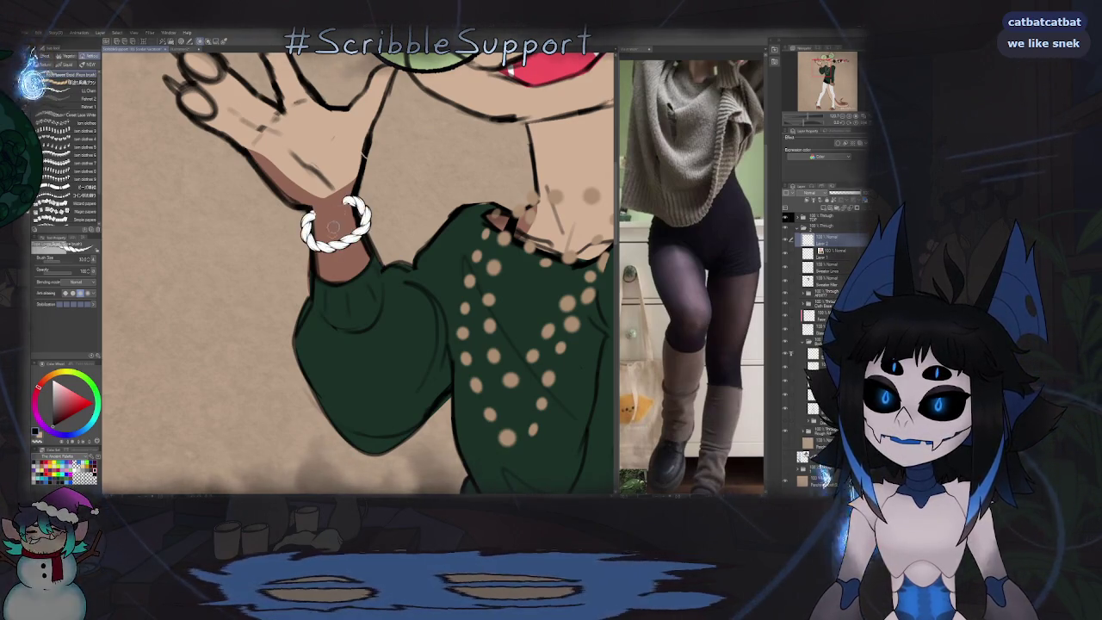
key(o)
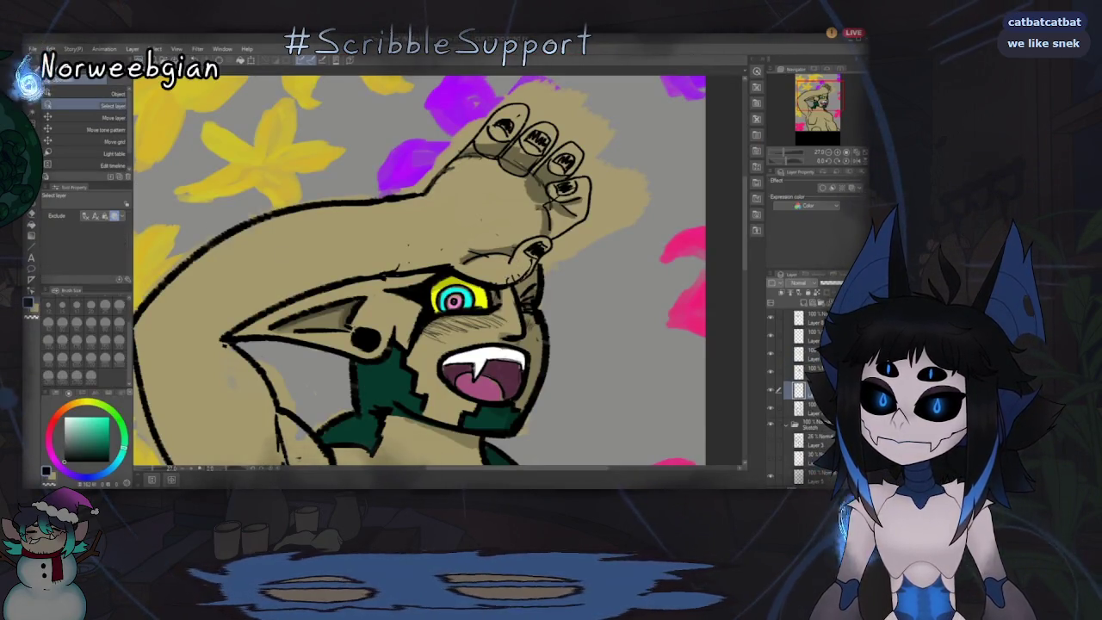
Step: Alternate the Object and Eraser tools, stepping down to lower layers to erase parts
key(e)
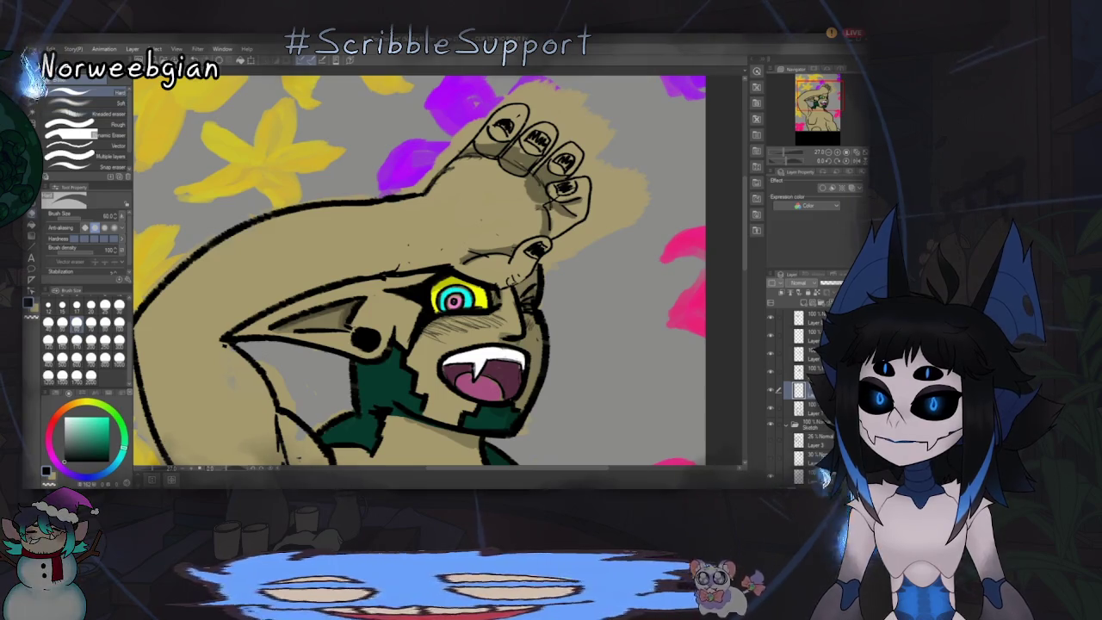
key(o)
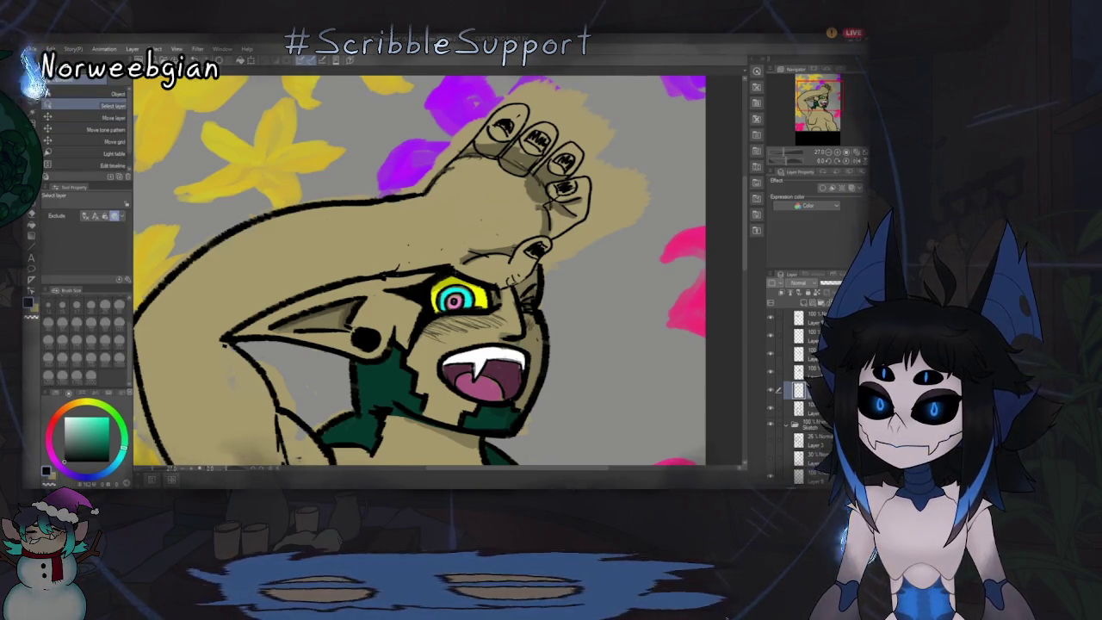
key(alt+bracketleft)
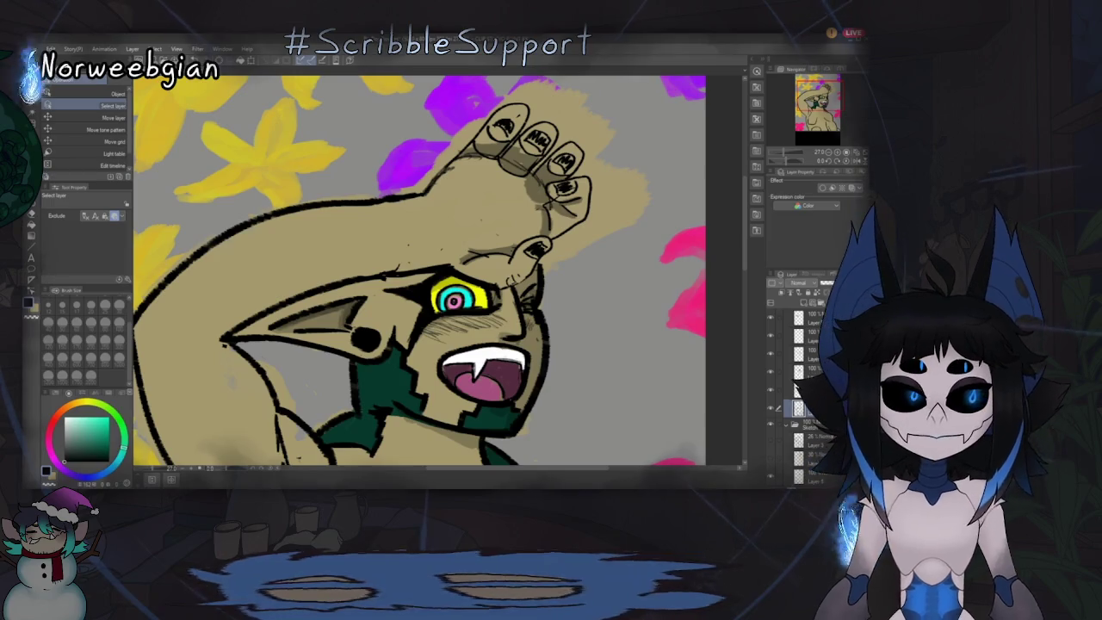
key(e)
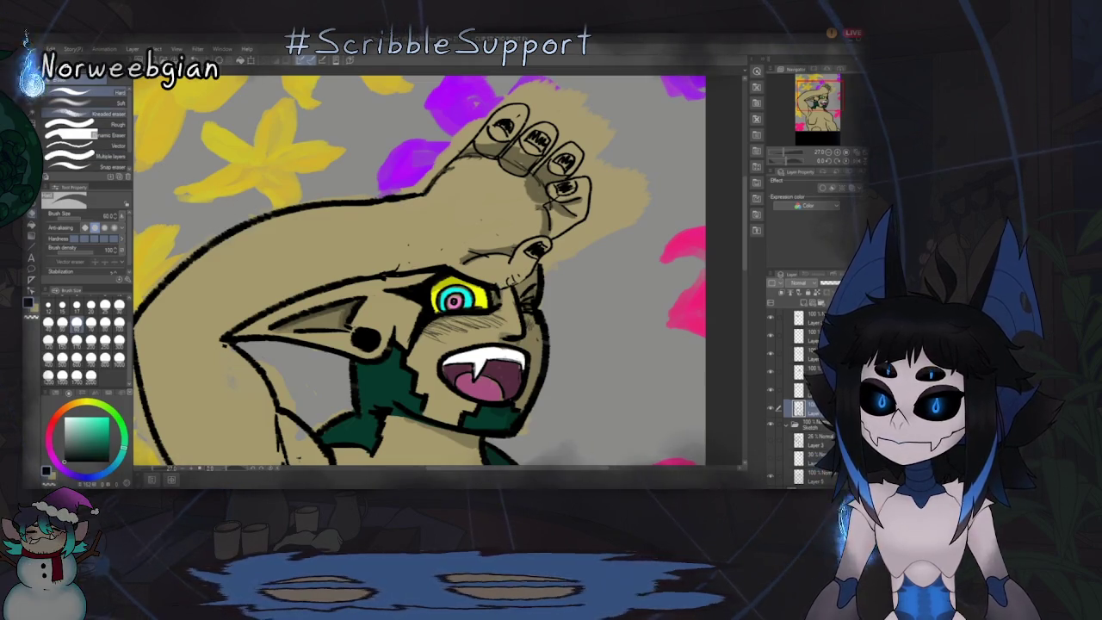
key(o)
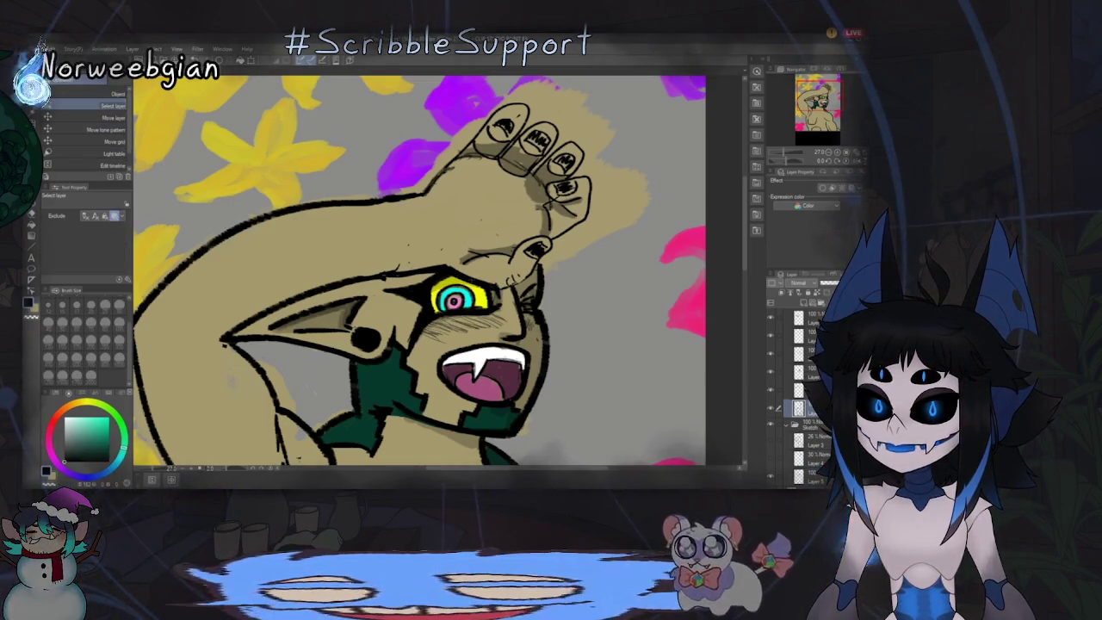
key(p)
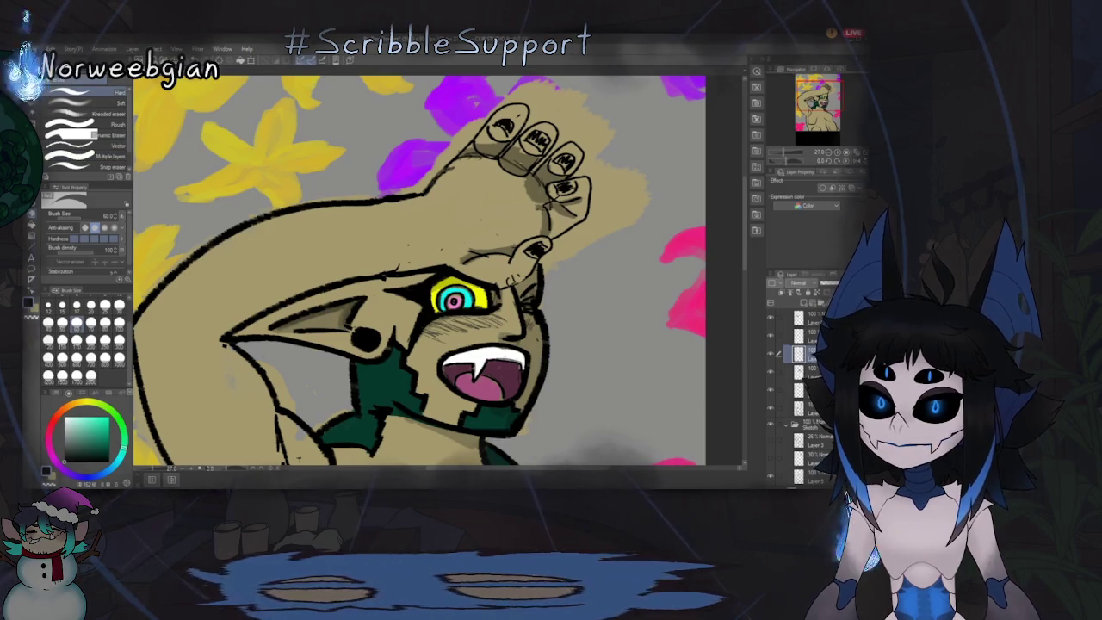
key(o)
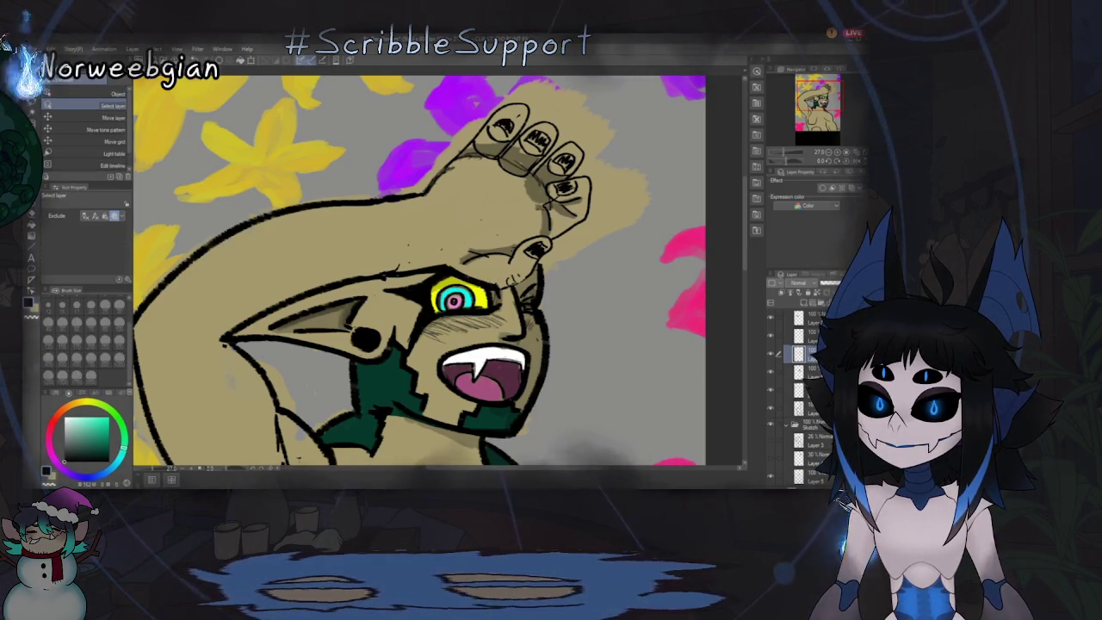
key(alt+bracketleft)
key(alt+bracketleft)
key(e)
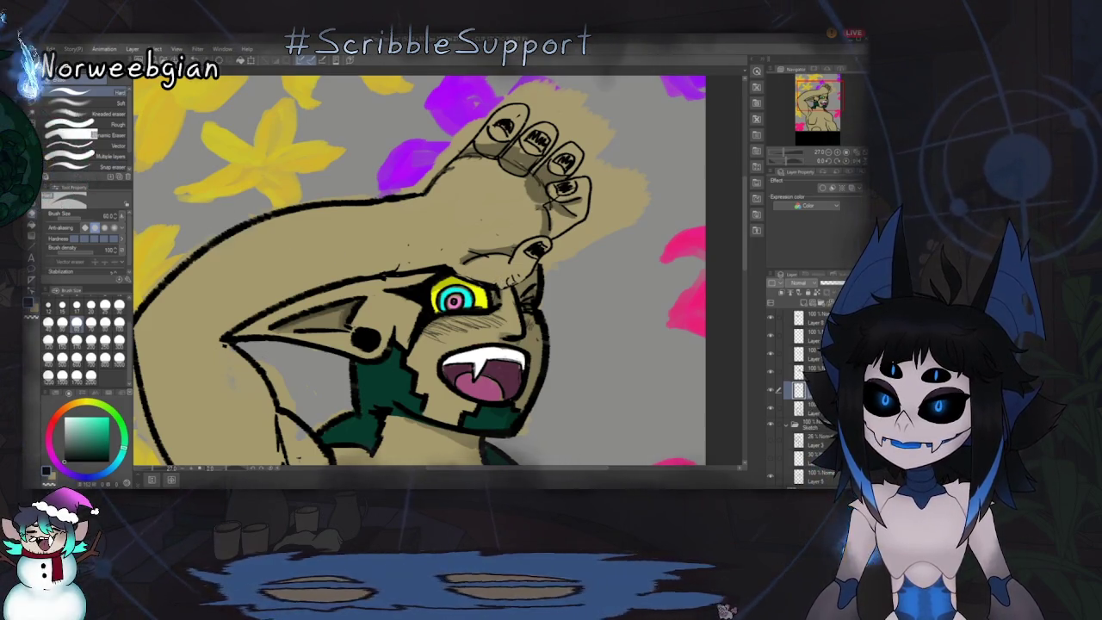
key(p)
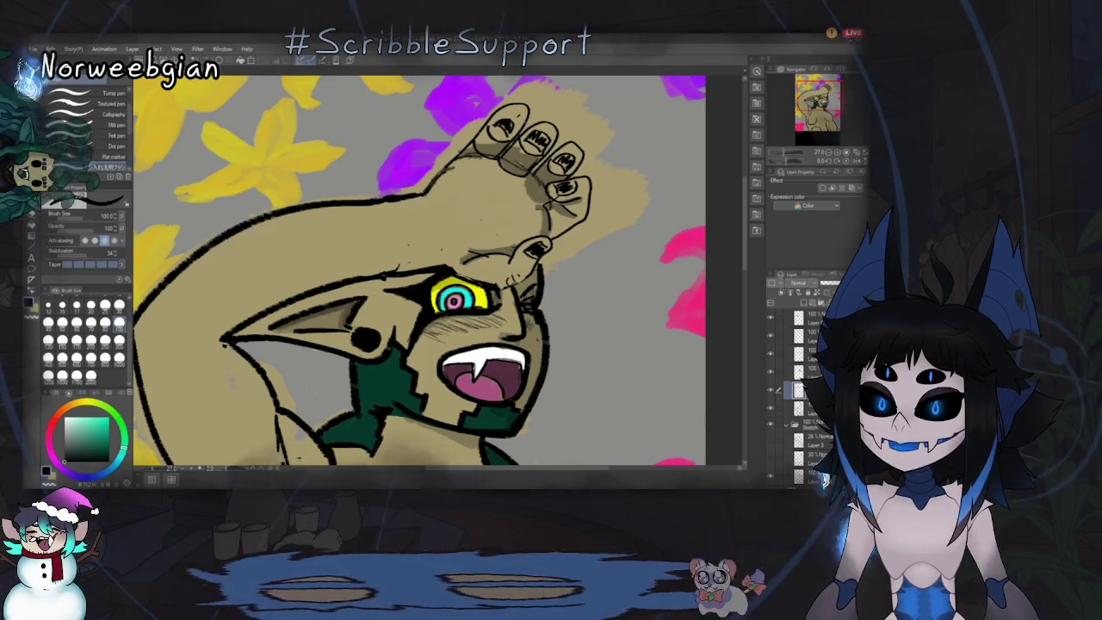
Step: Shrink the brush to size 60, add a new layer, and keep erasing between layer picks
key(bracketleft)
key(bracketleft)
key(bracketleft)
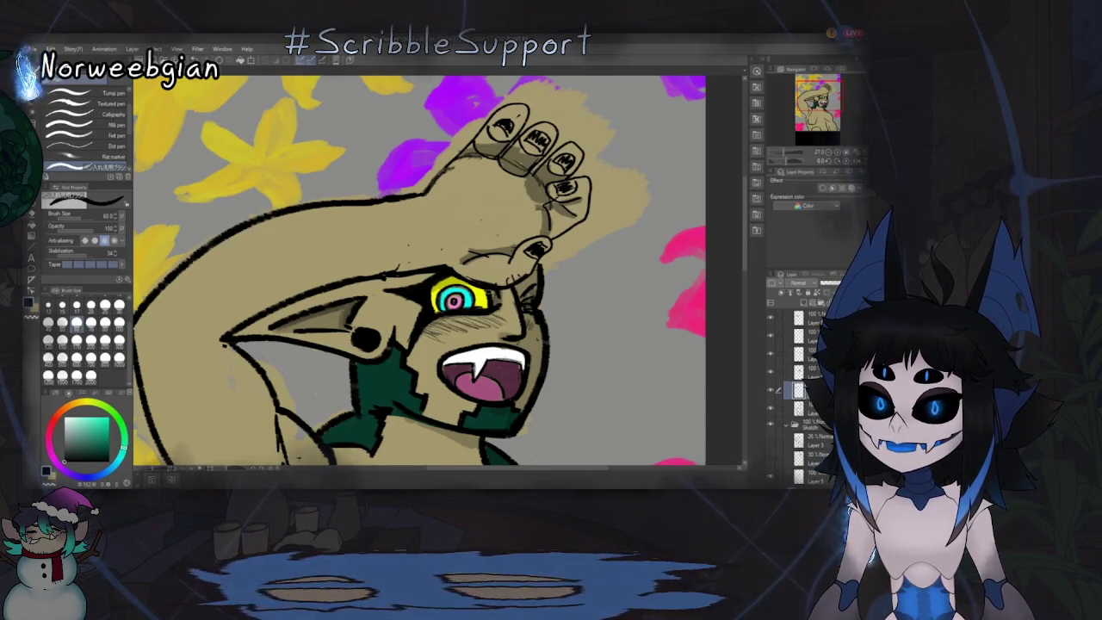
key(e)
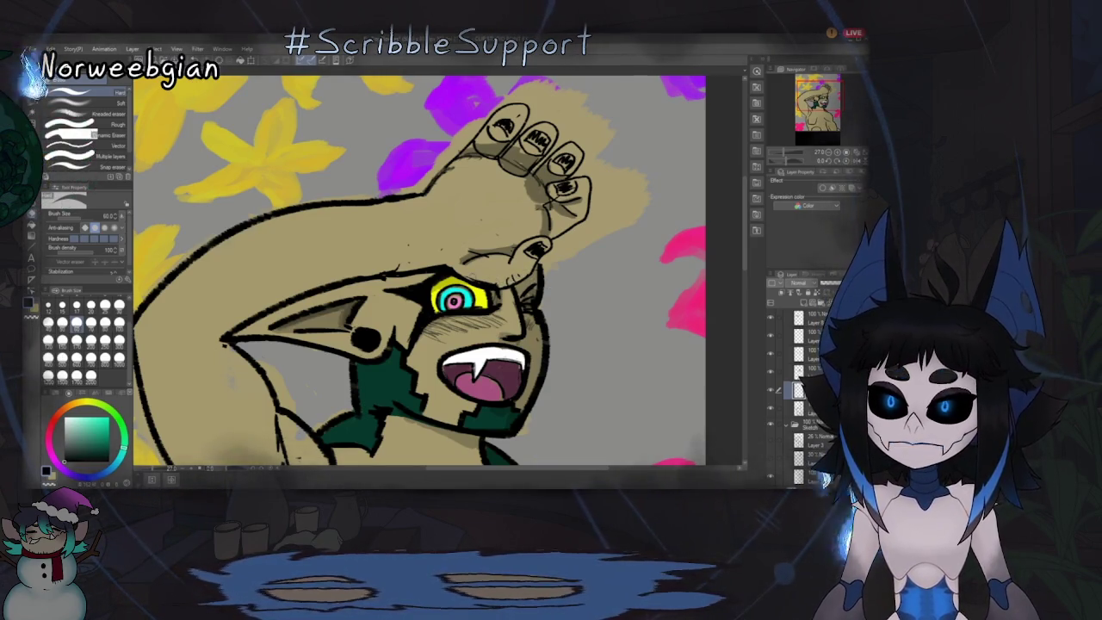
key(o)
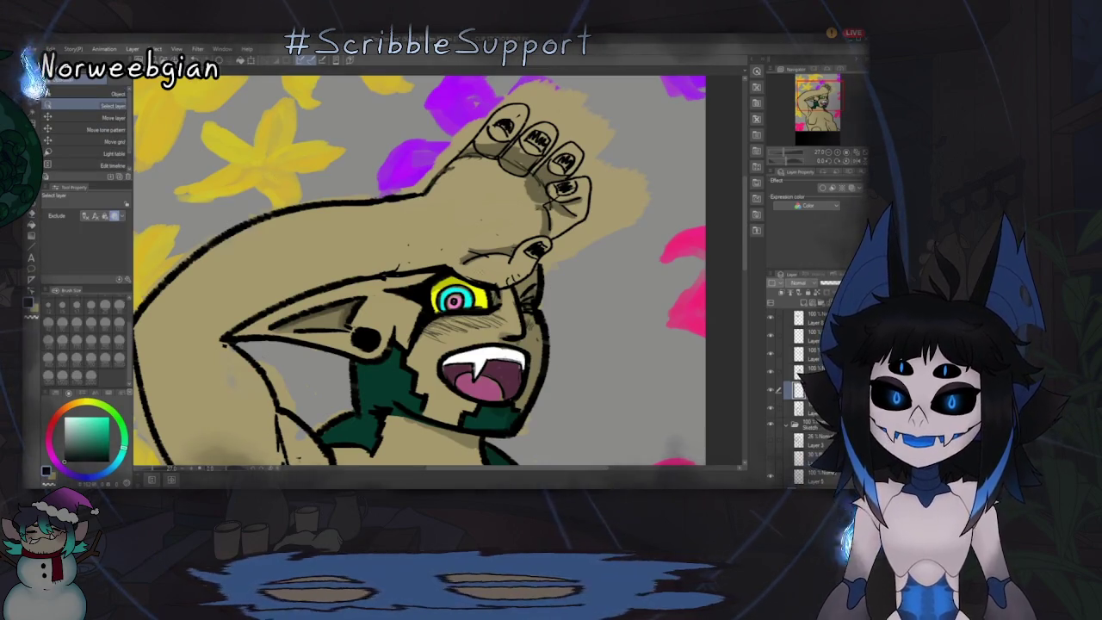
key(ctrl+shift+n)
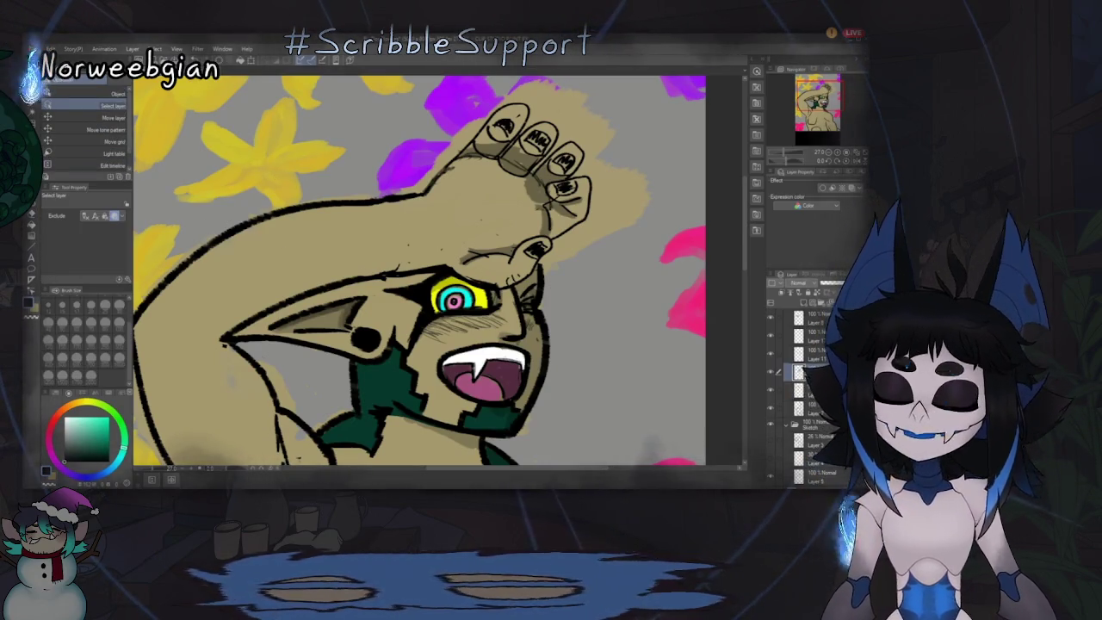
key(e)
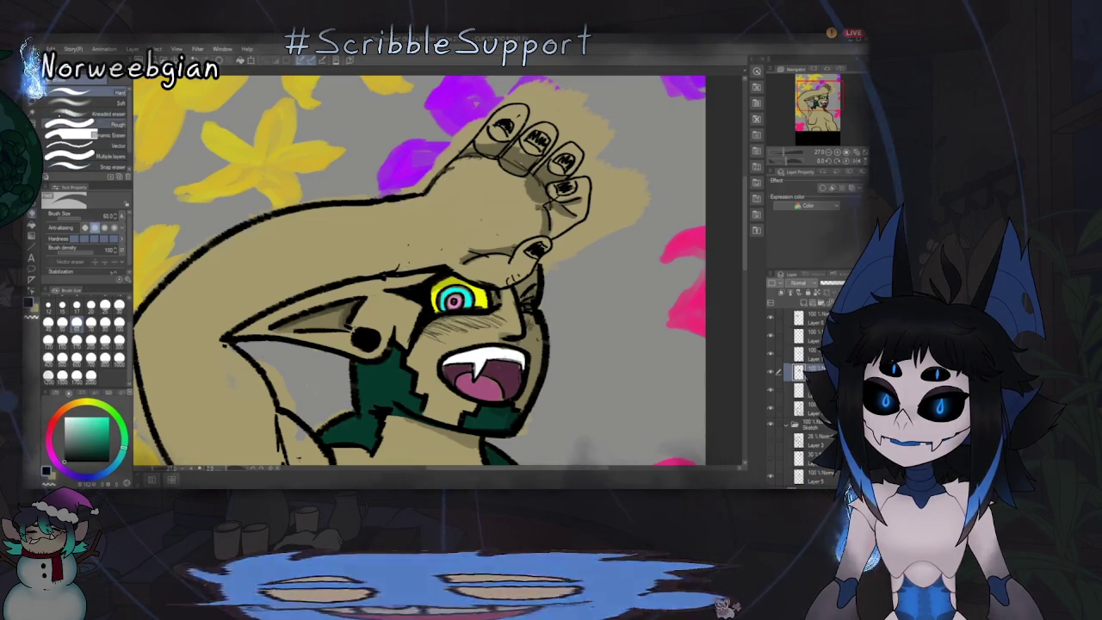
key(o)
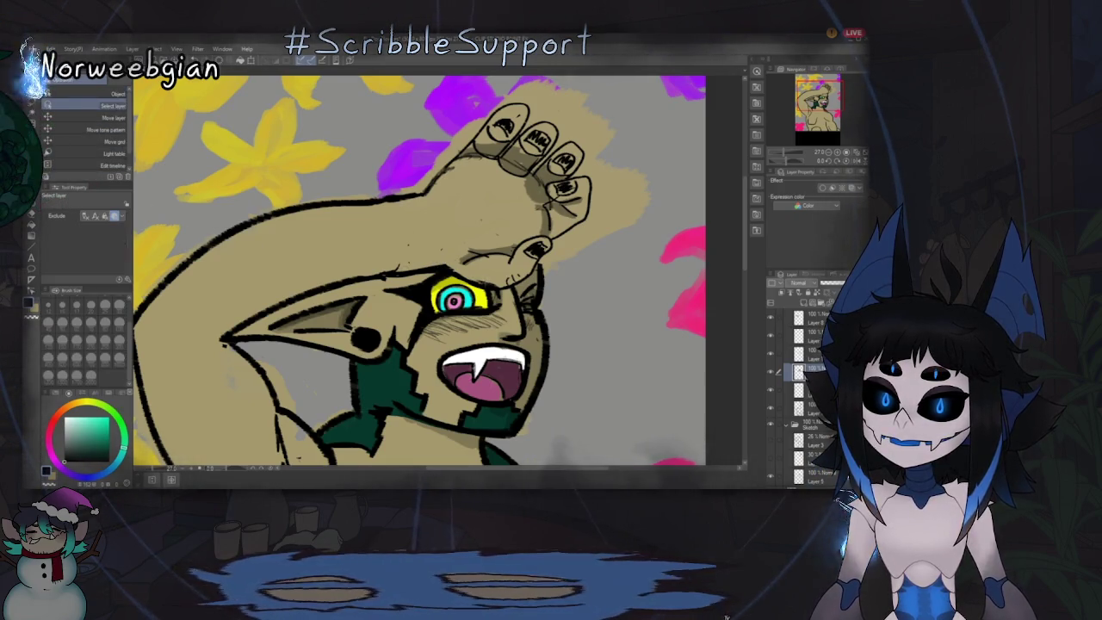
key(e)
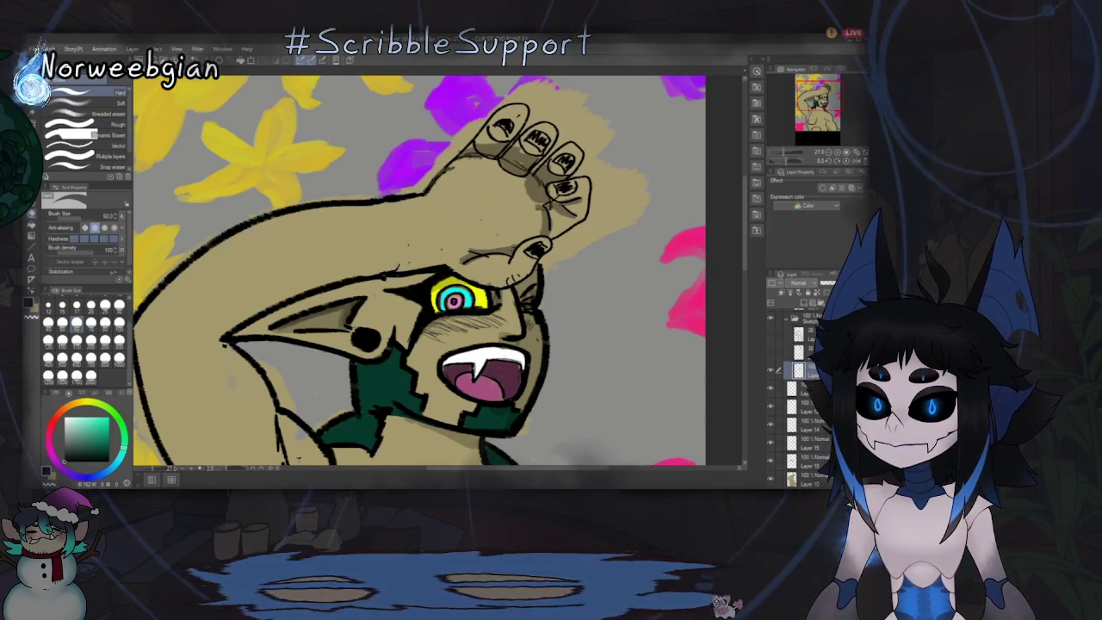
key(o)
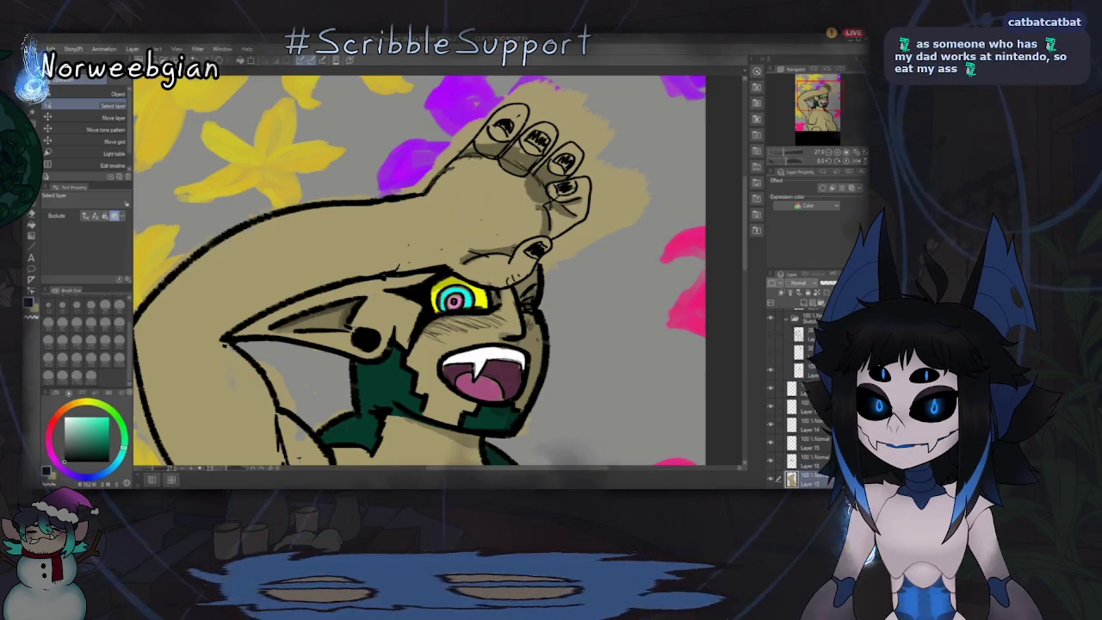
key(e)
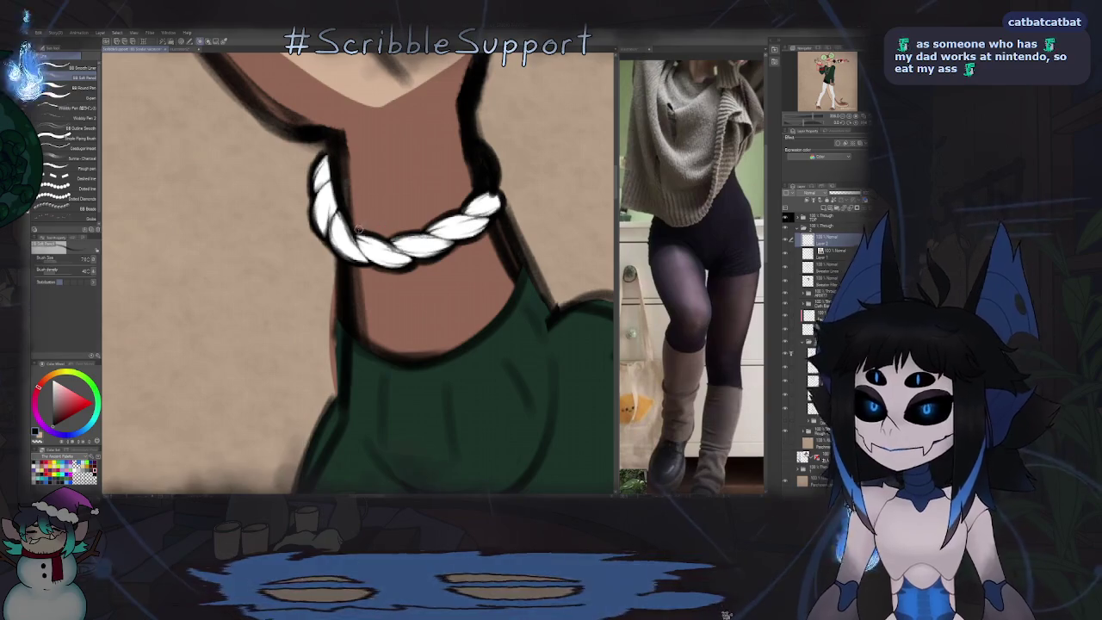
Step: Paint the rope's grey patch white, sample the rope colour, and darken its right-side outline
scroll(355, 229, up, 2)
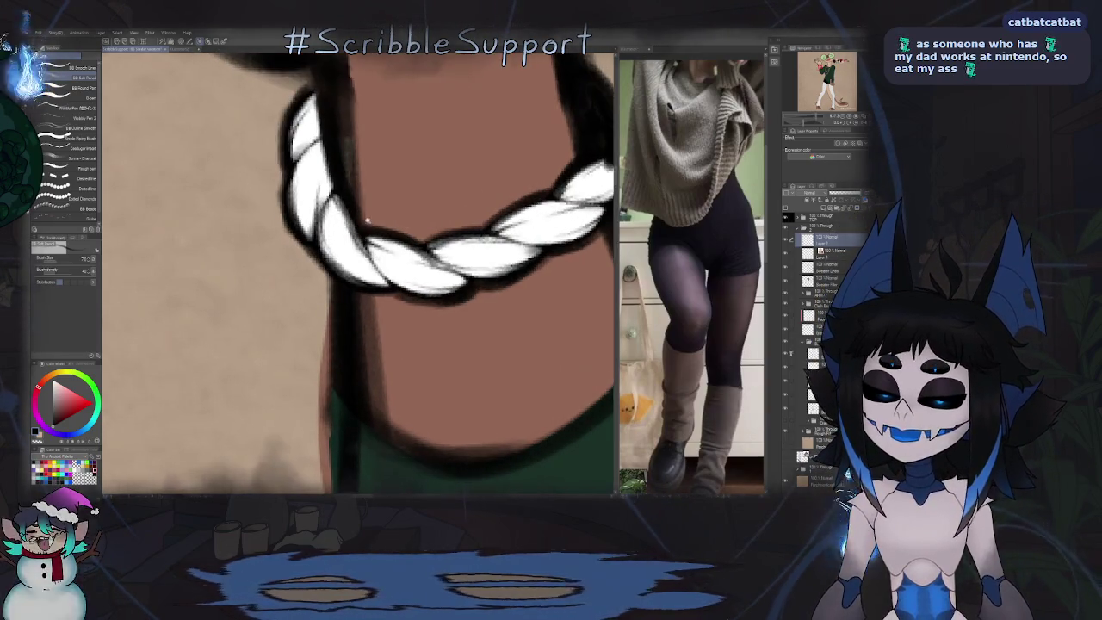
scroll(353, 229, up, 1)
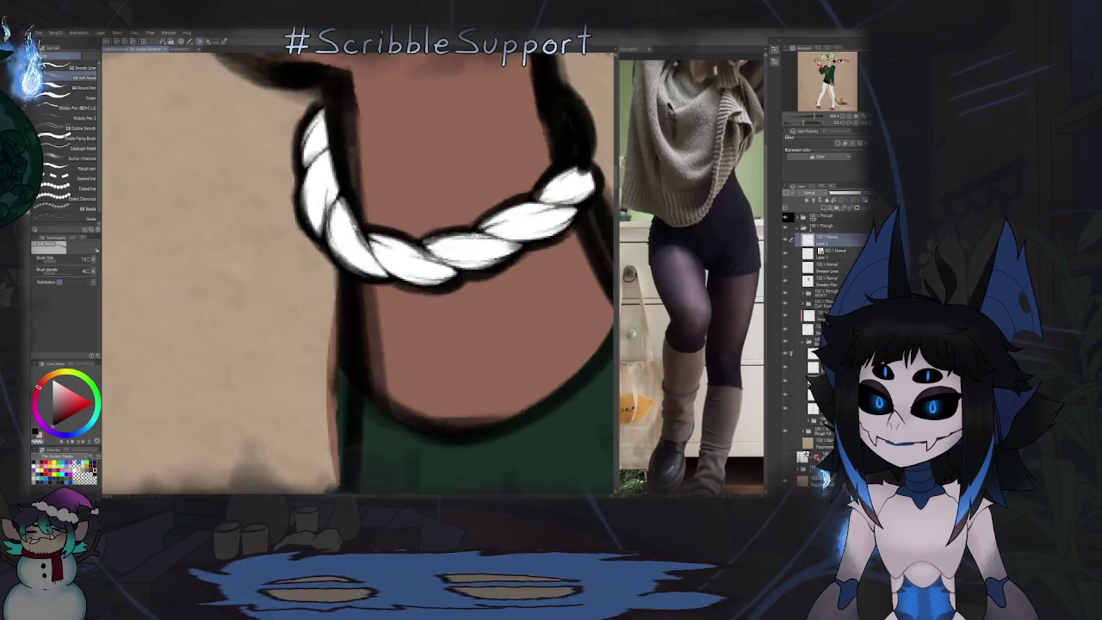
scroll(340, 215, up, 1)
drag(352, 235, 339, 231)
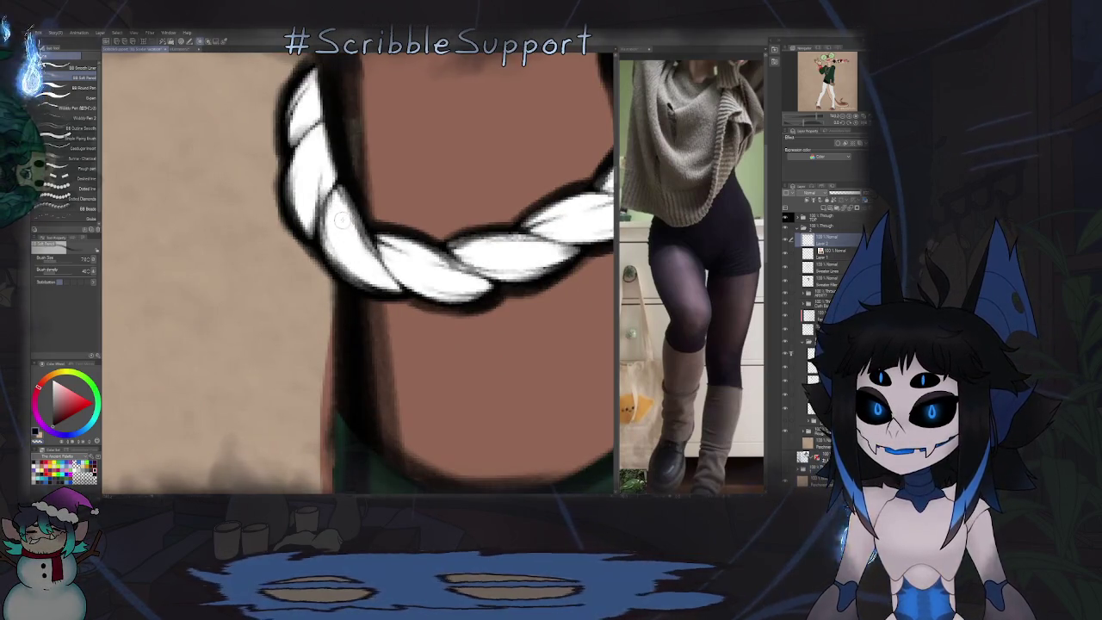
alt+click(346, 231)
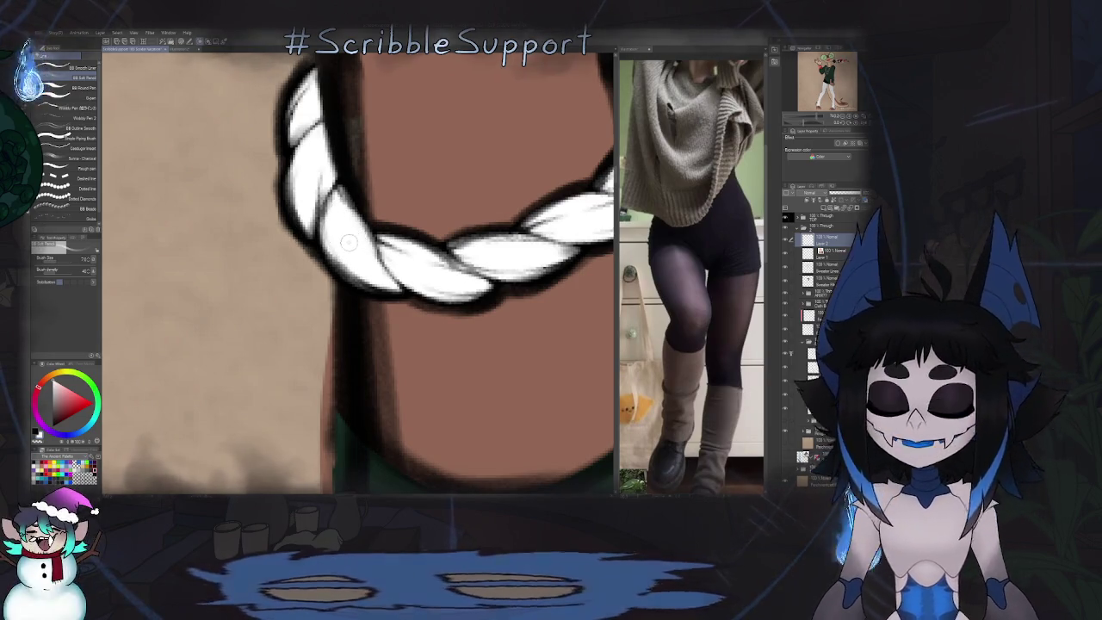
scroll(334, 222, down, 5)
scroll(352, 215, up, 5)
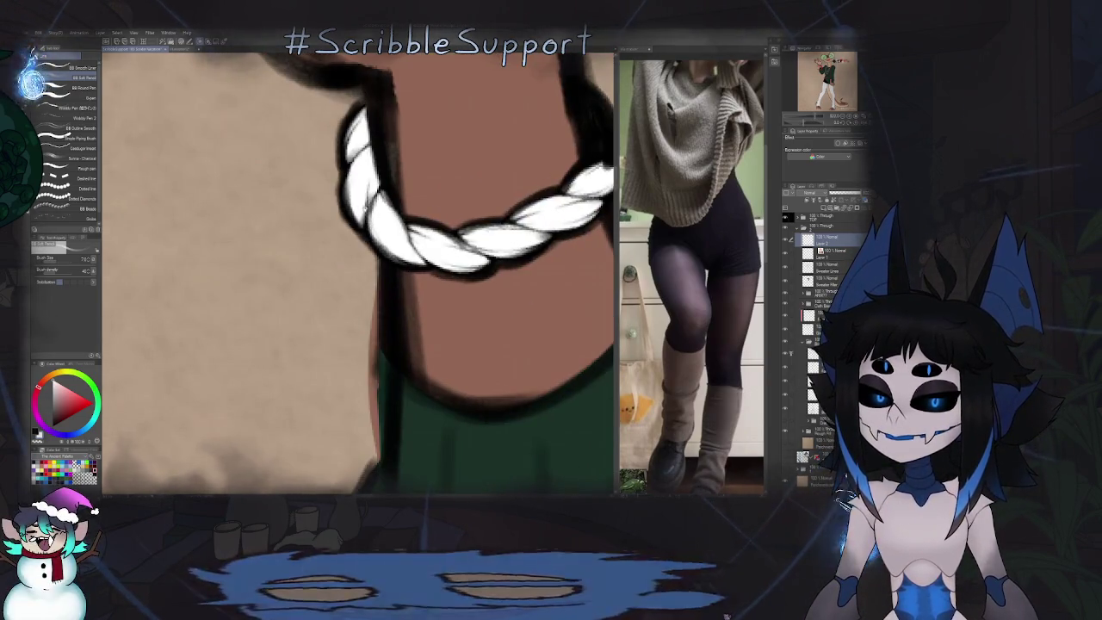
scroll(353, 209, up, 2)
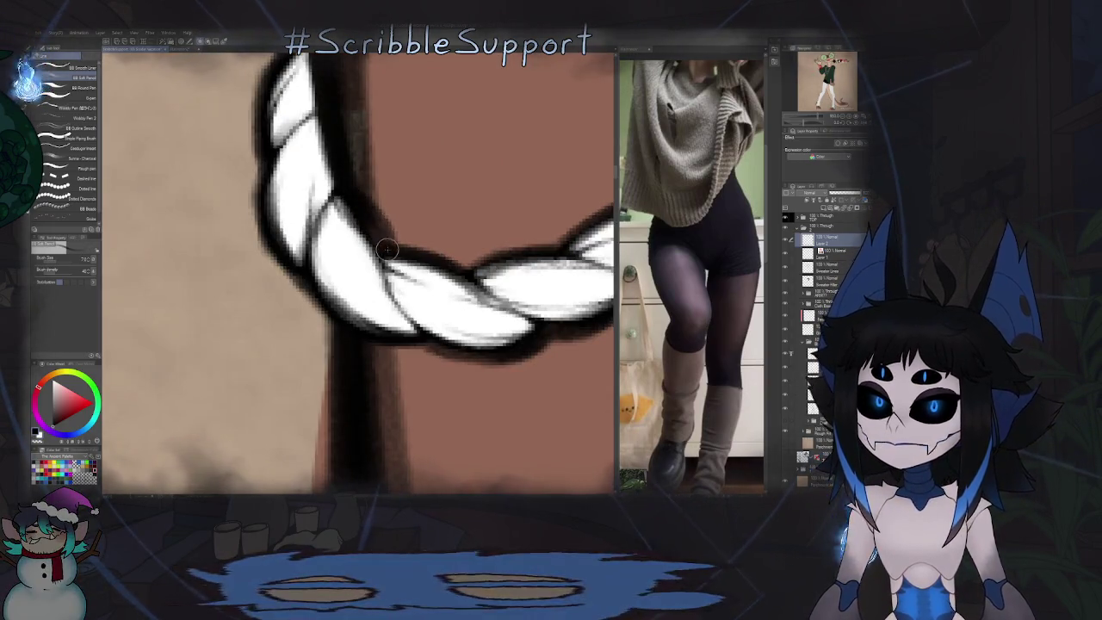
drag(386, 254, 342, 193)
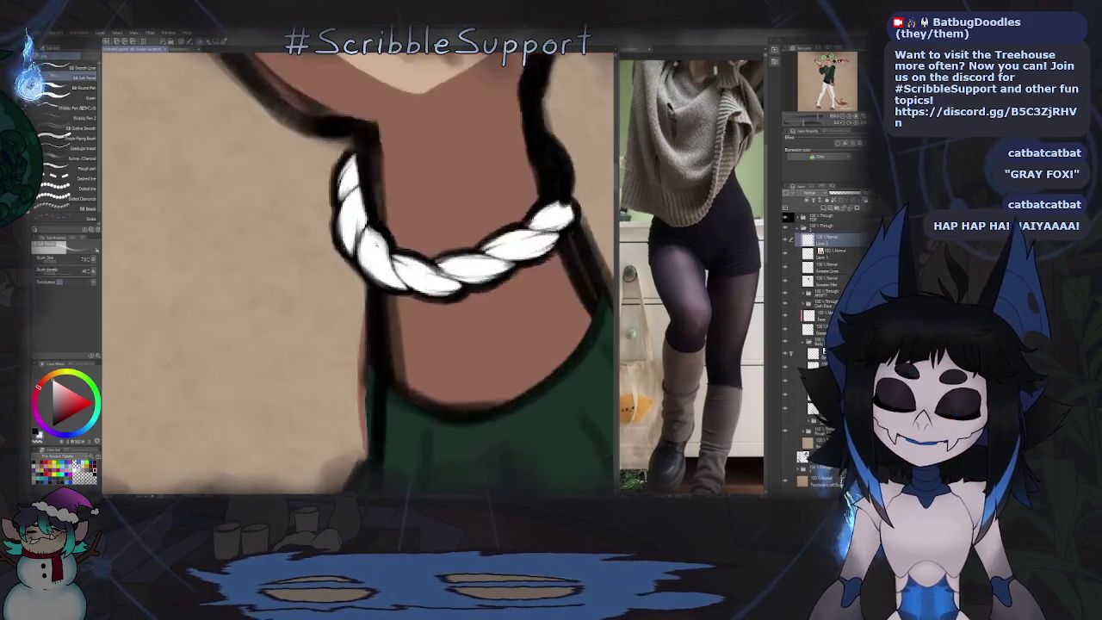
Step: Select Layer 1 and start renaming it
scroll(362, 293, down, 5)
scroll(358, 272, down, 2)
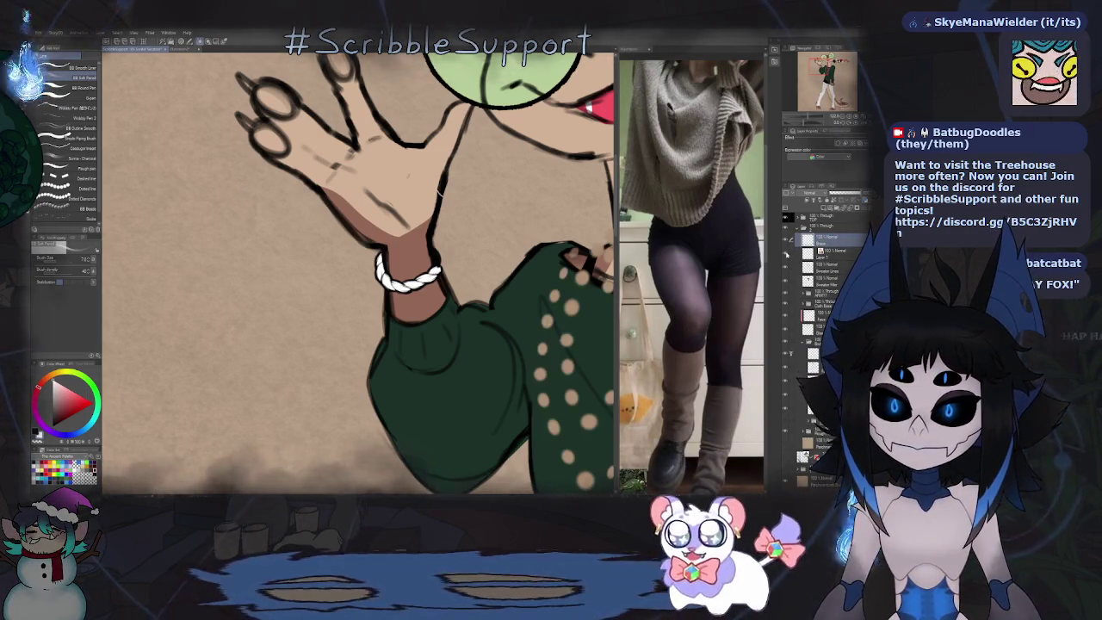
click(827, 250)
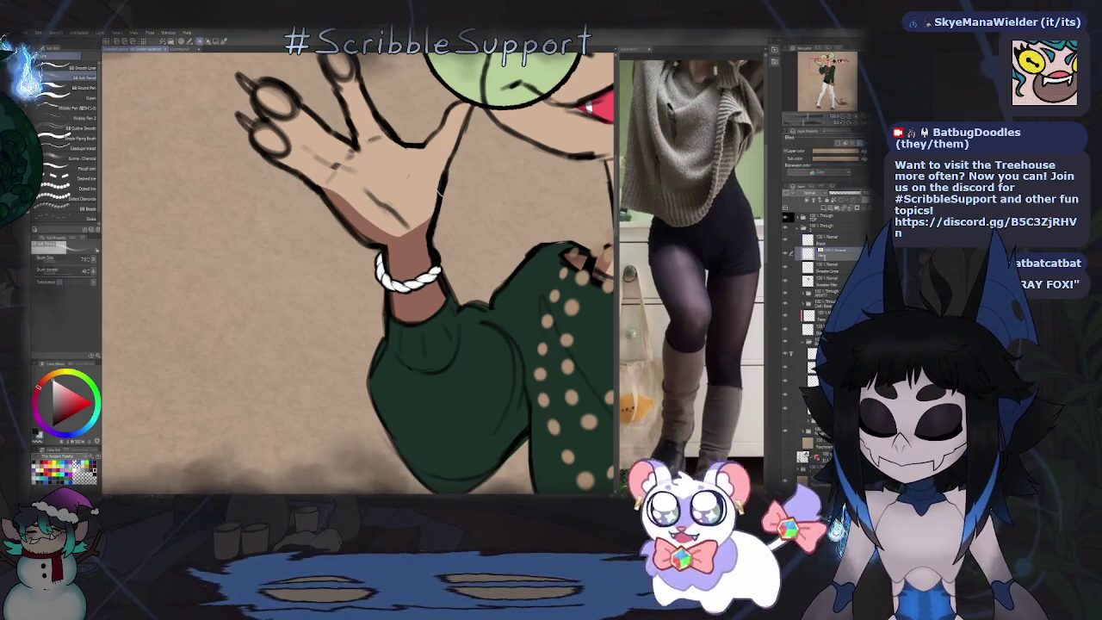
double_click(826, 253)
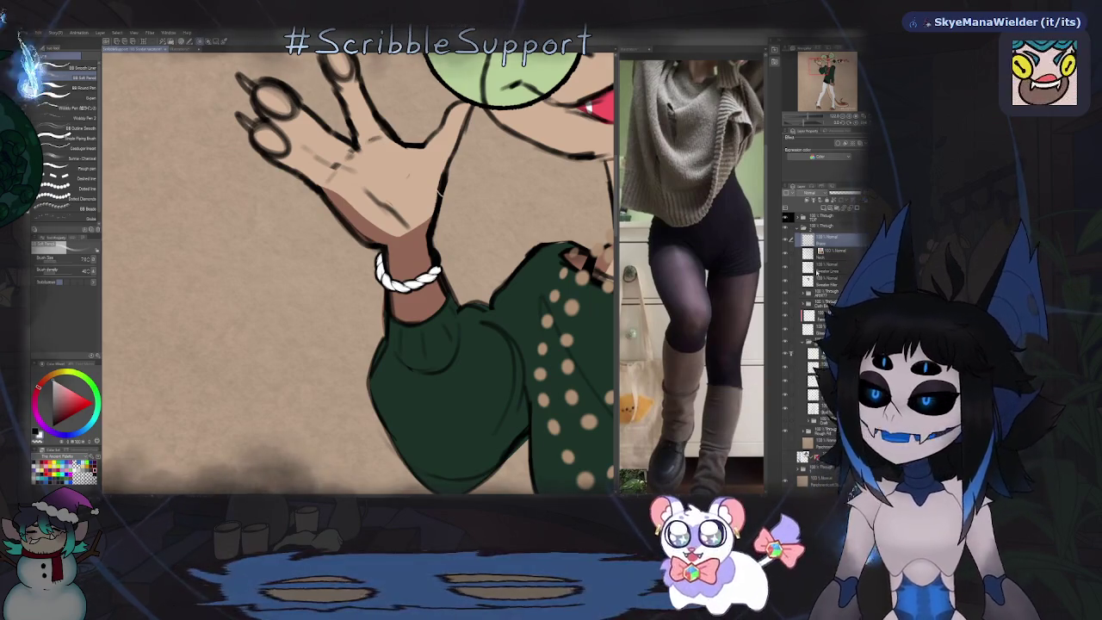
Step: Set Layer 1's blending mode to Multiply
scroll(359, 272, down, 5)
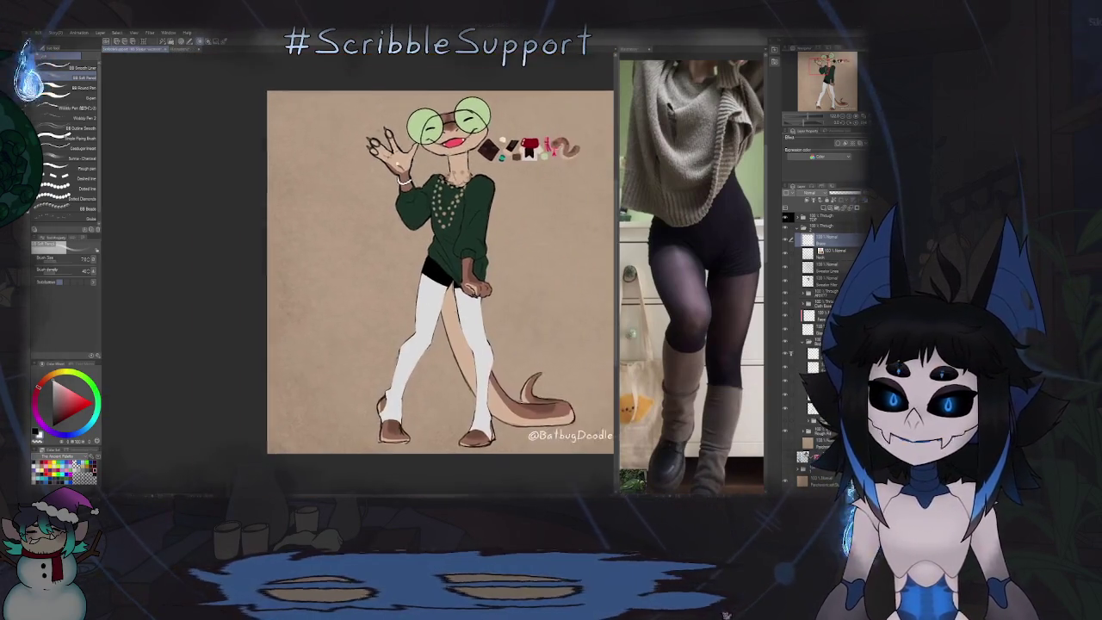
scroll(361, 155, up, 5)
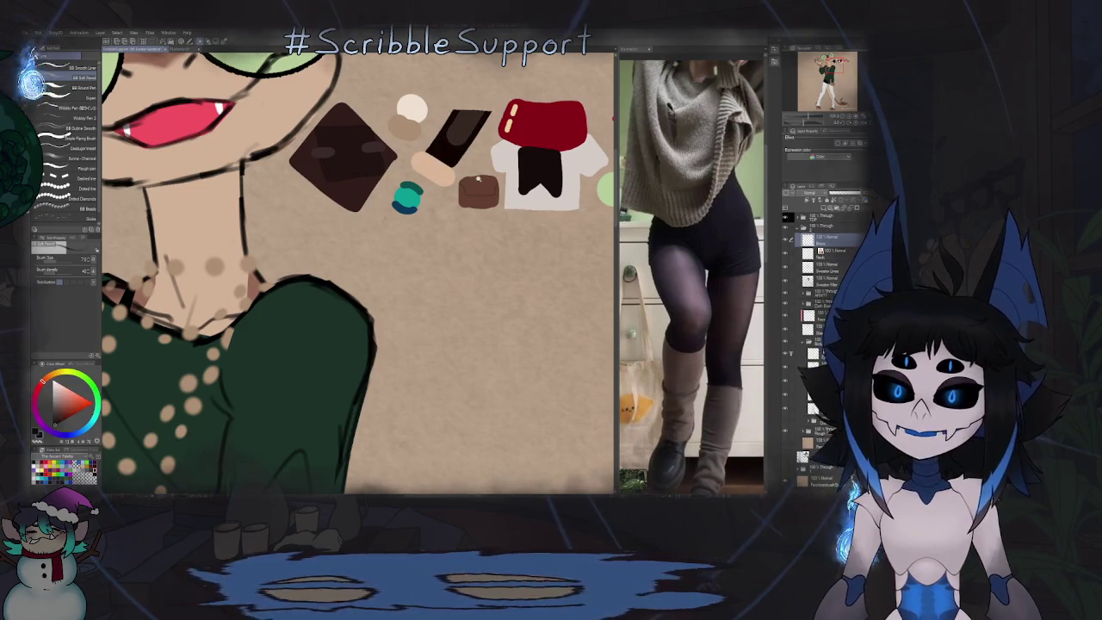
scroll(358, 272, down, 5)
scroll(358, 272, up, 3)
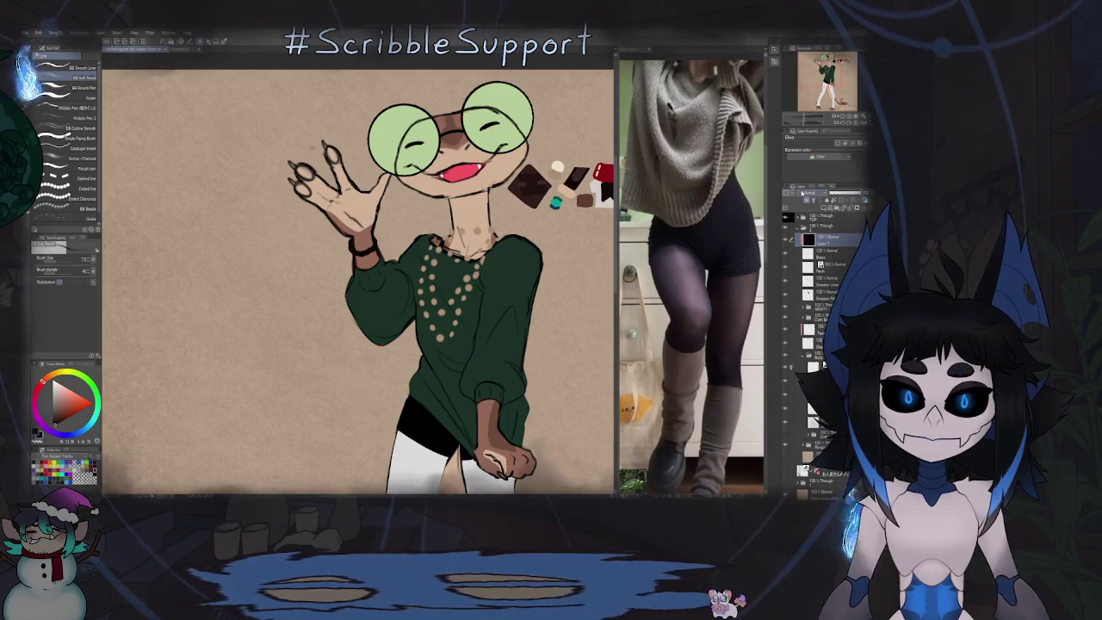
click(802, 192)
click(807, 213)
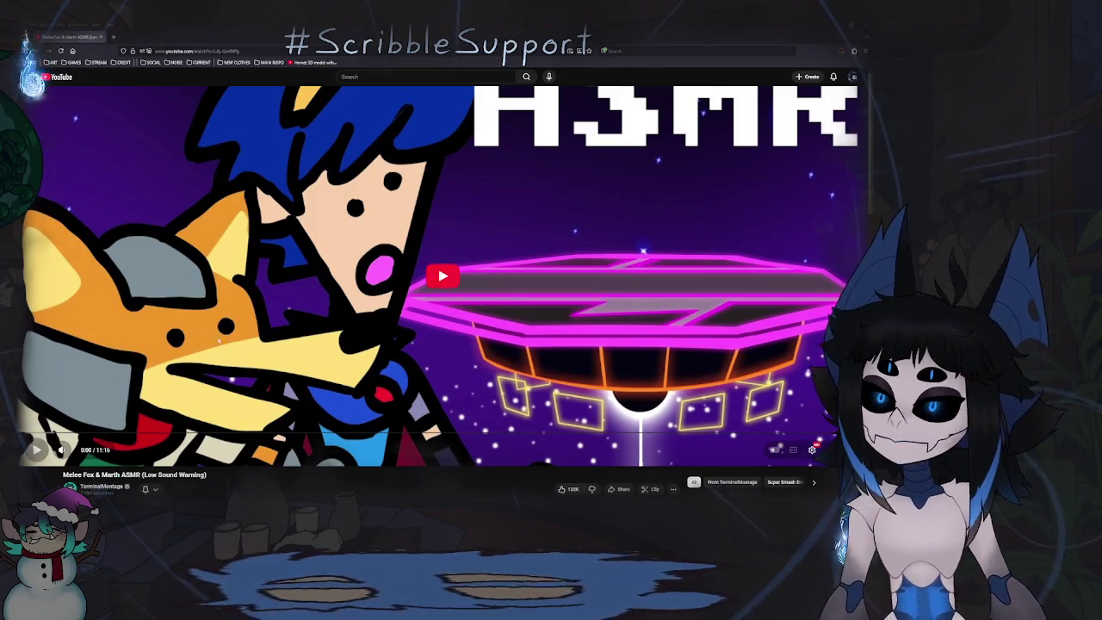
Step: Skip the Melee Fox & Marth ASMR video ahead through 0:49, 1:44 and 3:36, pausing at 3:44
click(446, 276)
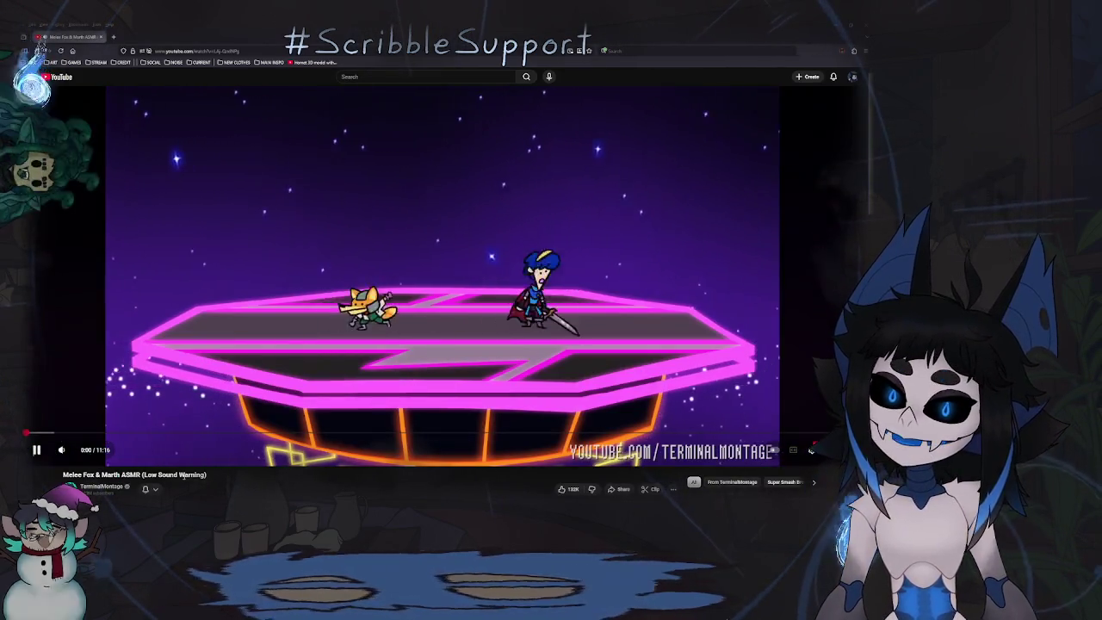
mouse_move(61, 449)
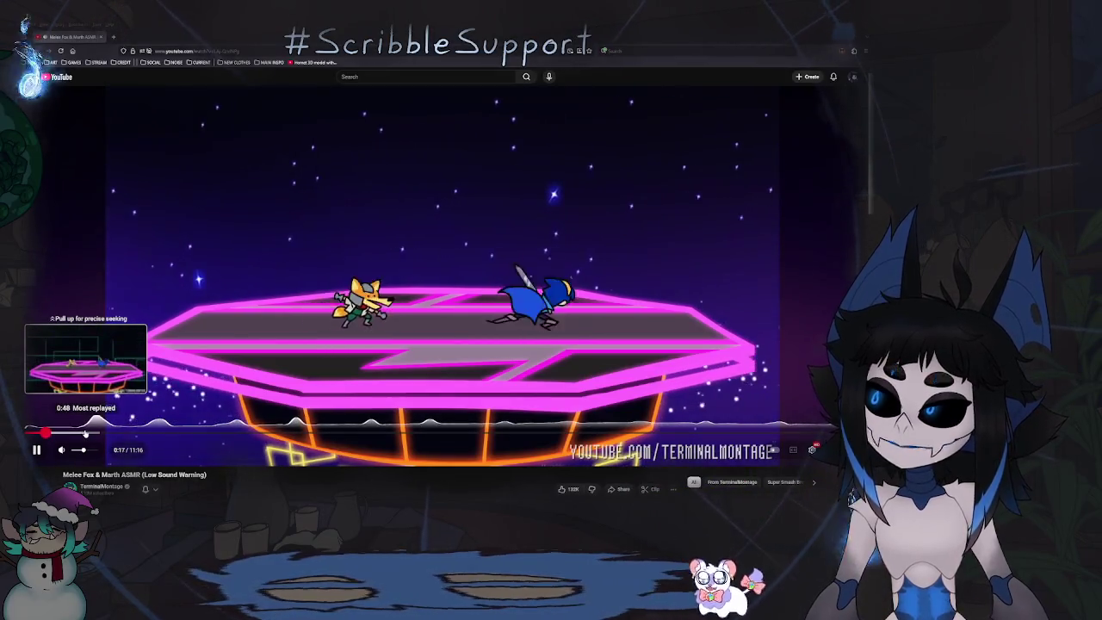
click(86, 433)
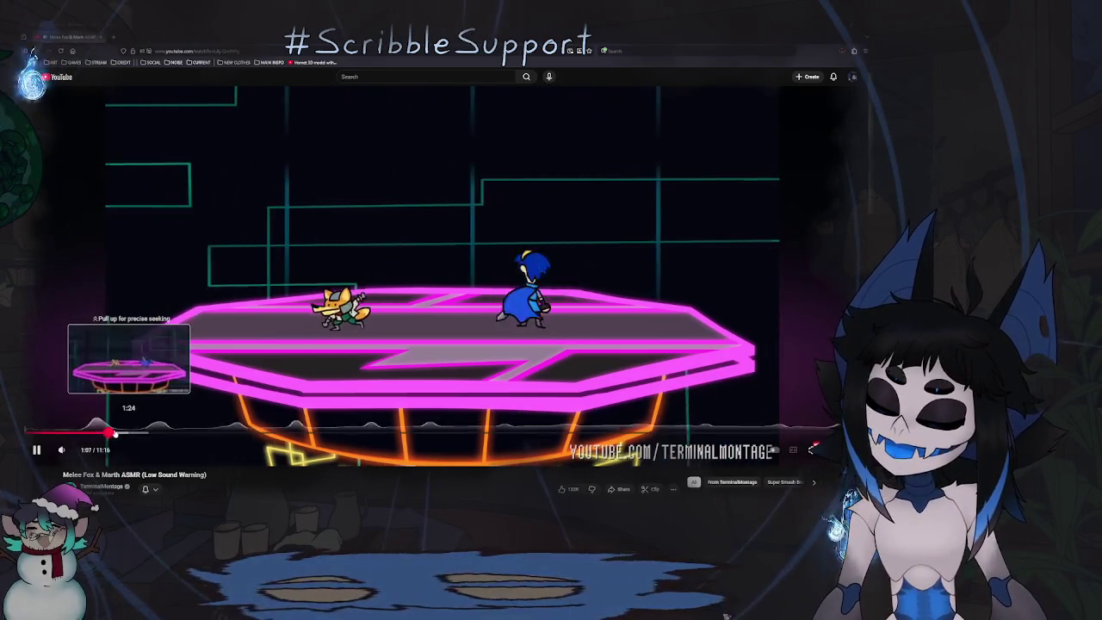
click(96, 433)
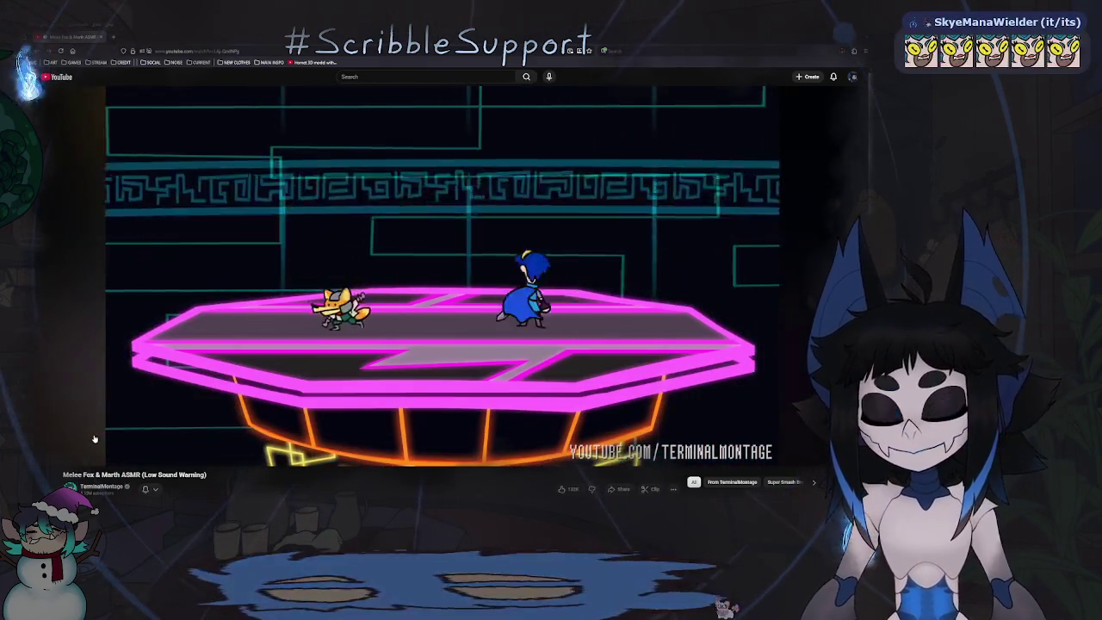
mouse_move(164, 430)
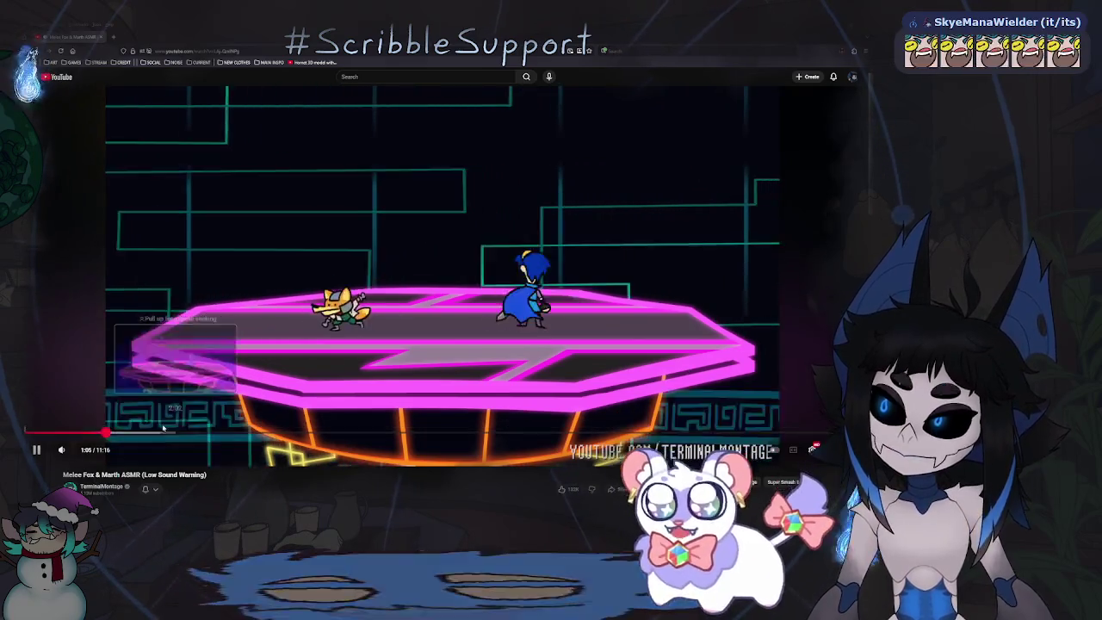
click(153, 433)
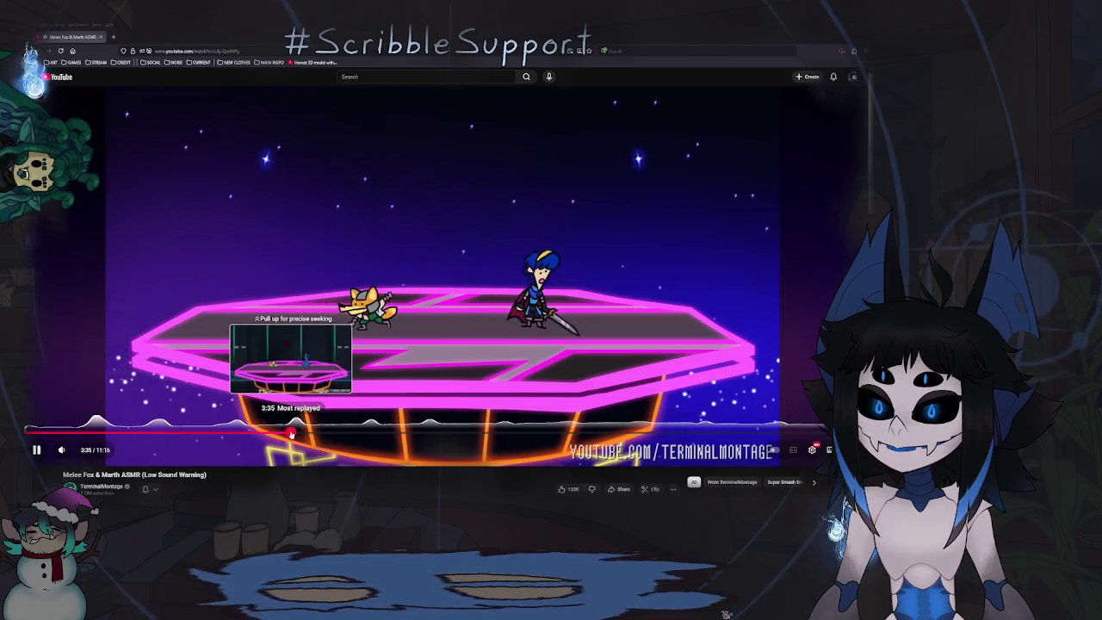
click(291, 430)
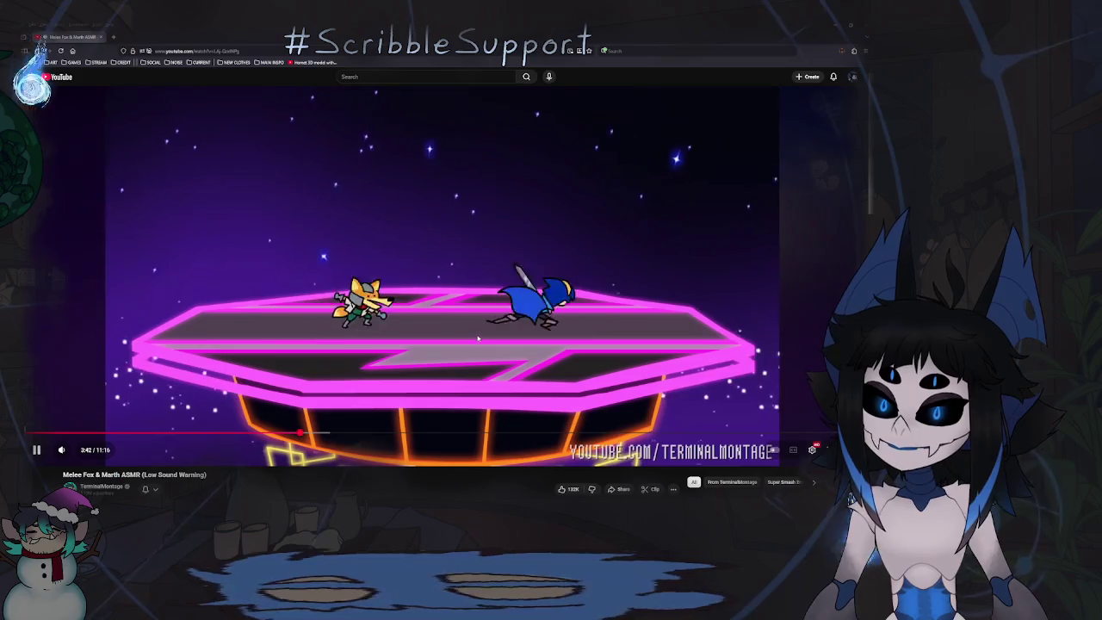
click(493, 373)
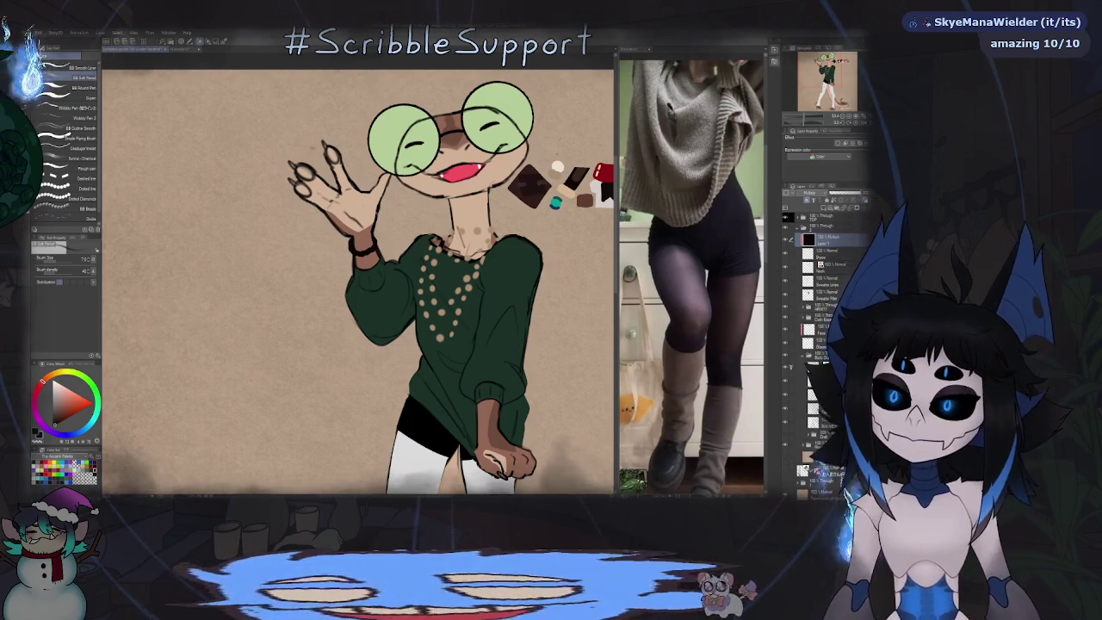
Step: Frame the lizard figure and add a blank Normal layer directly above the Multiply layer
scroll(516, 288, down, 5)
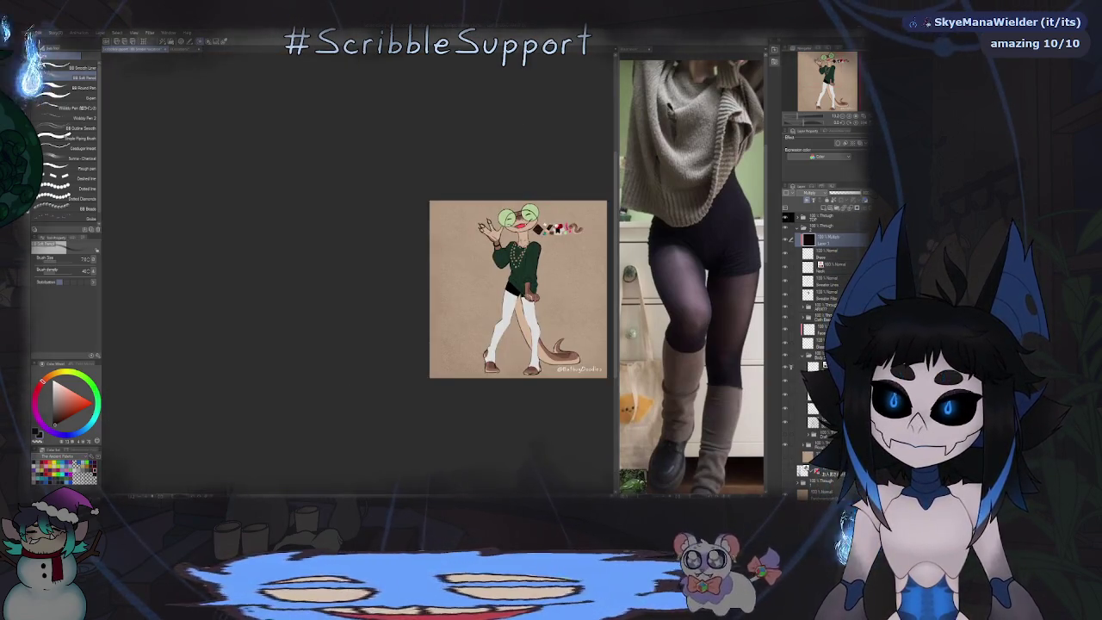
scroll(471, 245, up, 5)
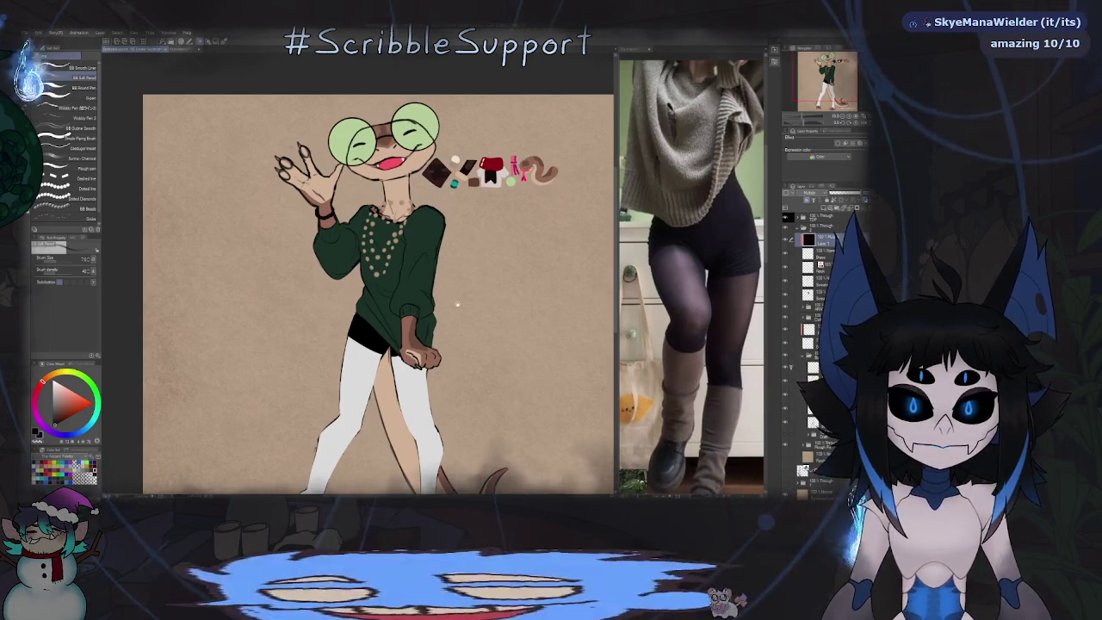
drag(466, 283, 510, 240)
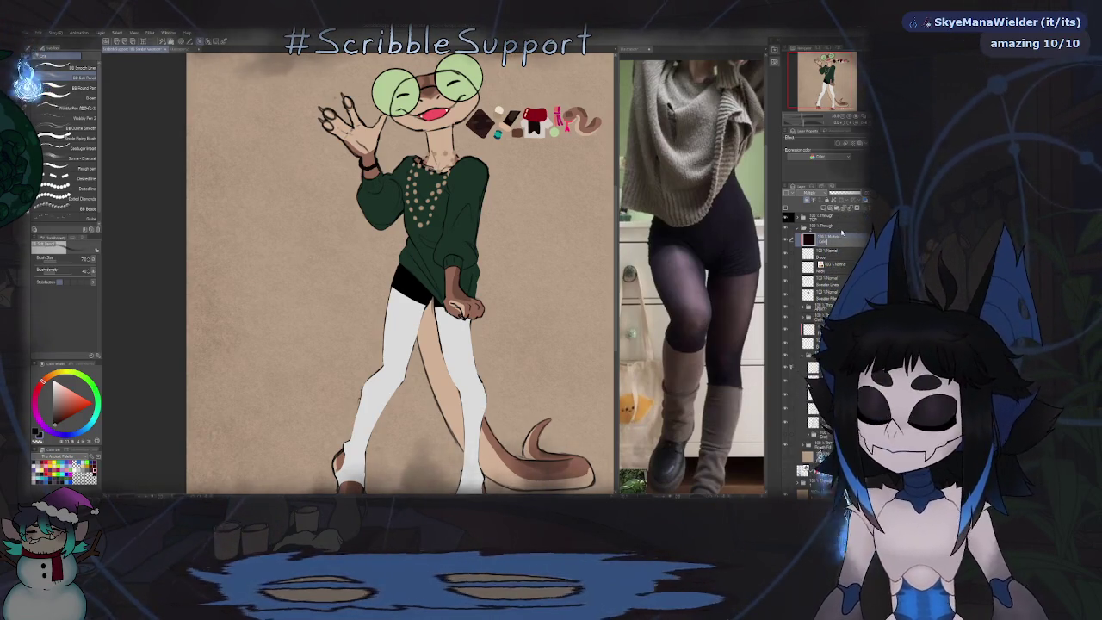
click(825, 209)
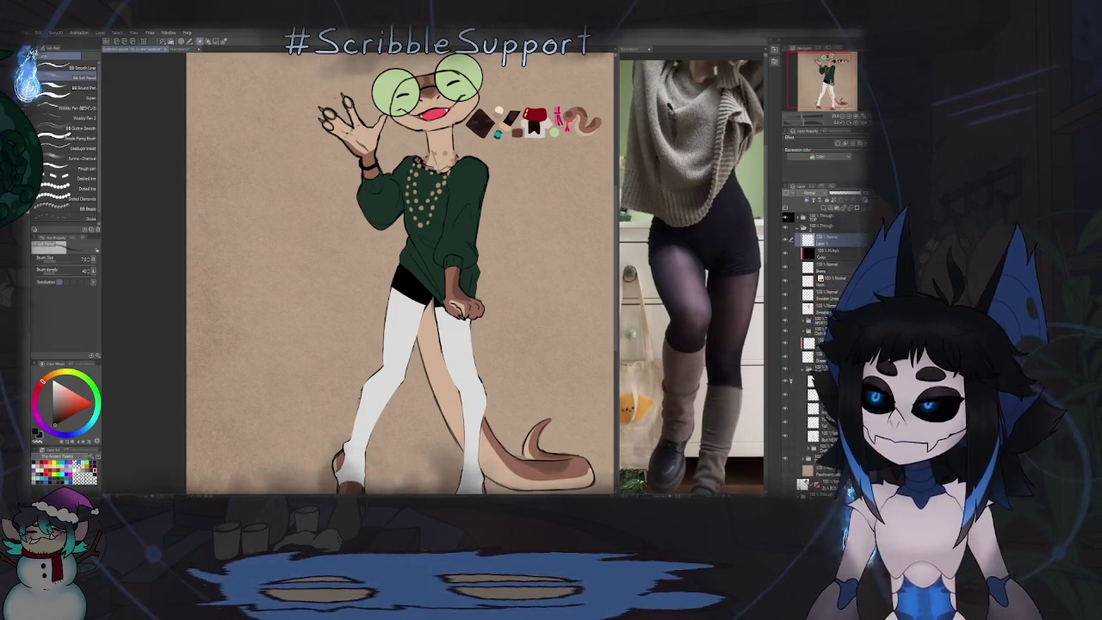
scroll(493, 137, up, 5)
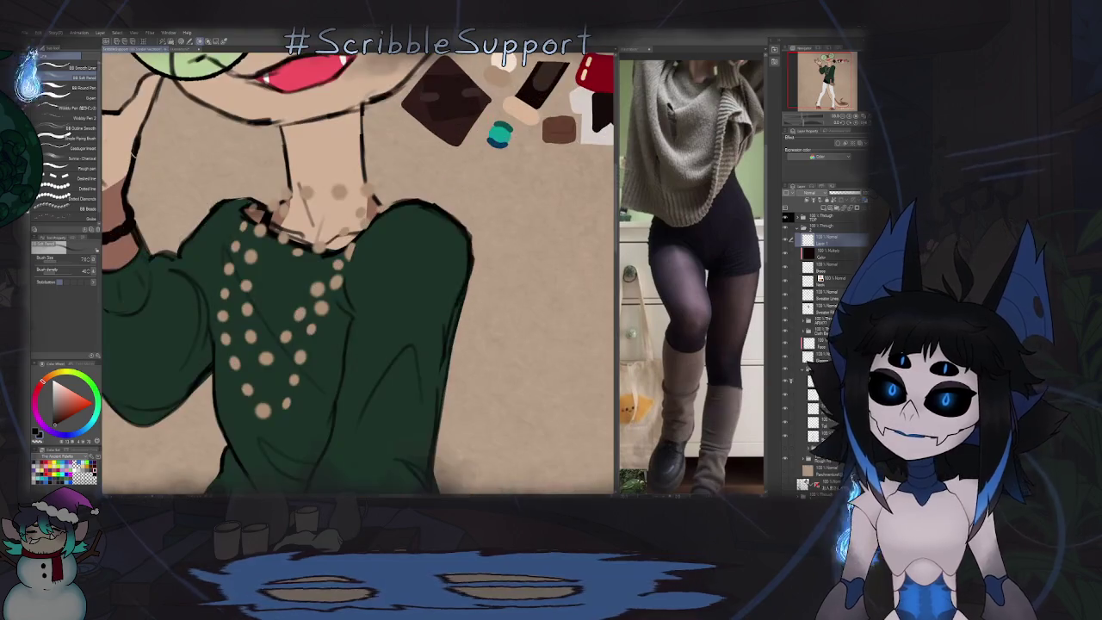
Step: Paint a small teal bead on the wrist braid, redoing it slightly lower
scroll(358, 271, down, 5)
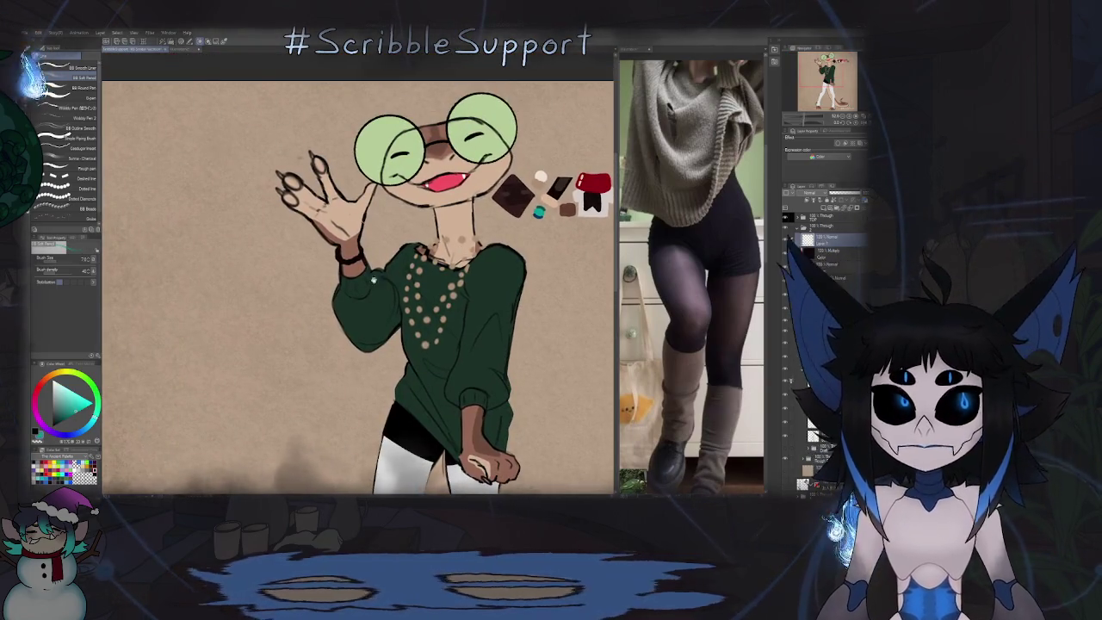
scroll(373, 280, up, 5)
scroll(405, 265, up, 2)
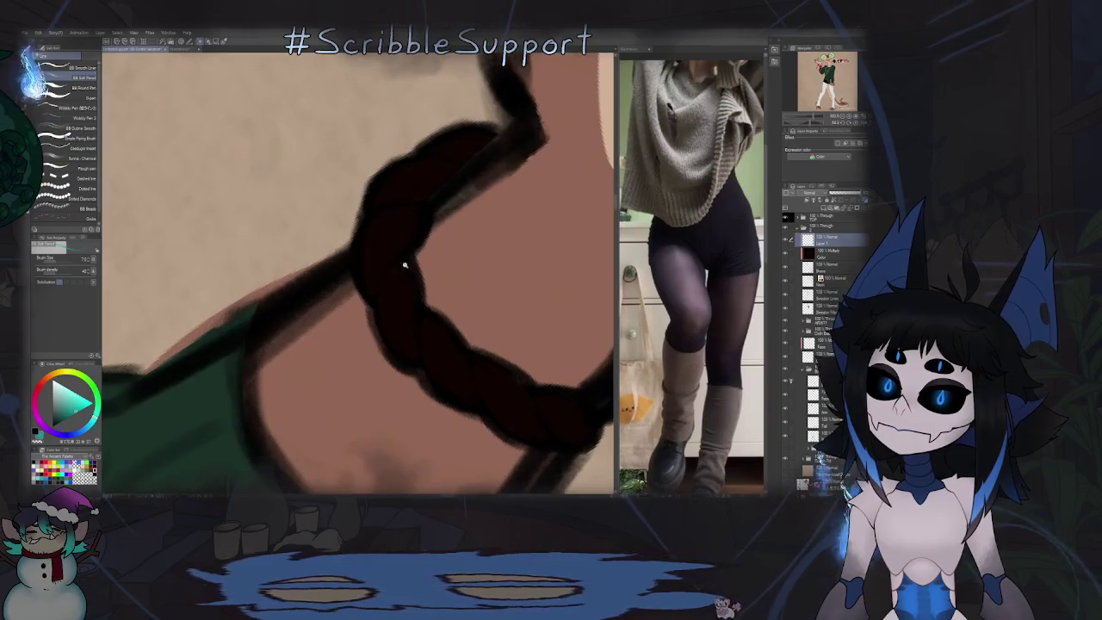
scroll(398, 294, up, 1)
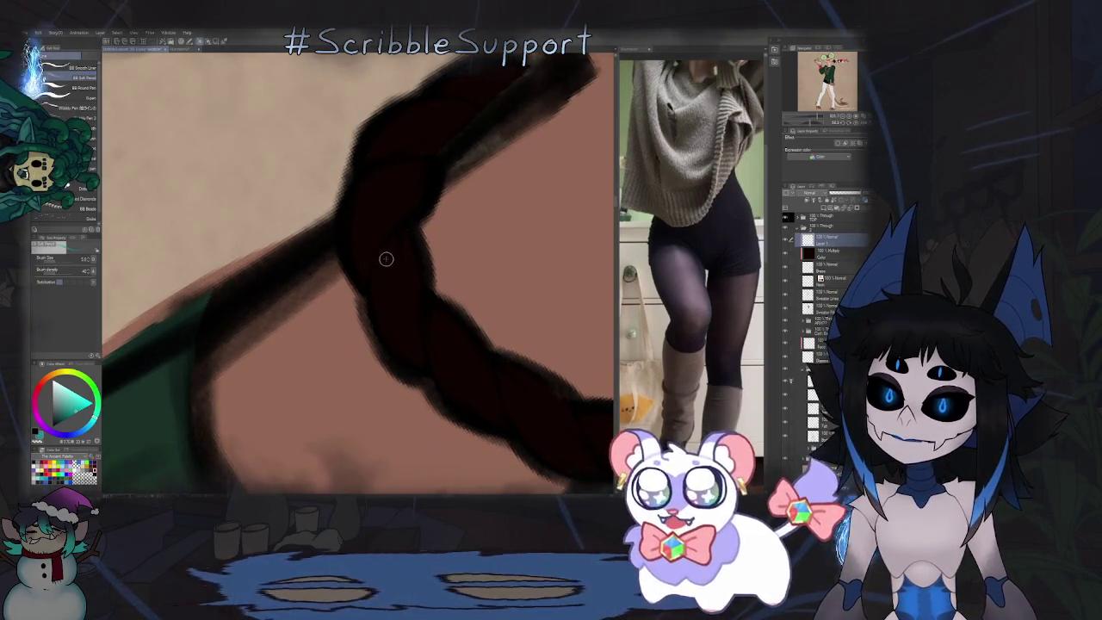
drag(389, 260, 399, 300)
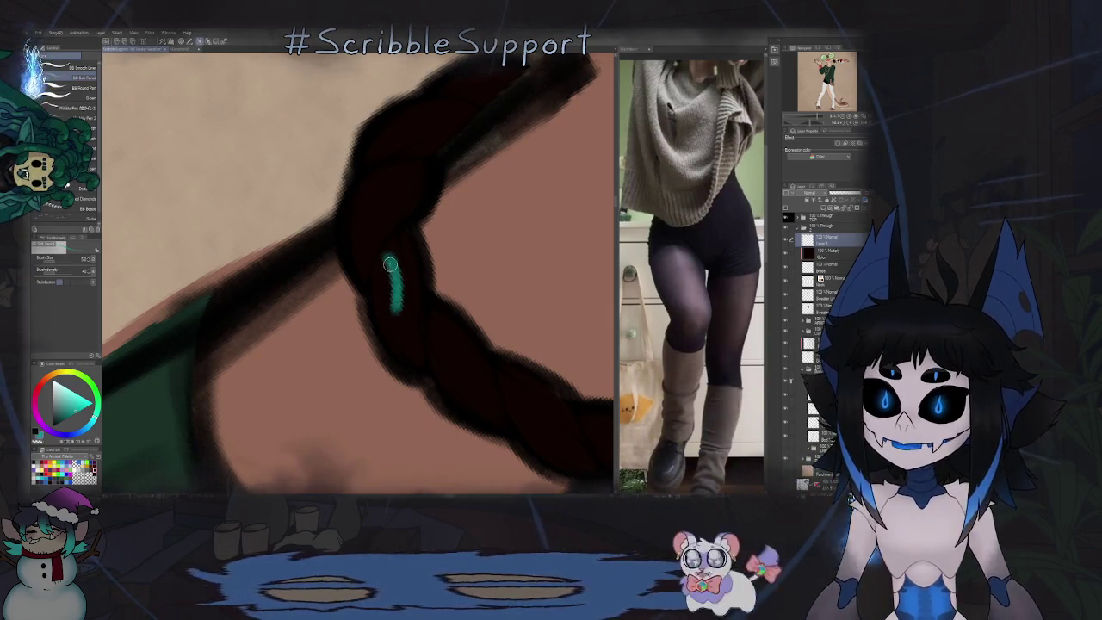
key(ctrl+z)
mouse_move(394, 307)
mouse_down()
mouse_move(381, 260)
mouse_move(384, 269)
mouse_up()
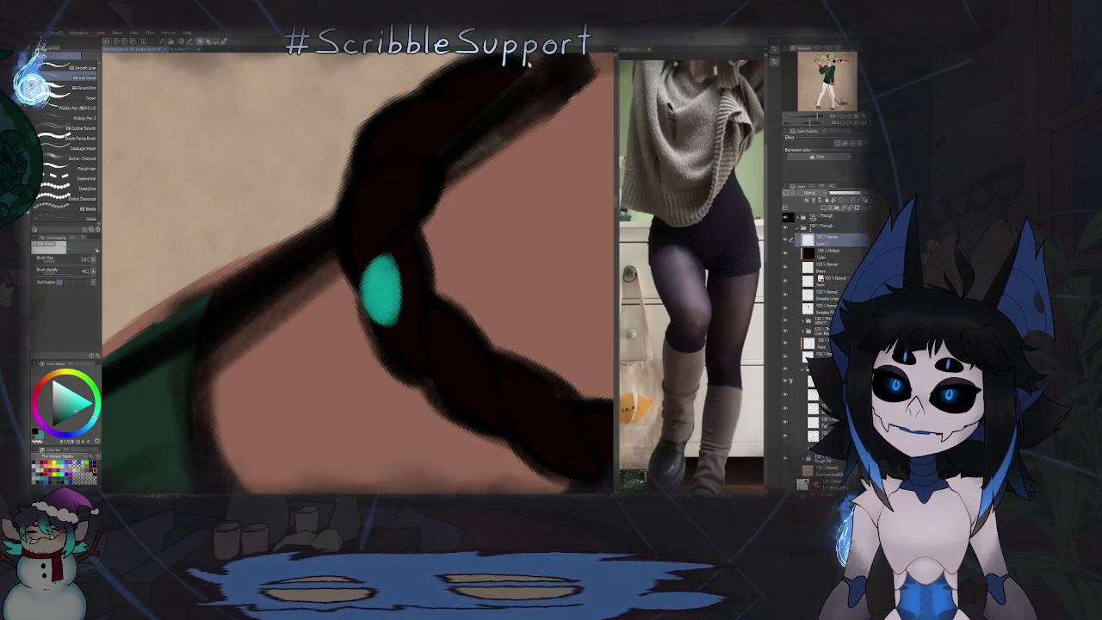
Step: Zoom out and back in on the bracelet, then switch to the Fill tool
scroll(377, 248, down, 2)
scroll(377, 248, down, 2)
scroll(377, 248, down, 1)
scroll(377, 248, down, 1)
scroll(377, 248, up, 3)
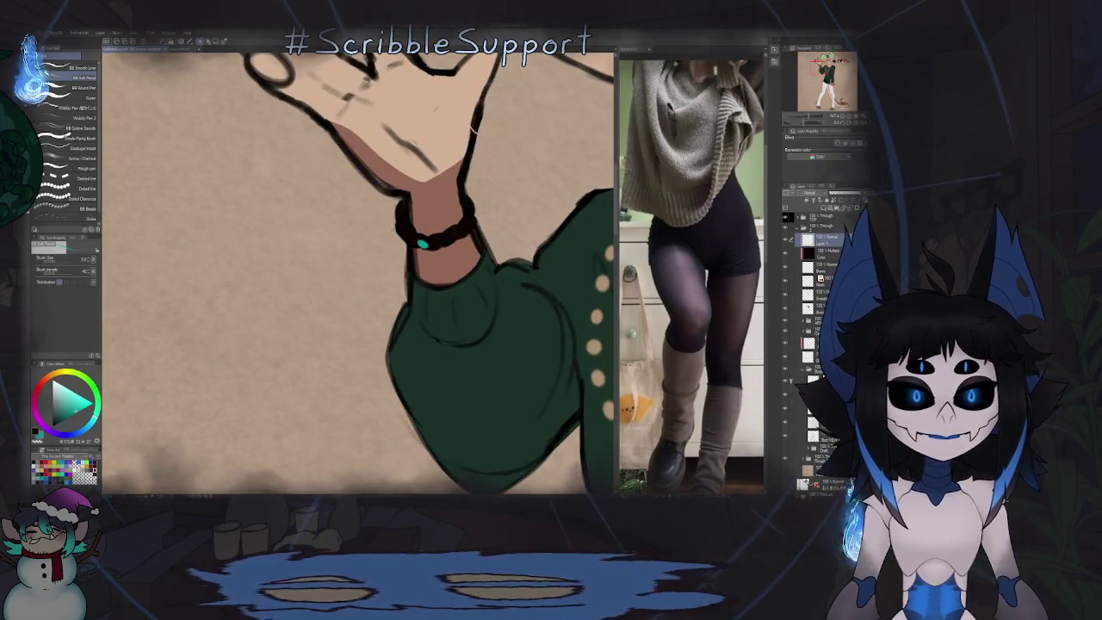
scroll(422, 249, up, 1)
scroll(422, 254, up, 2)
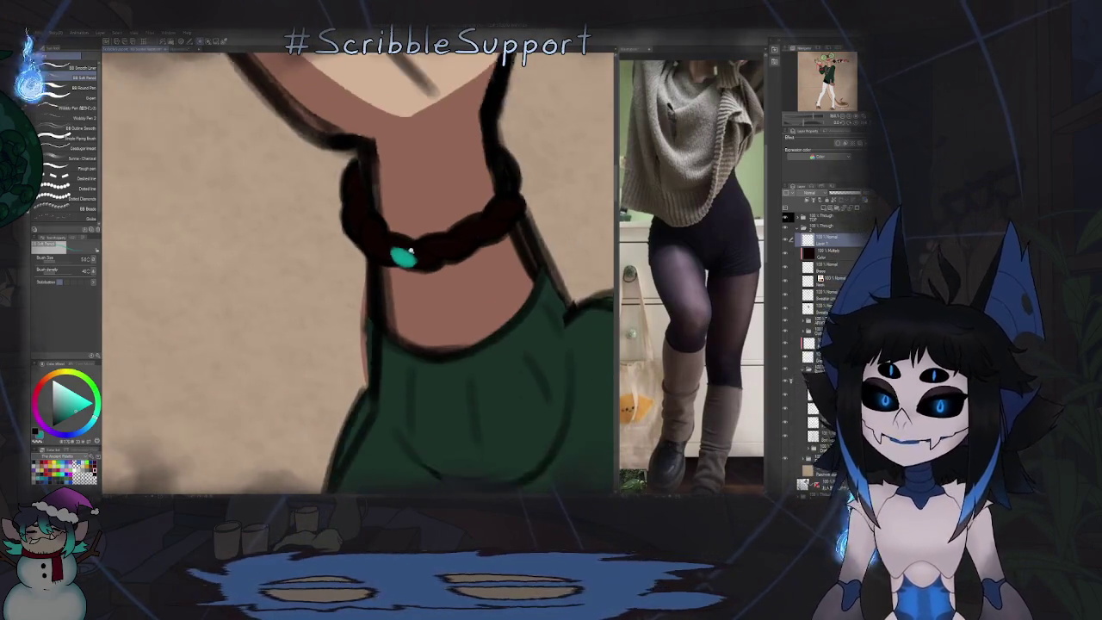
scroll(422, 267, up, 1)
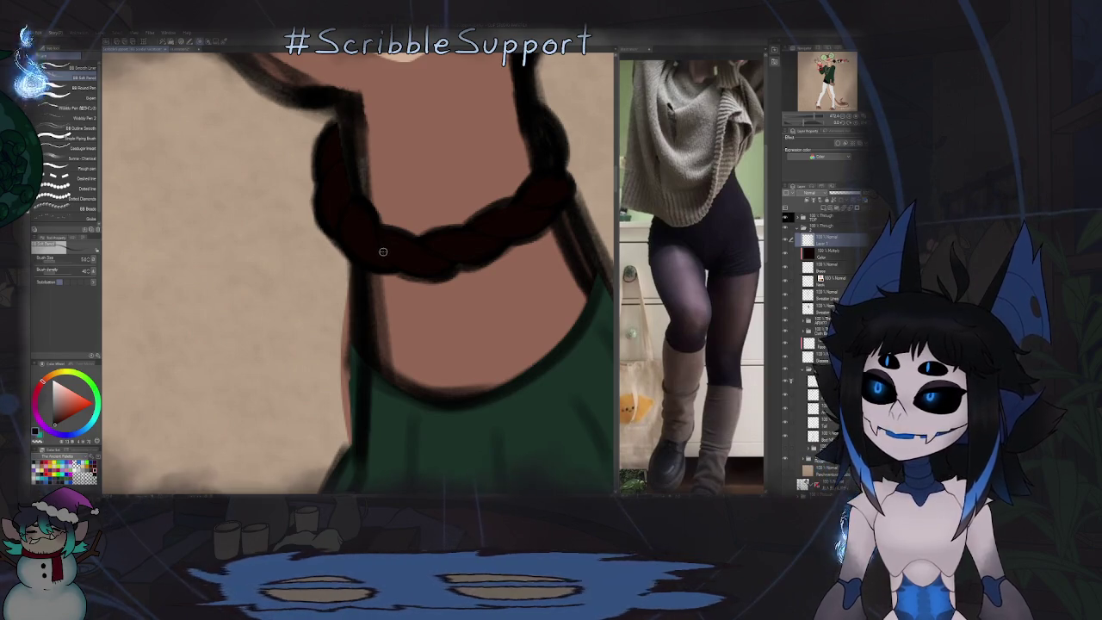
key(g)
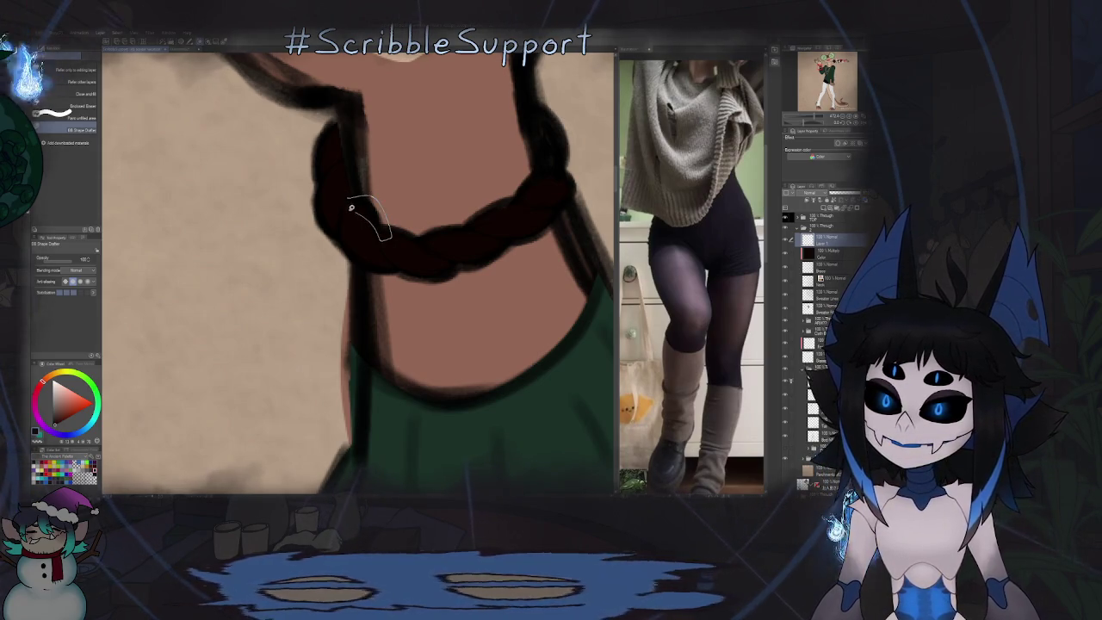
Step: Paint a teal ring on the braid, fill it solid and widen the patch below
key(p)
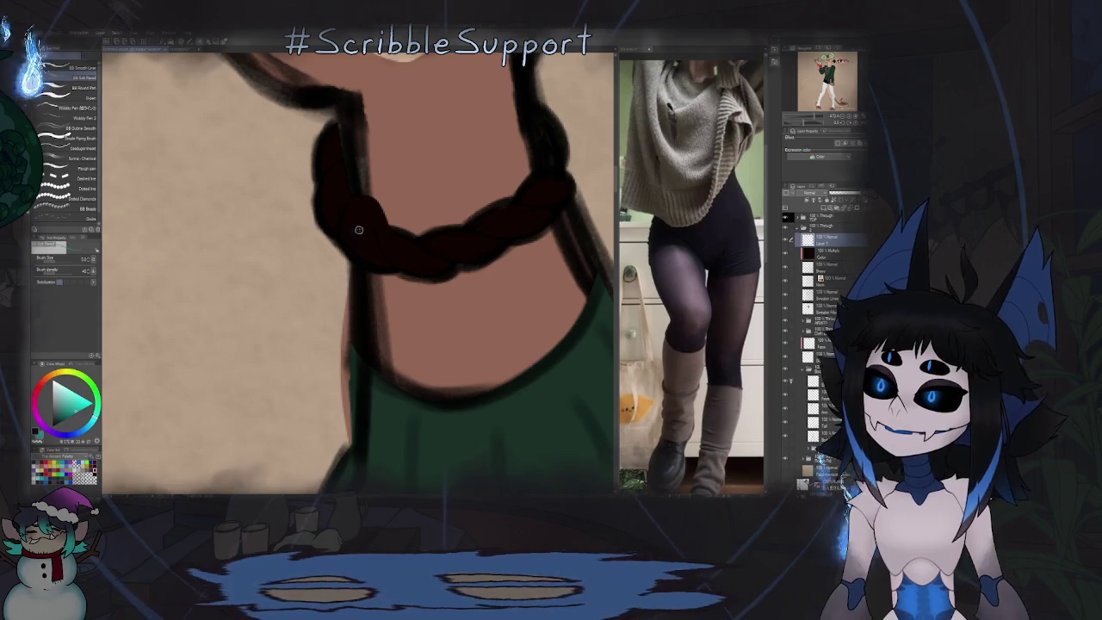
scroll(357, 211, up, 2)
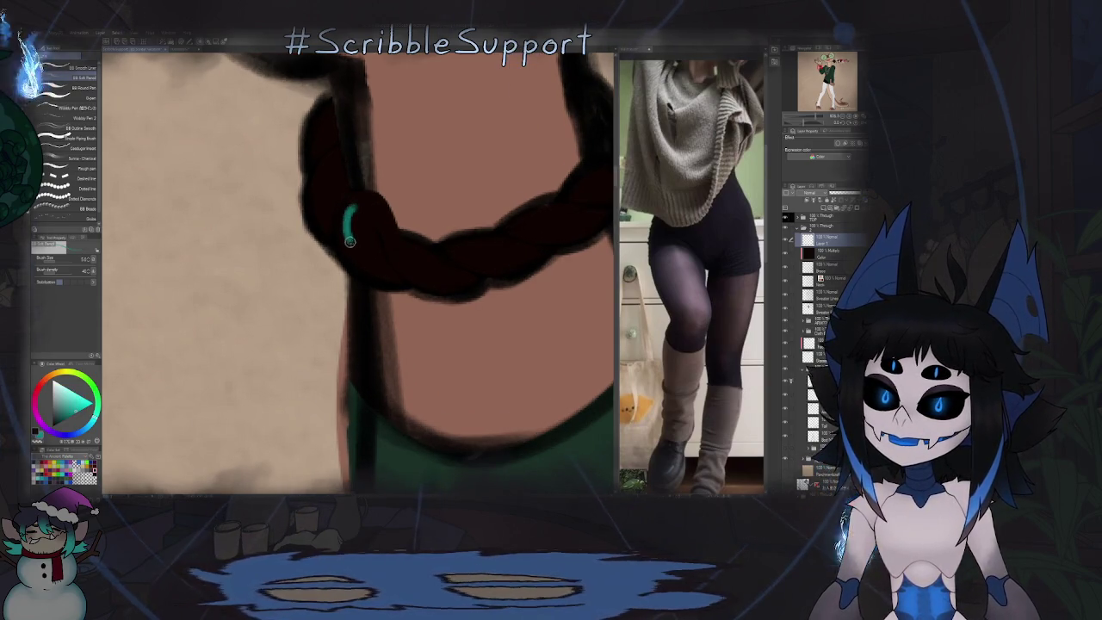
drag(349, 223, 366, 251)
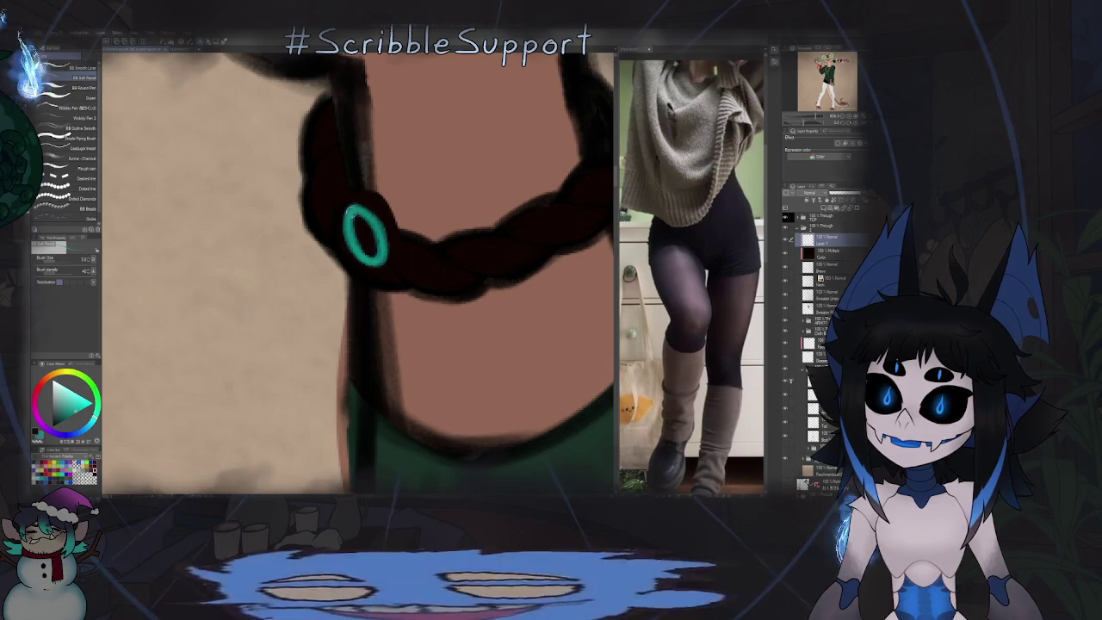
drag(360, 214, 370, 248)
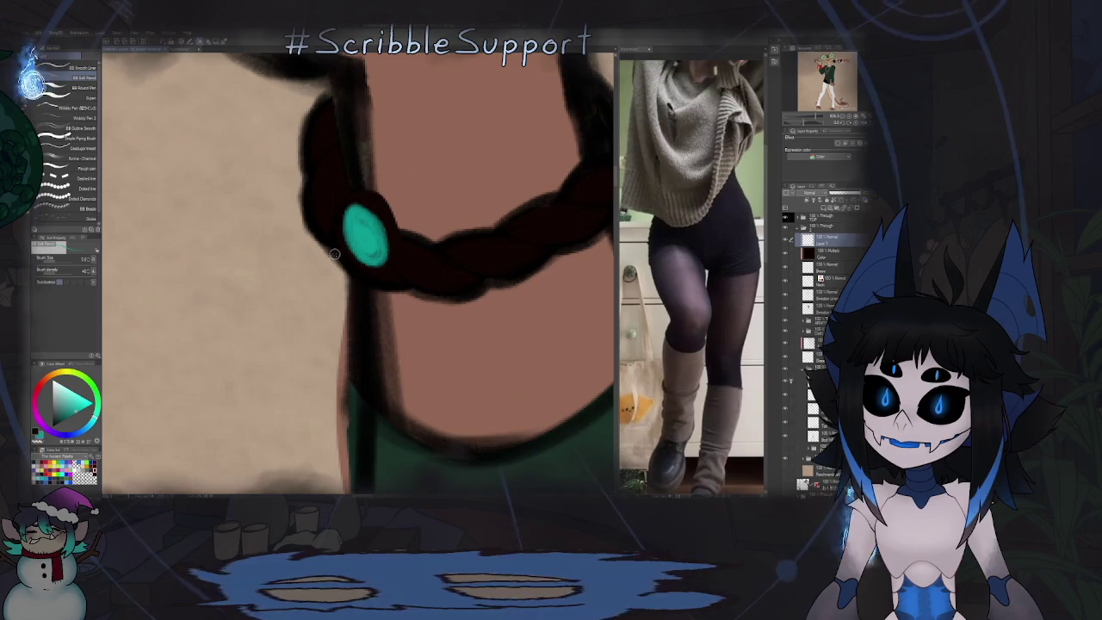
drag(365, 282, 339, 260)
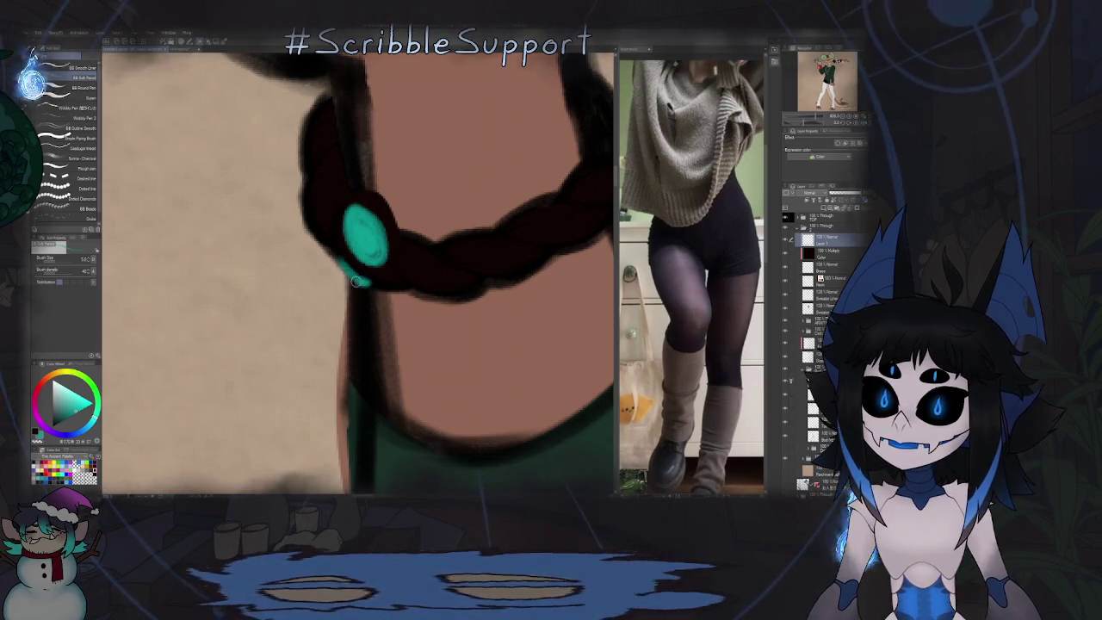
Step: Reshape the teal bead on the wrist bracelet into a larger, rounder form
scroll(339, 261, down, 2)
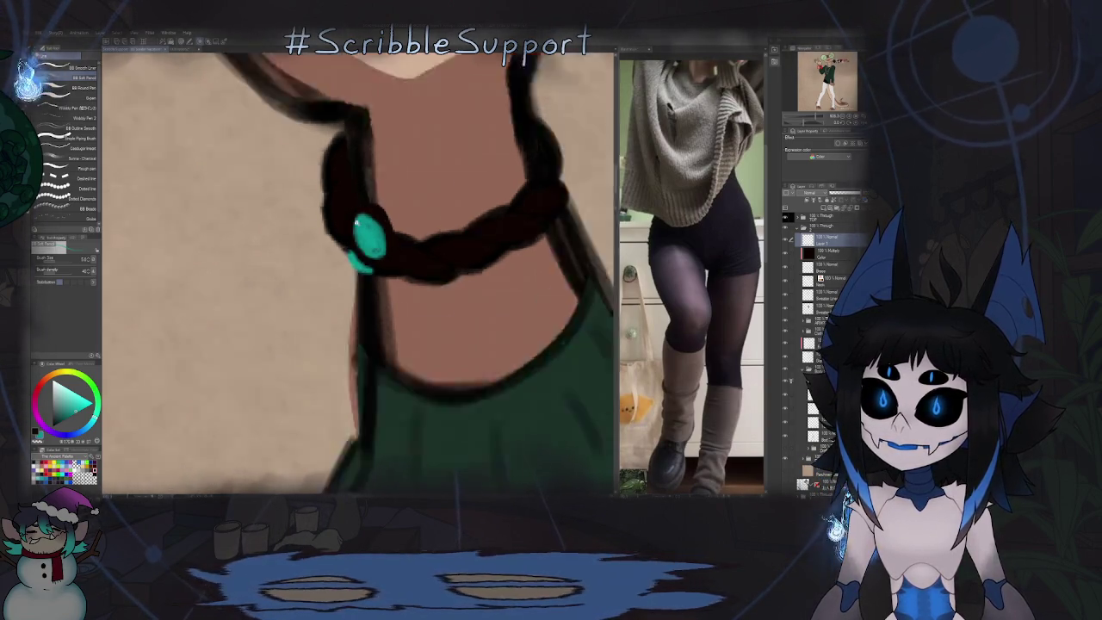
scroll(339, 261, down, 3)
scroll(339, 261, down, 2)
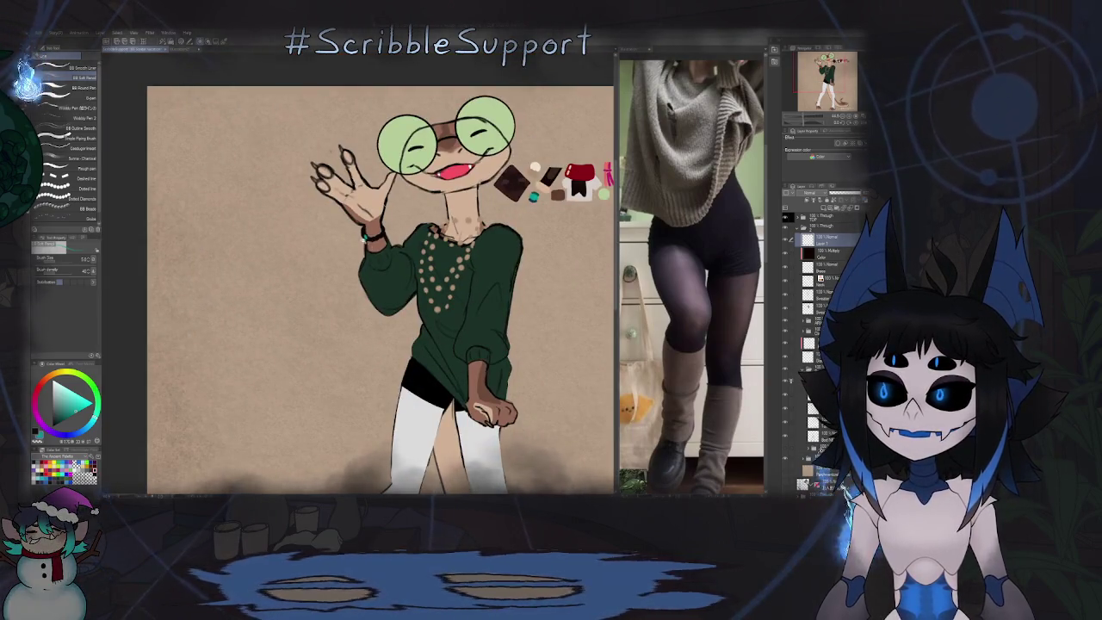
scroll(368, 228, up, 3)
scroll(368, 227, up, 3)
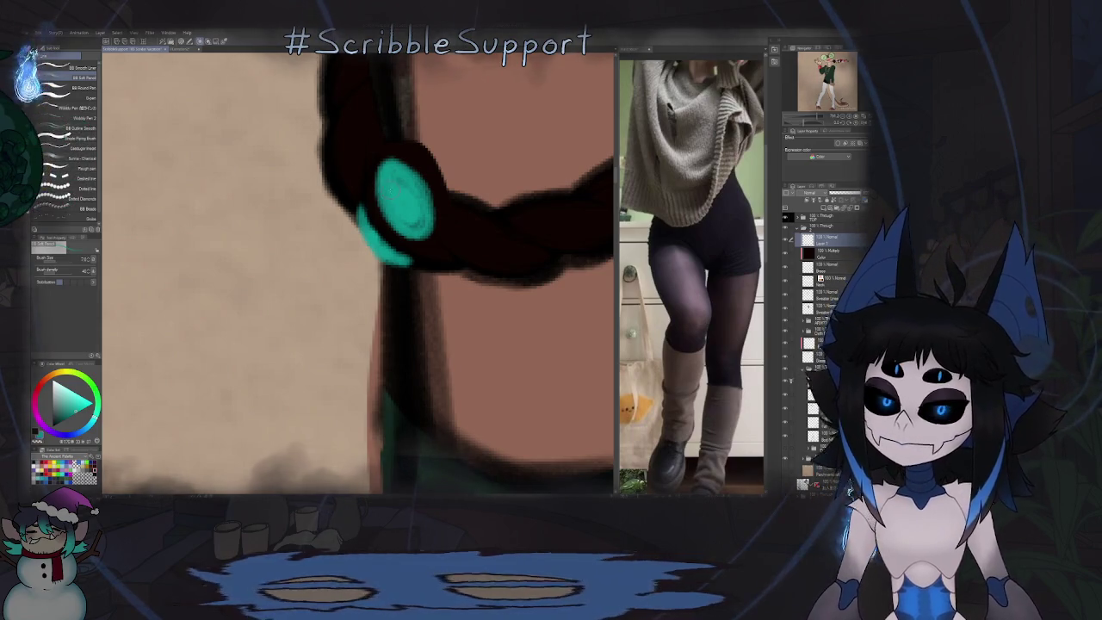
mouse_move(366, 219)
mouse_down()
mouse_move(370, 185)
mouse_move(413, 223)
mouse_up()
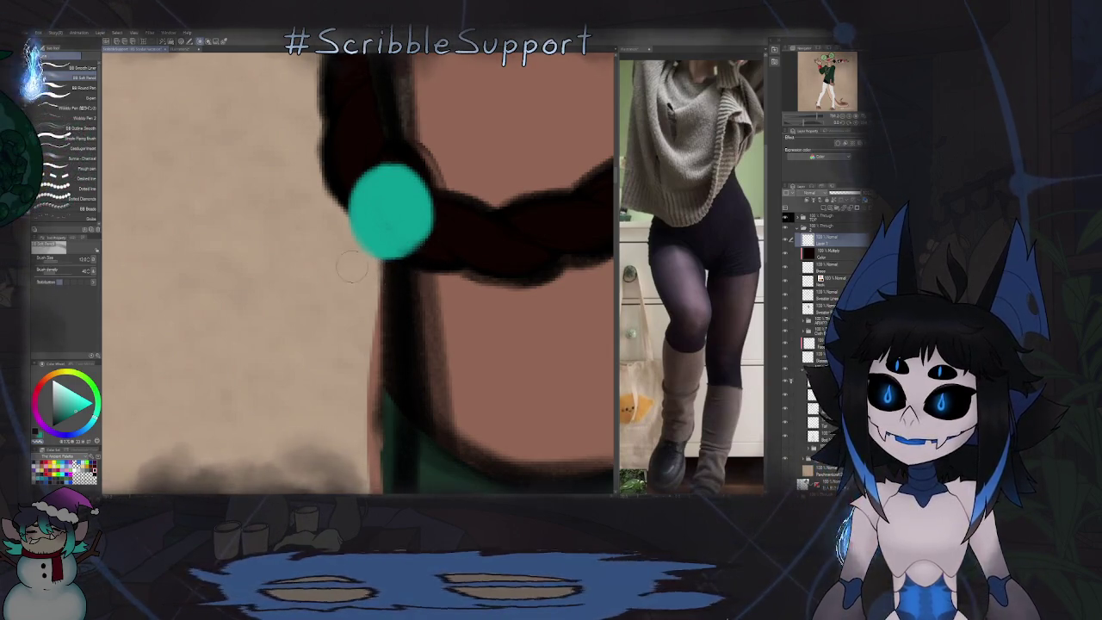
Step: Rotate the canvas and shade the first bead's right edge in darker teal
alt+click(424, 163)
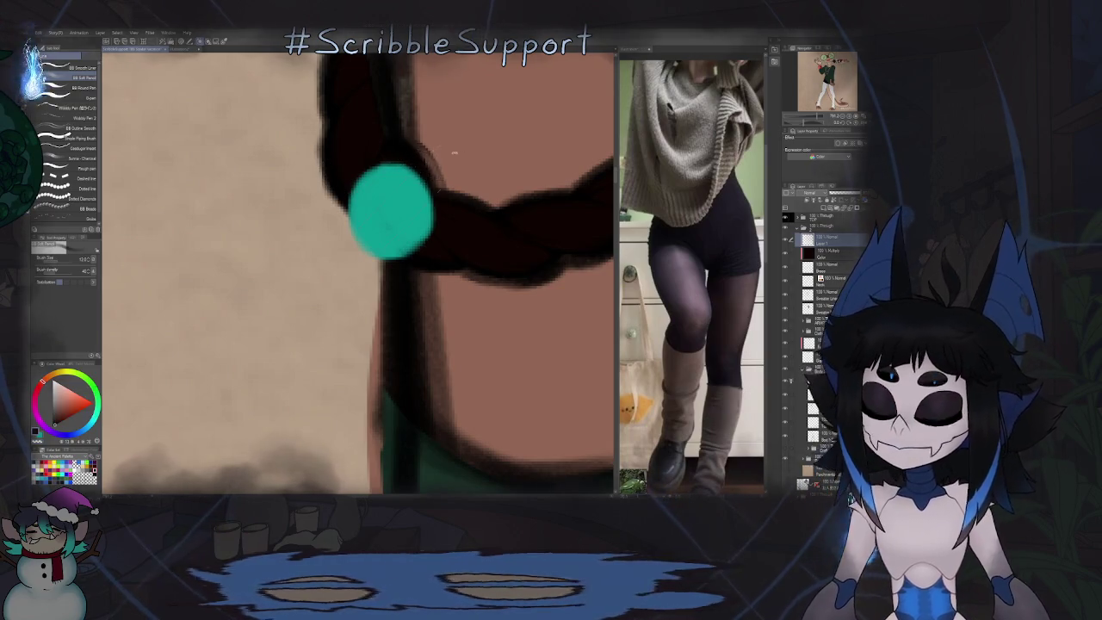
drag(455, 152, 309, 241)
drag(336, 198, 288, 251)
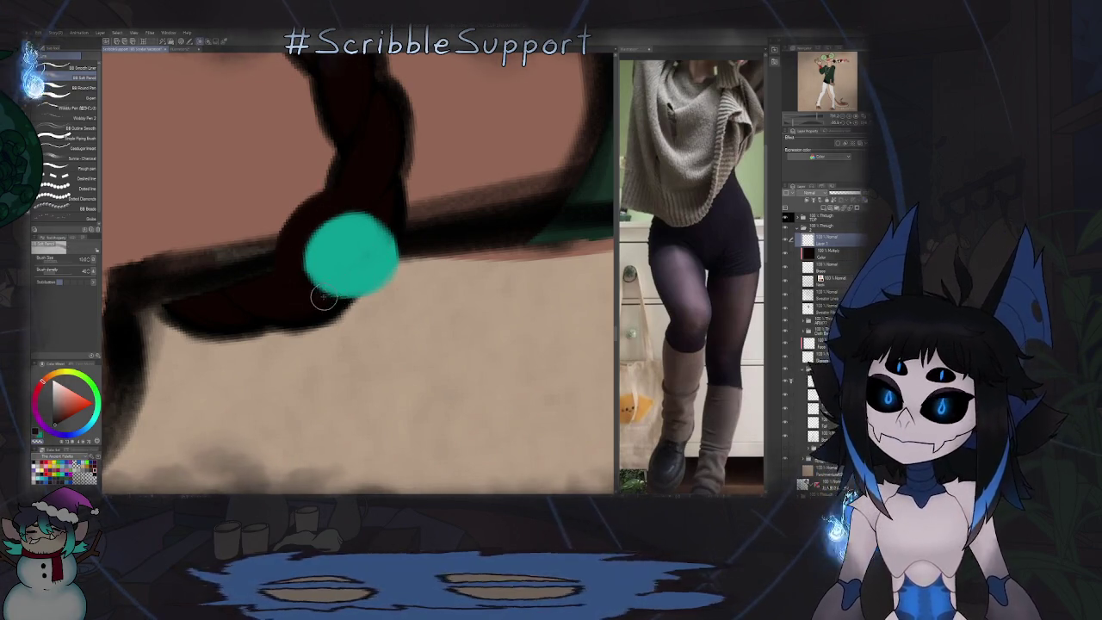
key(ctrl+z)
drag(335, 297, 383, 220)
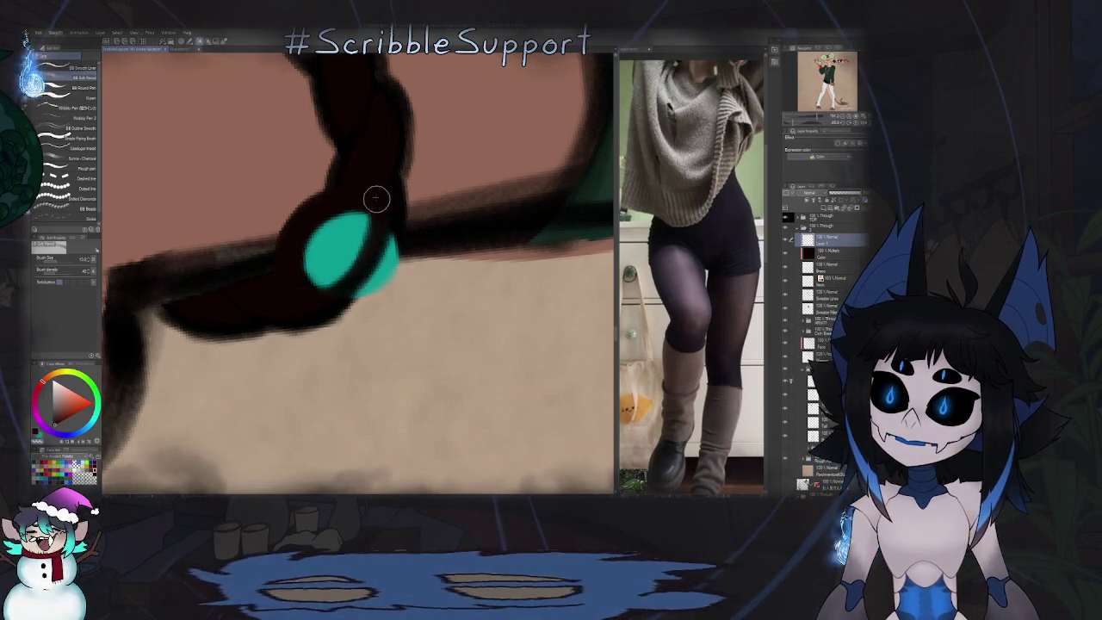
Step: Paint a second teal bead on the wristband, shading its lower-left darker
key(minus)
scroll(353, 222, down, 3)
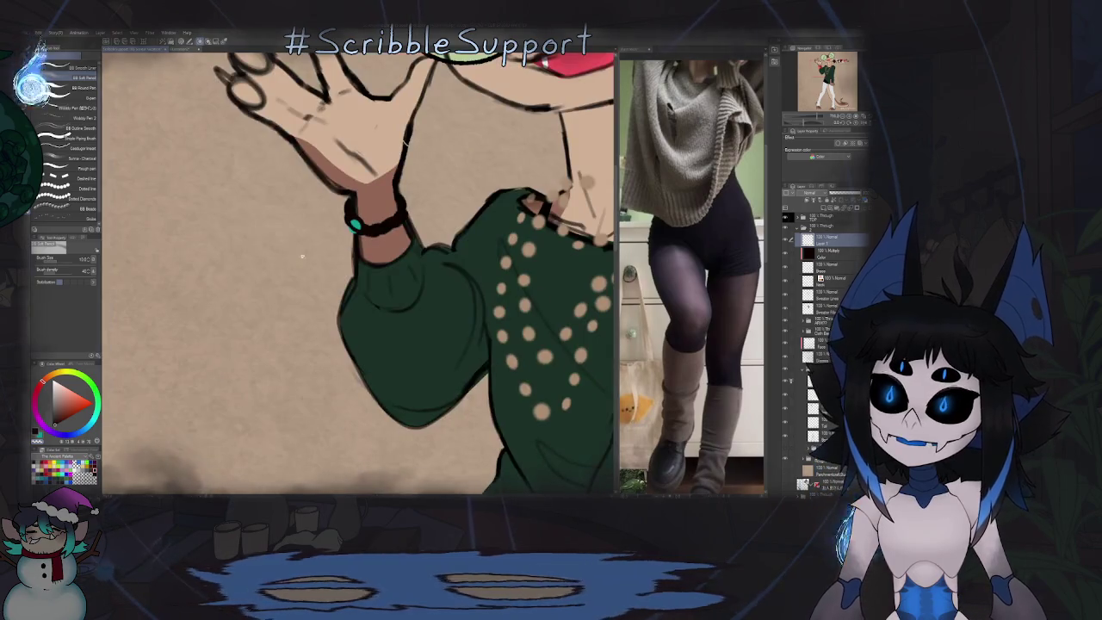
scroll(291, 278, down, 3)
scroll(339, 213, up, 3)
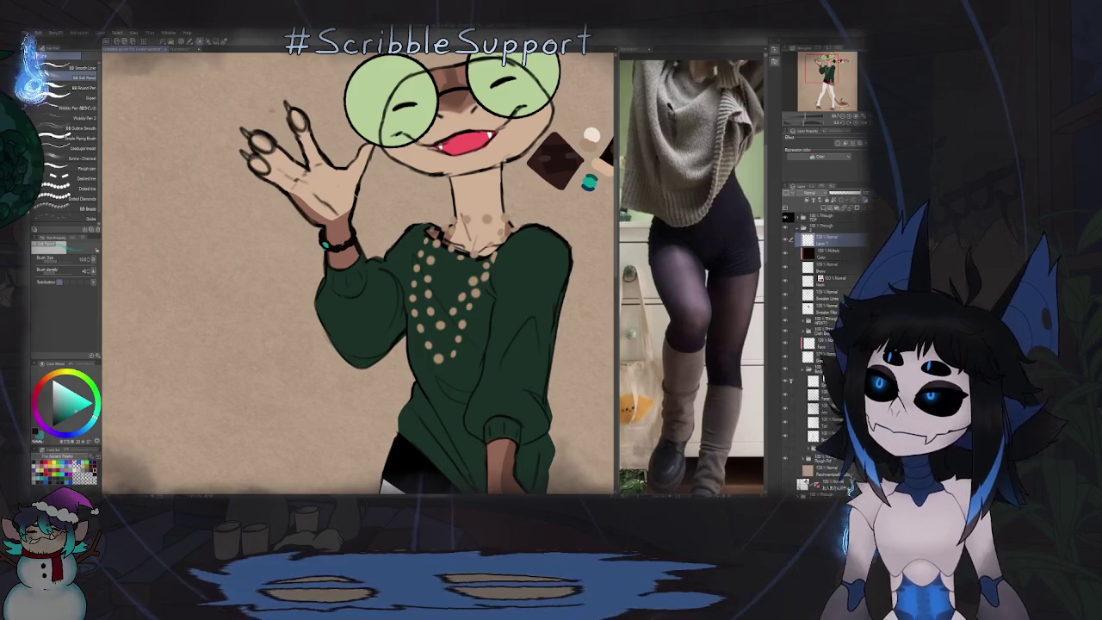
scroll(340, 247, up, 1)
scroll(339, 247, up, 3)
scroll(339, 247, up, 2)
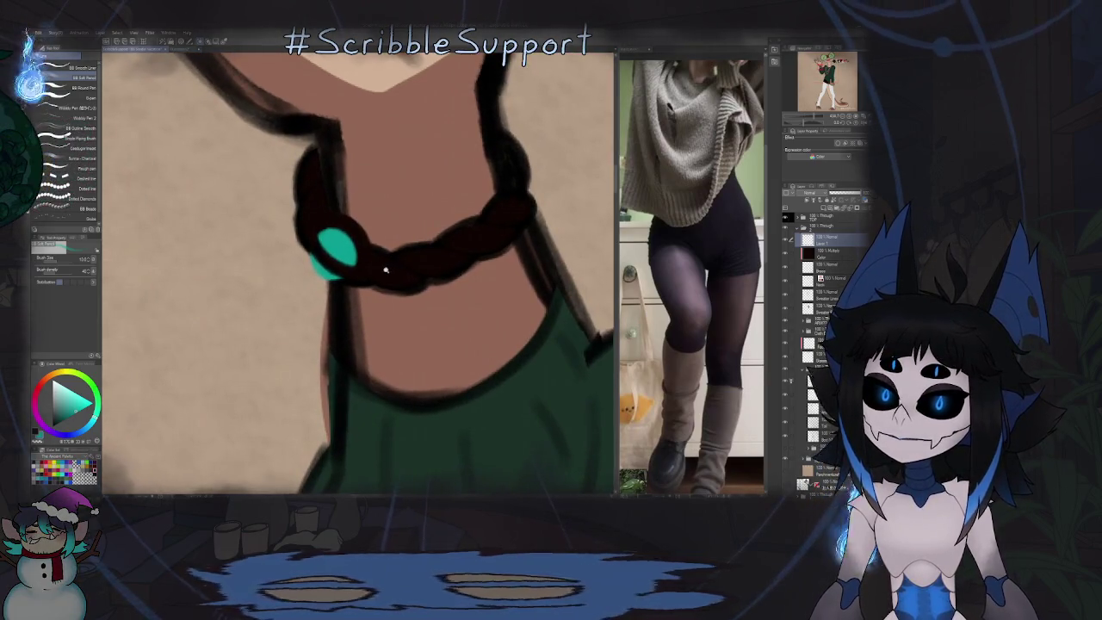
scroll(385, 284, up, 1)
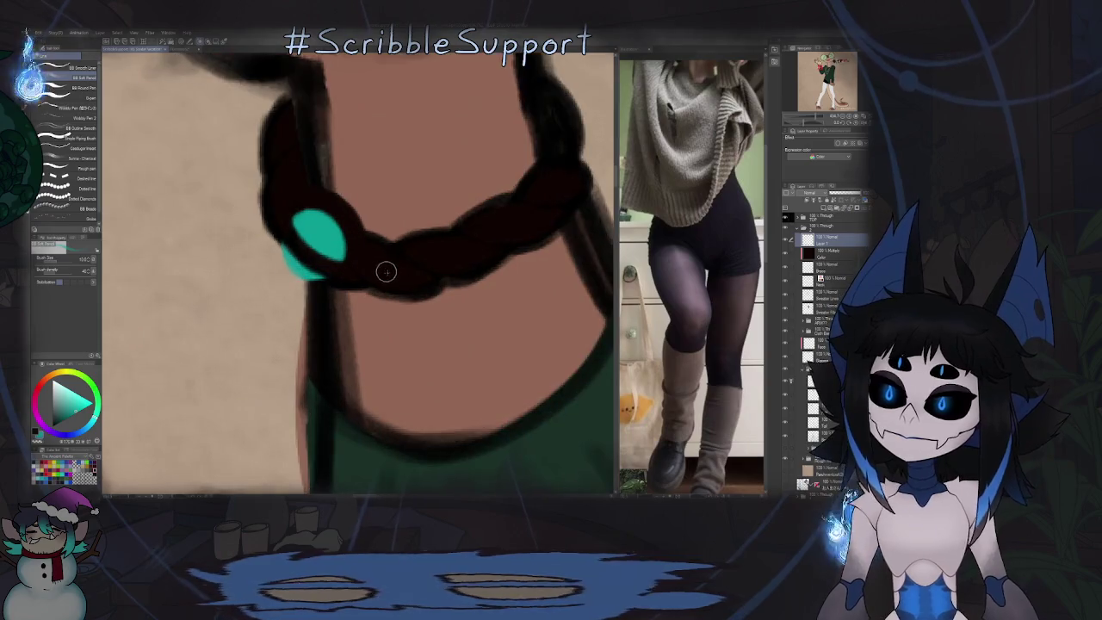
drag(376, 260, 373, 263)
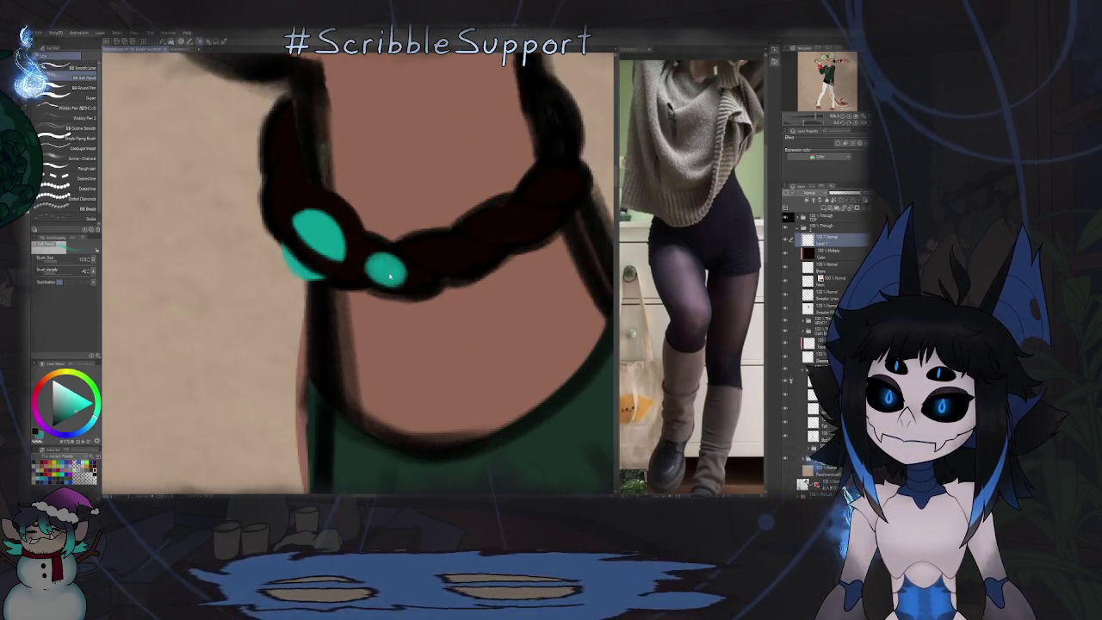
click(385, 271)
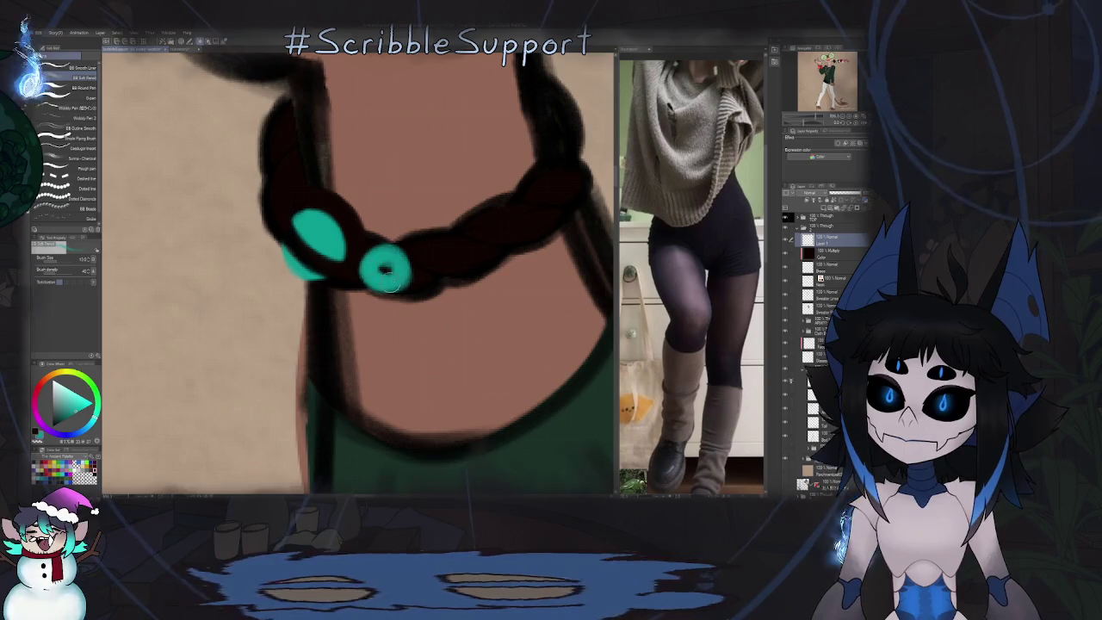
click(386, 270)
drag(384, 269, 405, 273)
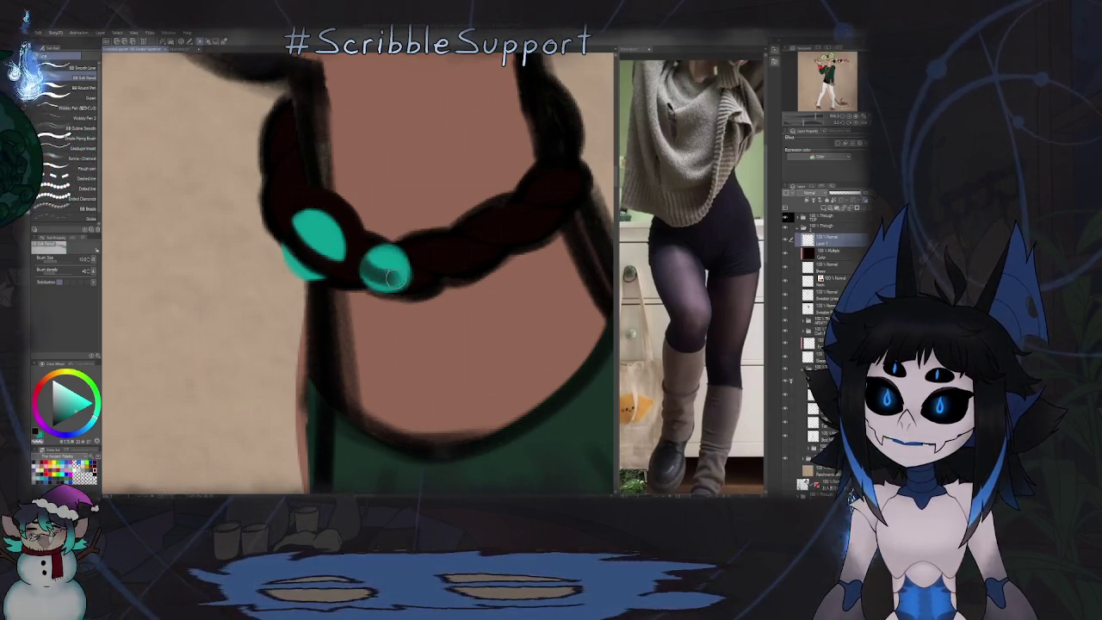
scroll(404, 274, down, 1)
scroll(405, 274, down, 2)
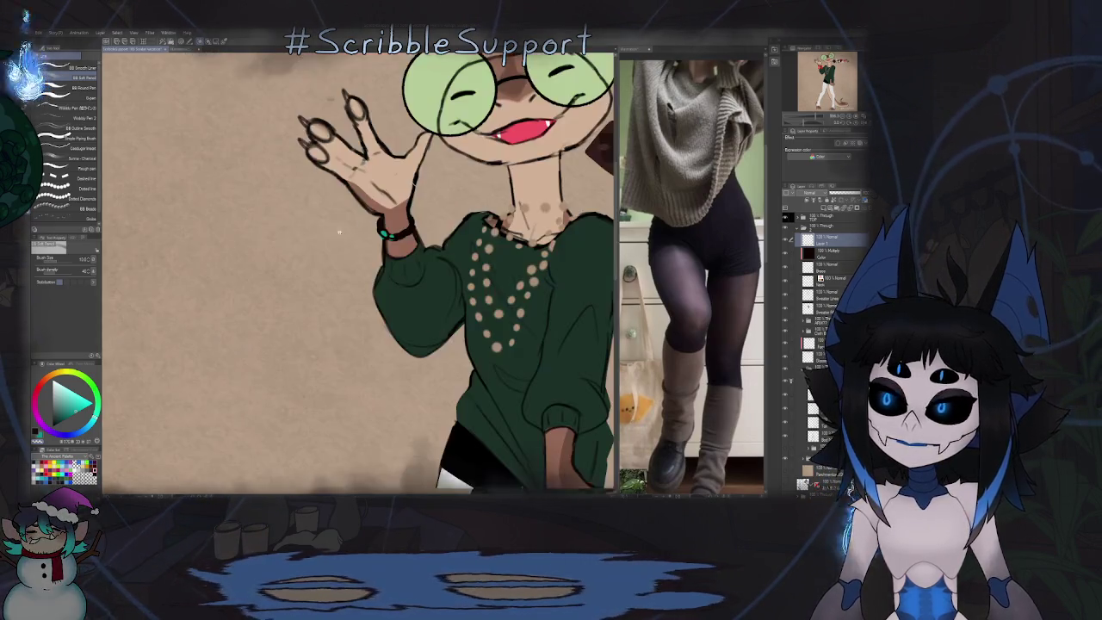
Step: Pan toward the legs and switch to the decorative pattern brush set
scroll(404, 274, down, 2)
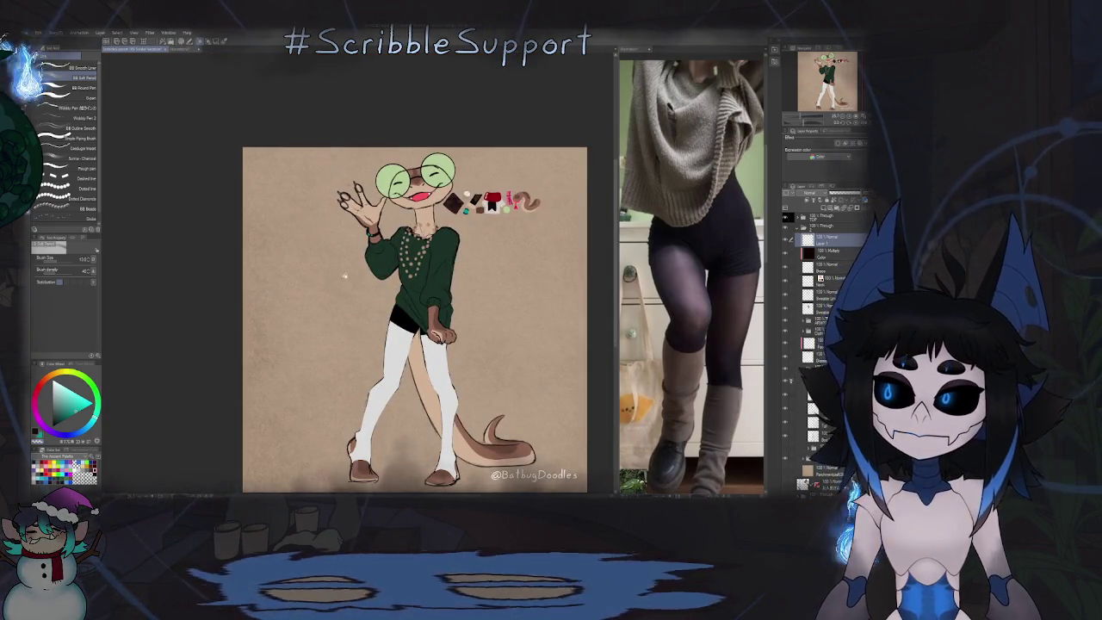
scroll(457, 225, up, 2)
drag(388, 302, 360, 282)
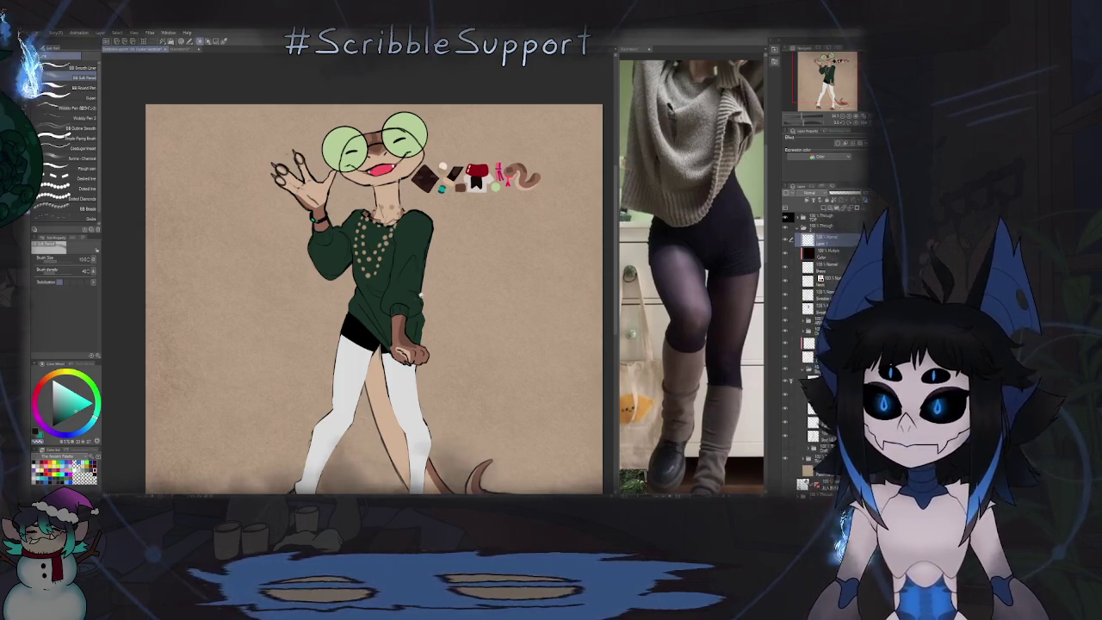
scroll(380, 265, down, 5)
scroll(380, 266, up, 3)
scroll(379, 262, up, 1)
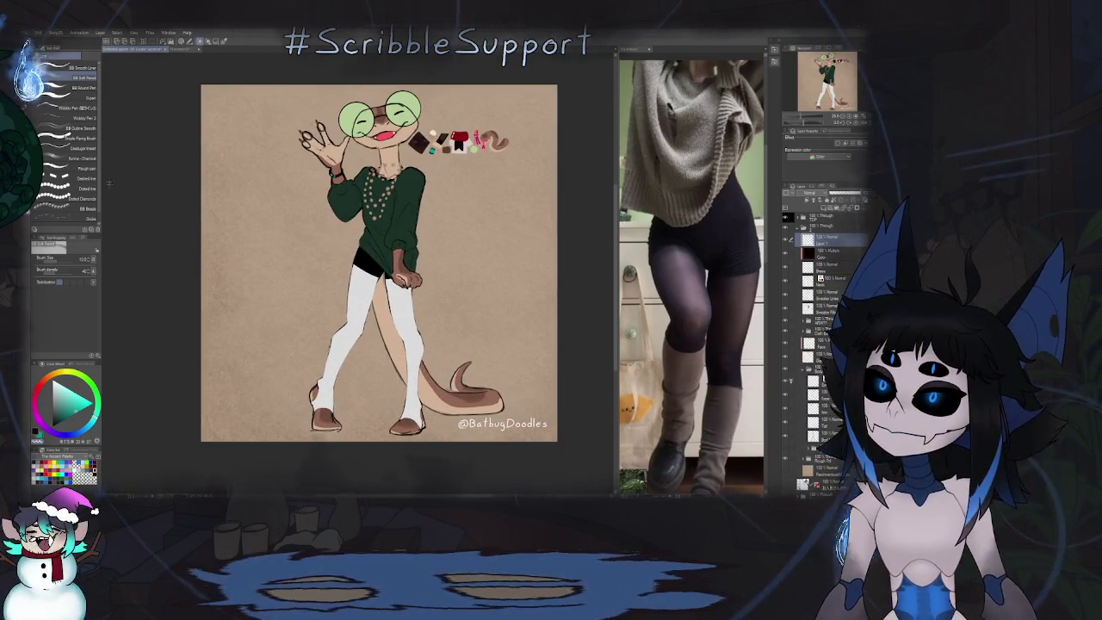
key(b)
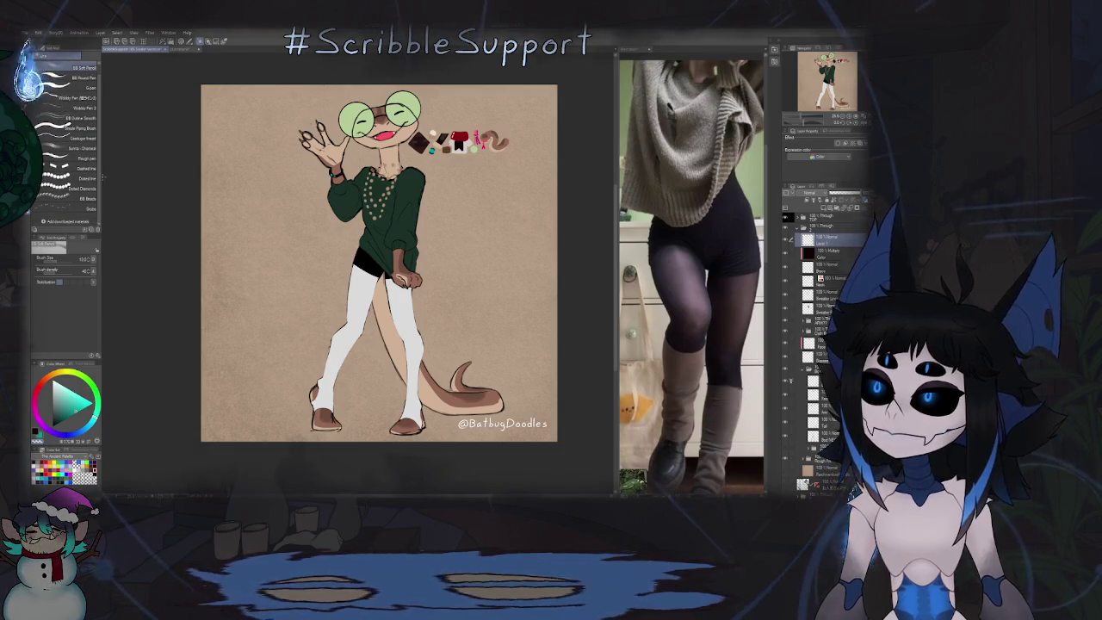
key(b)
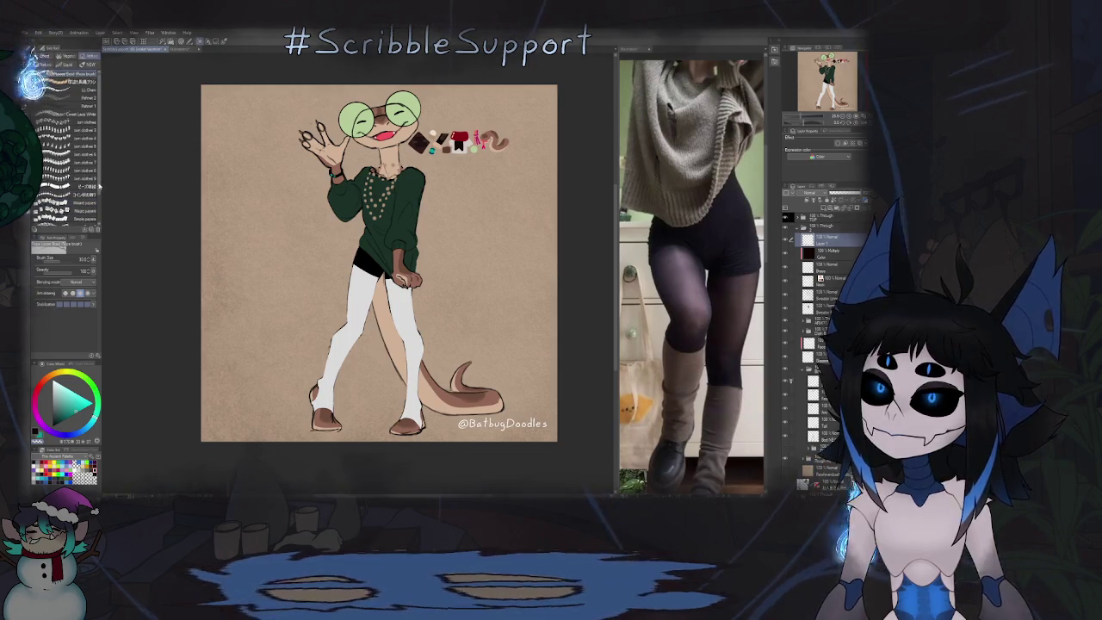
Step: Sample tan from the character swatches and centre the view on the legs and tail
scroll(102, 198, down, 3)
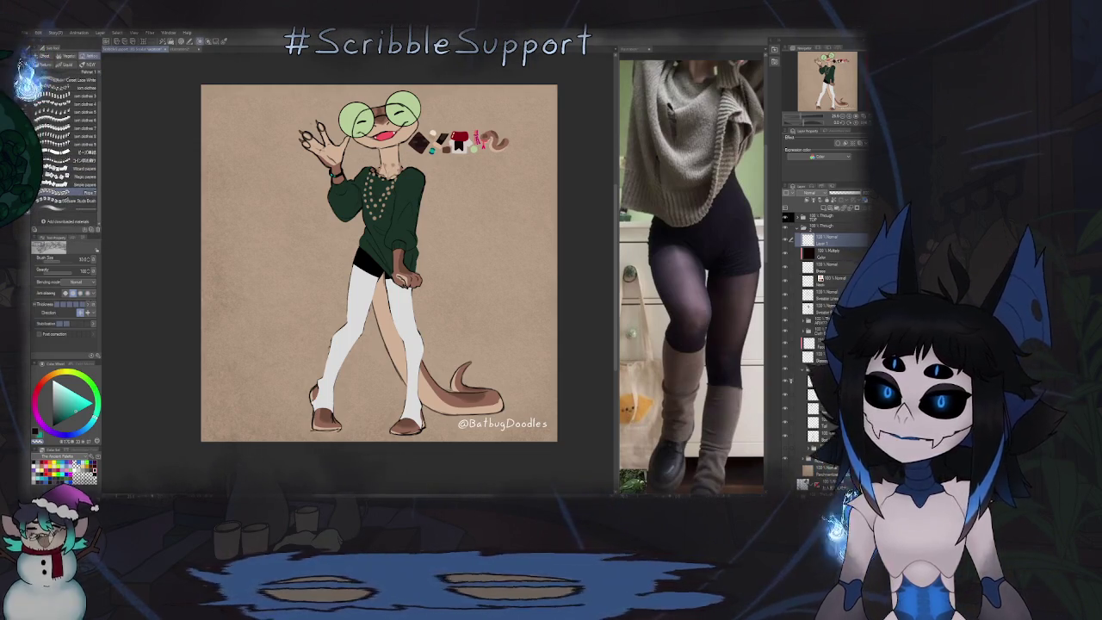
scroll(438, 169, up, 1)
scroll(438, 168, up, 2)
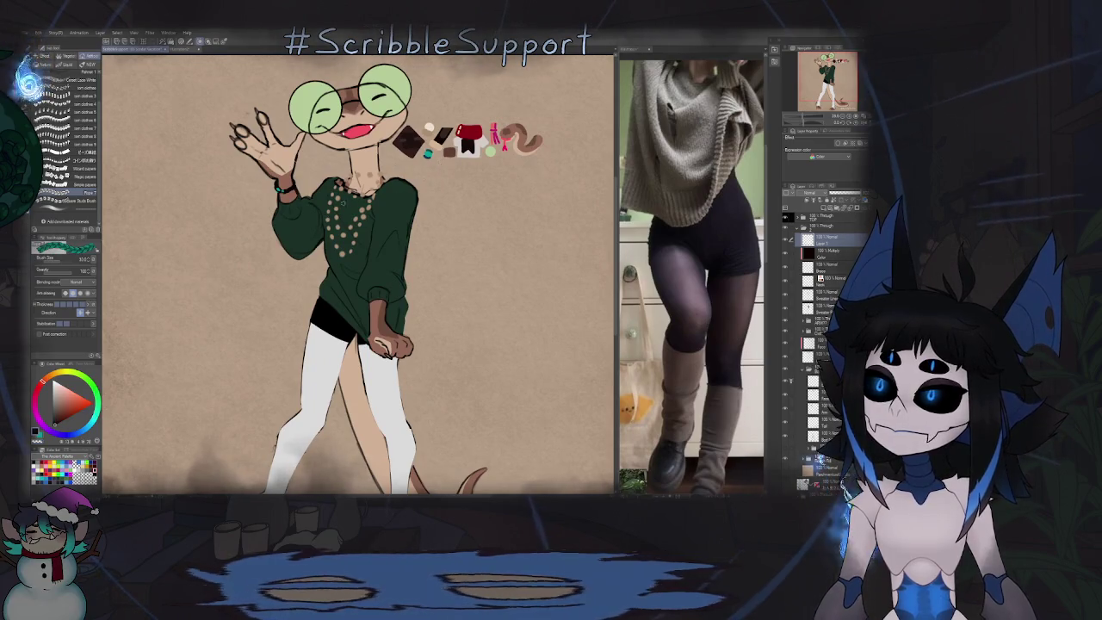
alt+click(439, 143)
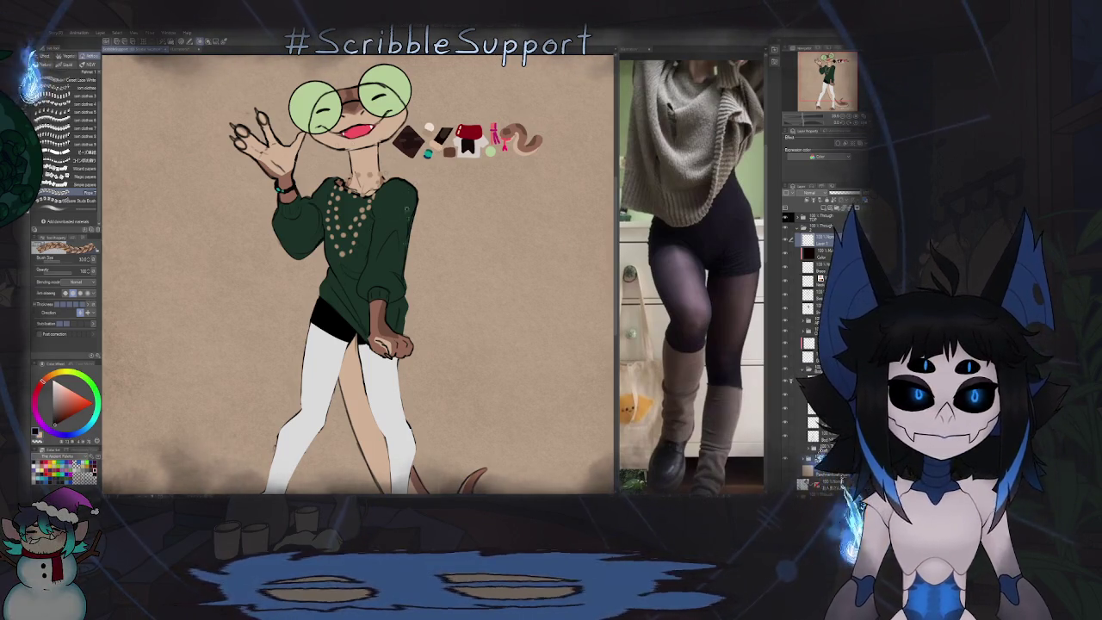
drag(369, 303, 391, 257)
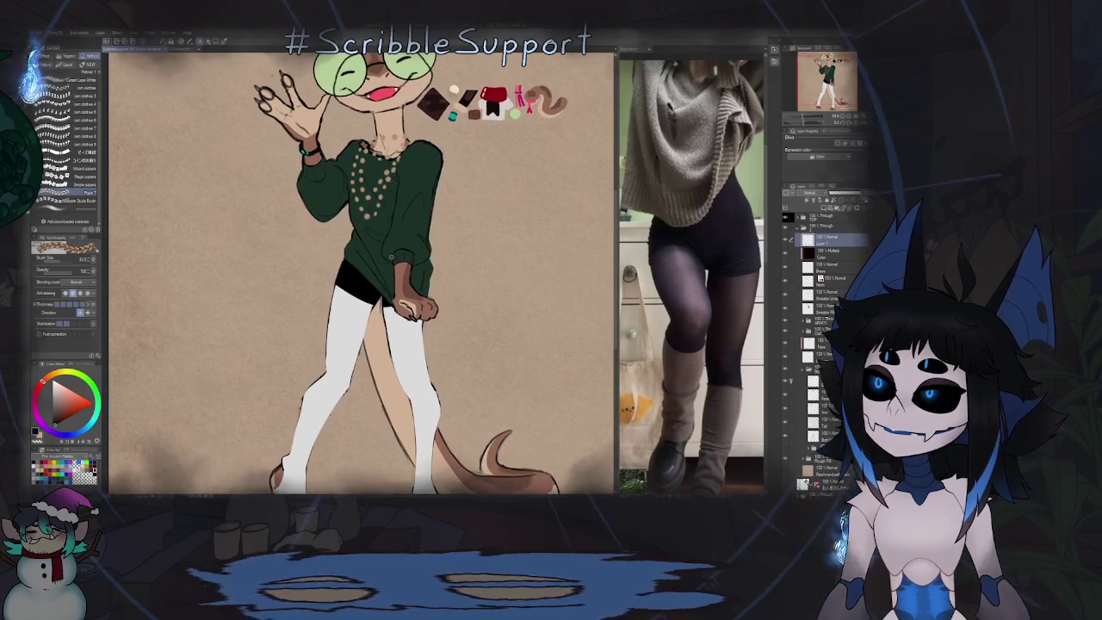
drag(389, 343, 413, 221)
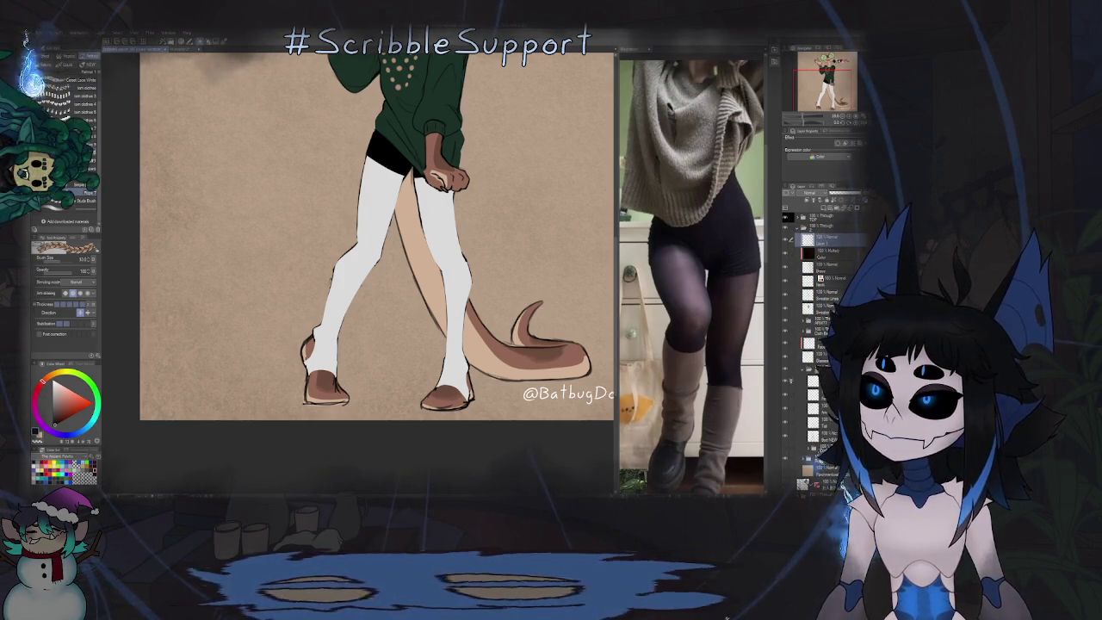
Step: Select the BB Beads brush and pick teal from the swatches
key(p)
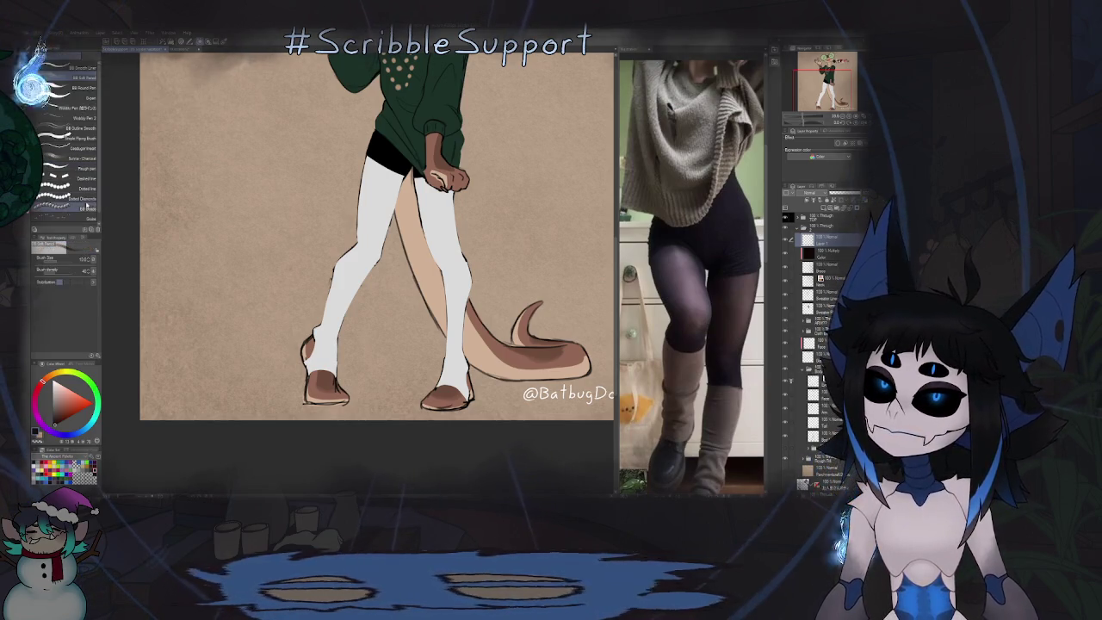
click(86, 208)
scroll(494, 127, down, 3)
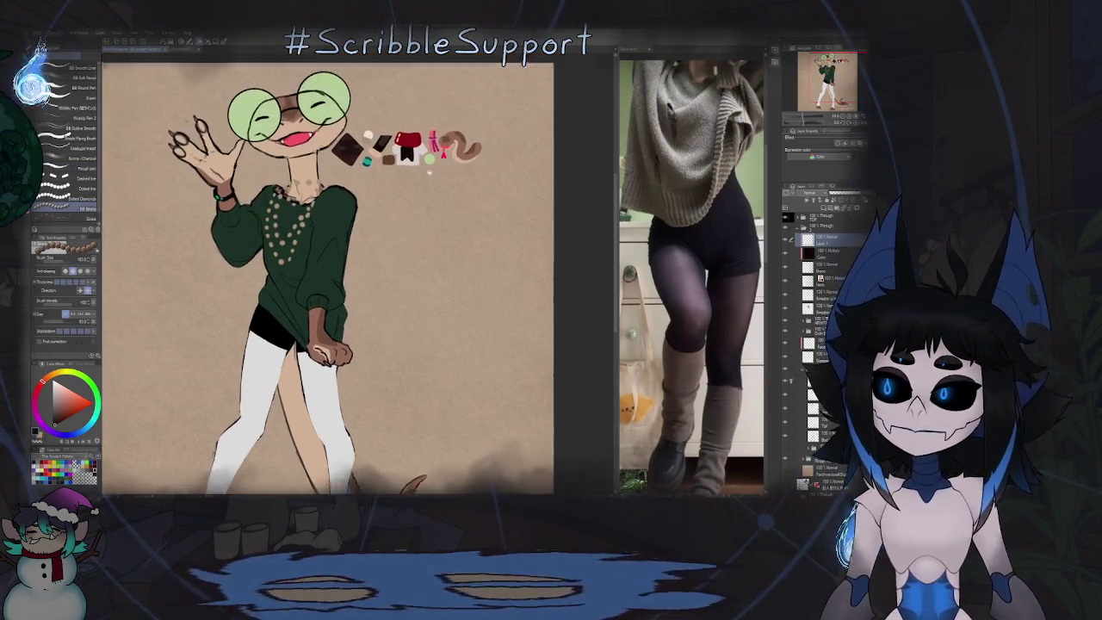
scroll(408, 183, up, 4)
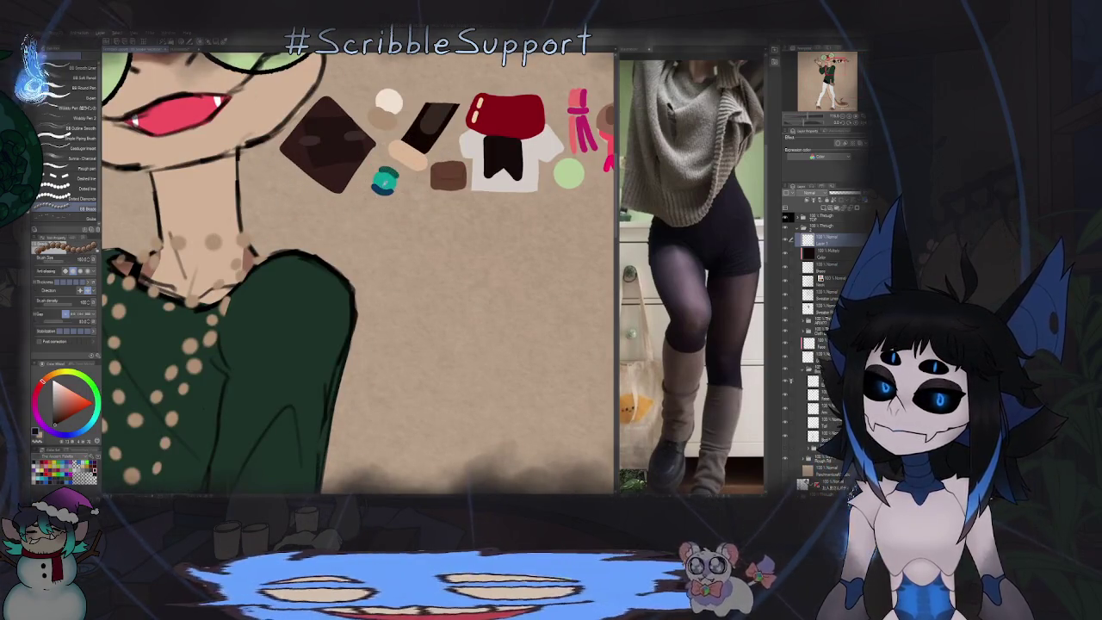
alt+click(384, 188)
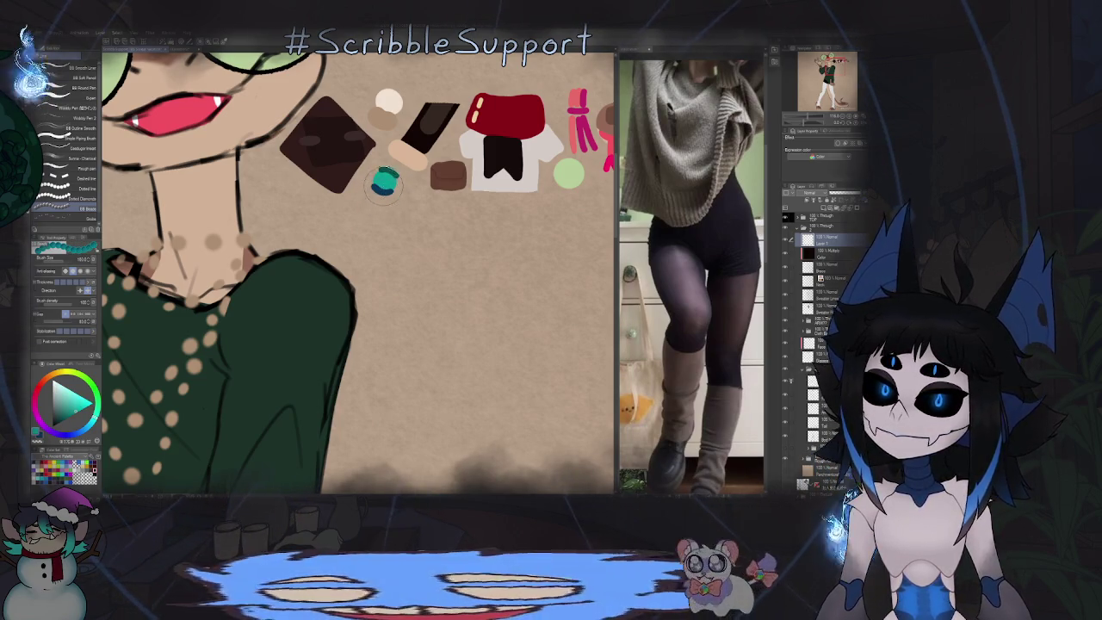
alt+click(384, 189)
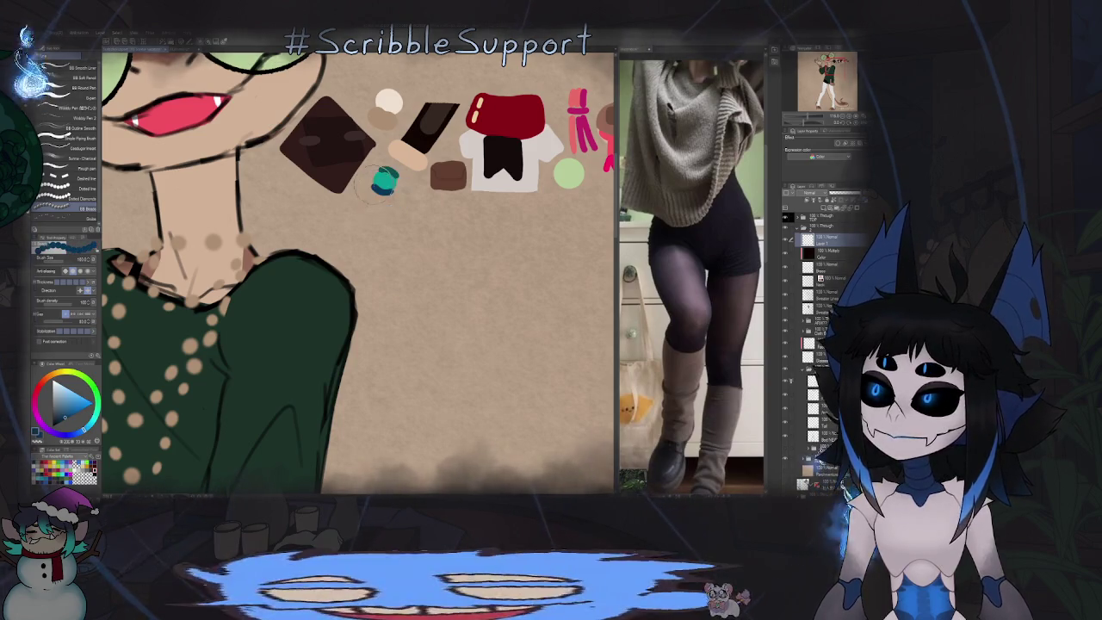
Step: Draw a curved strand of teal beads around the lizard's ankle
scroll(384, 188, down, 3)
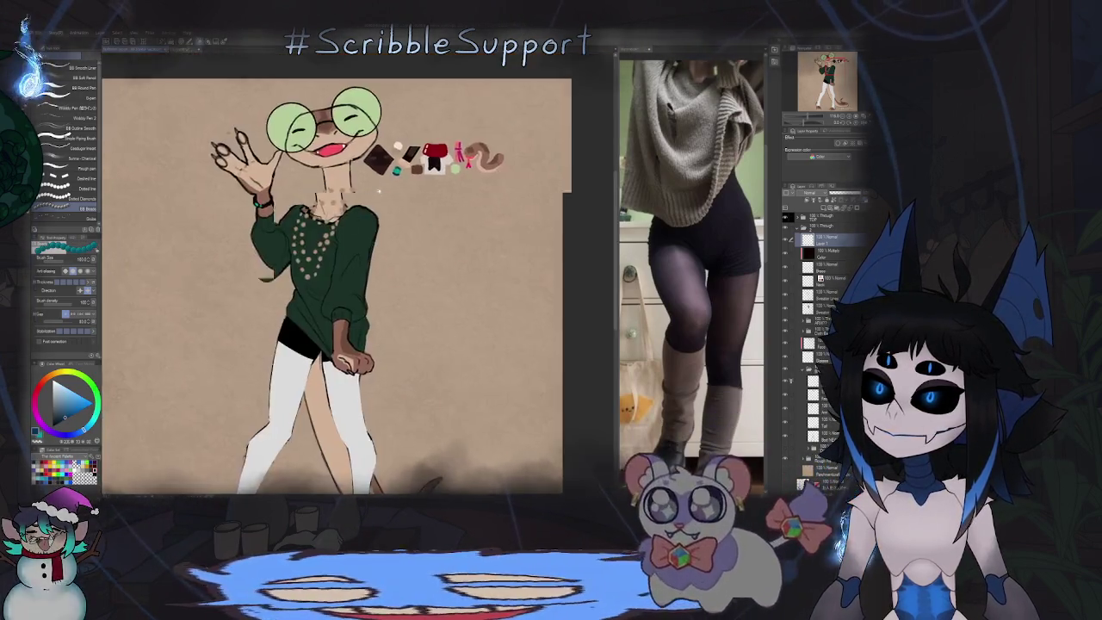
scroll(336, 252, up, 3)
scroll(336, 252, up, 1)
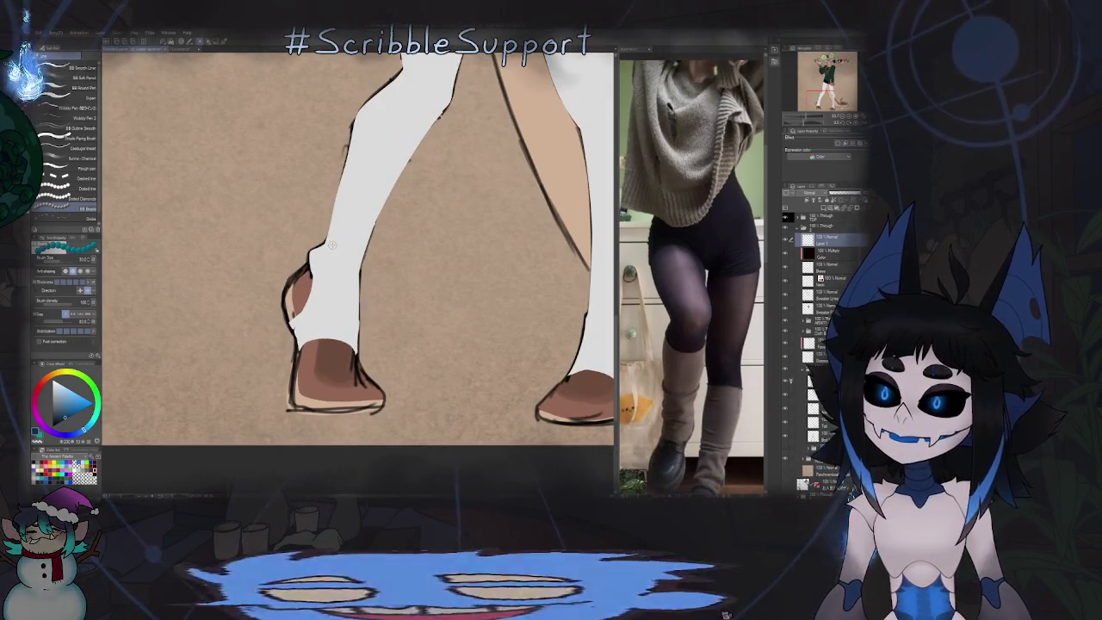
scroll(332, 247, down, 1)
scroll(331, 247, up, 1)
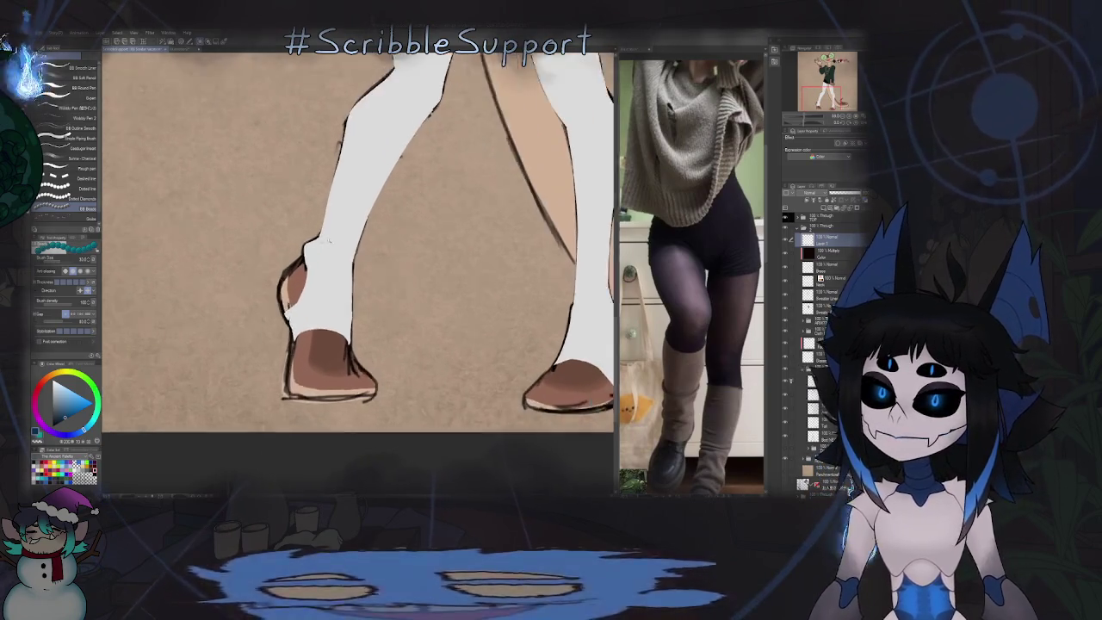
scroll(325, 236, up, 2)
drag(319, 222, 384, 275)
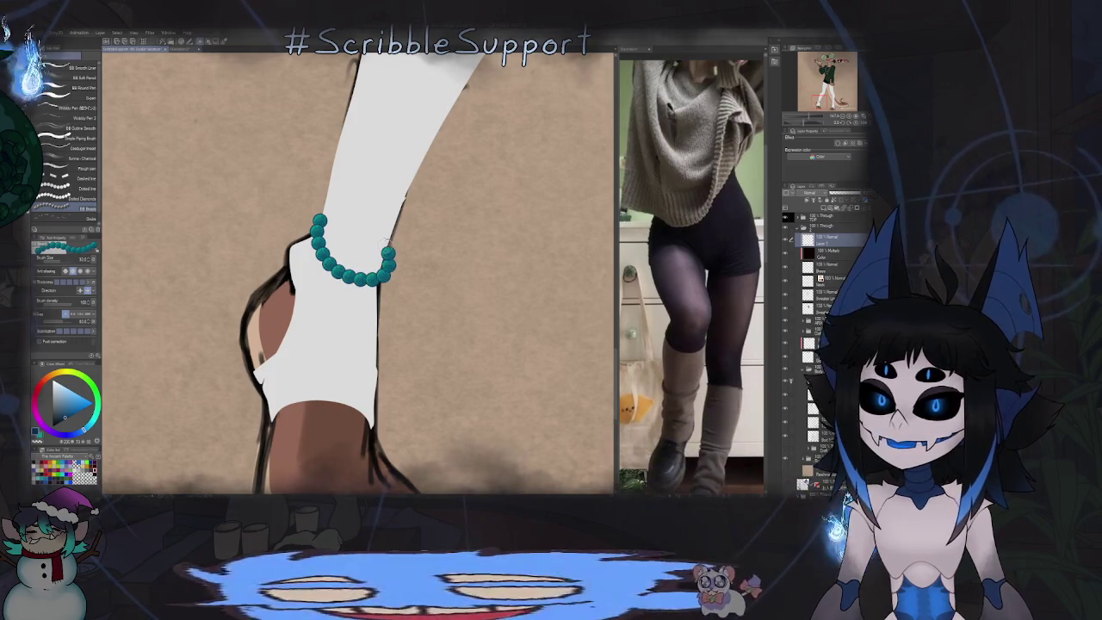
scroll(385, 275, down, 2)
scroll(385, 275, down, 1)
scroll(440, 246, down, 1)
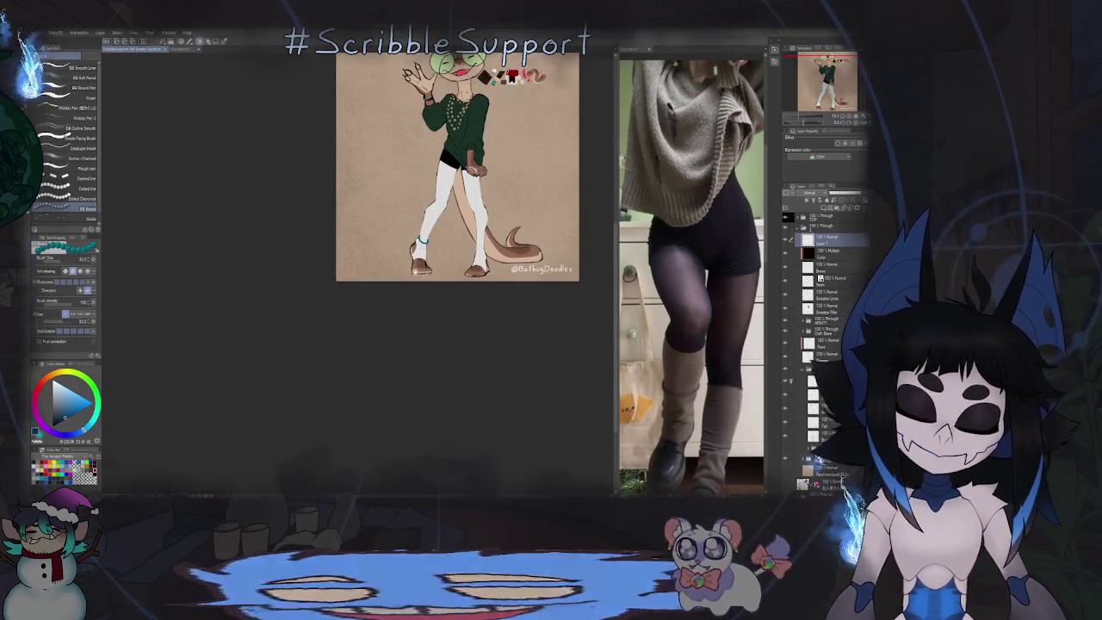
scroll(428, 246, up, 1)
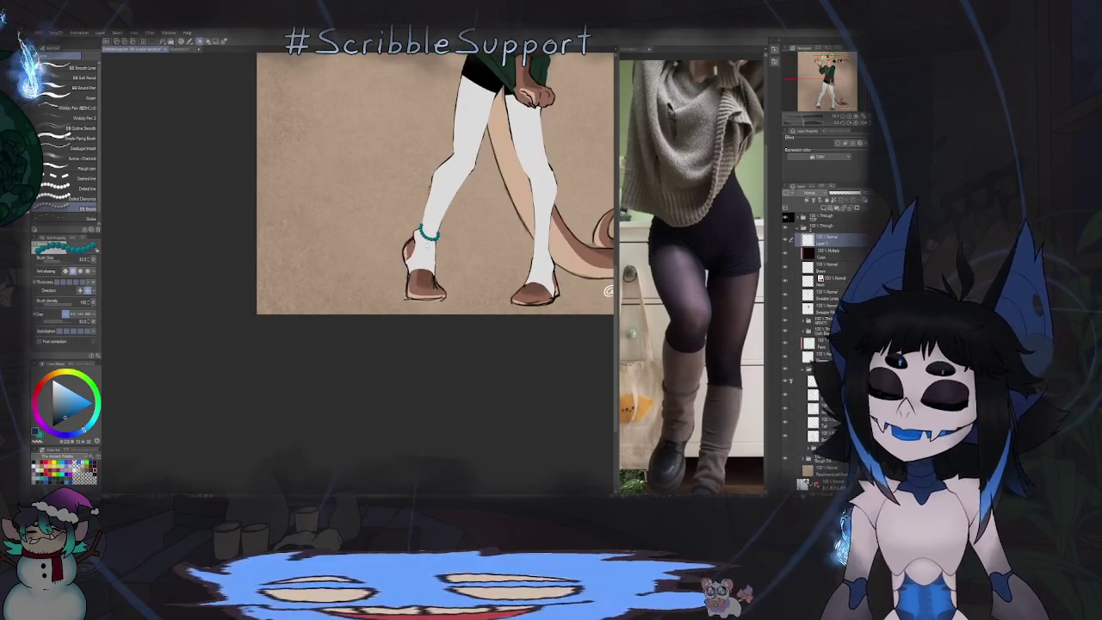
scroll(428, 246, up, 1)
scroll(295, 219, up, 2)
drag(295, 219, 418, 263)
Step: Erase the right edge of the anklet's top-left bead
key(e)
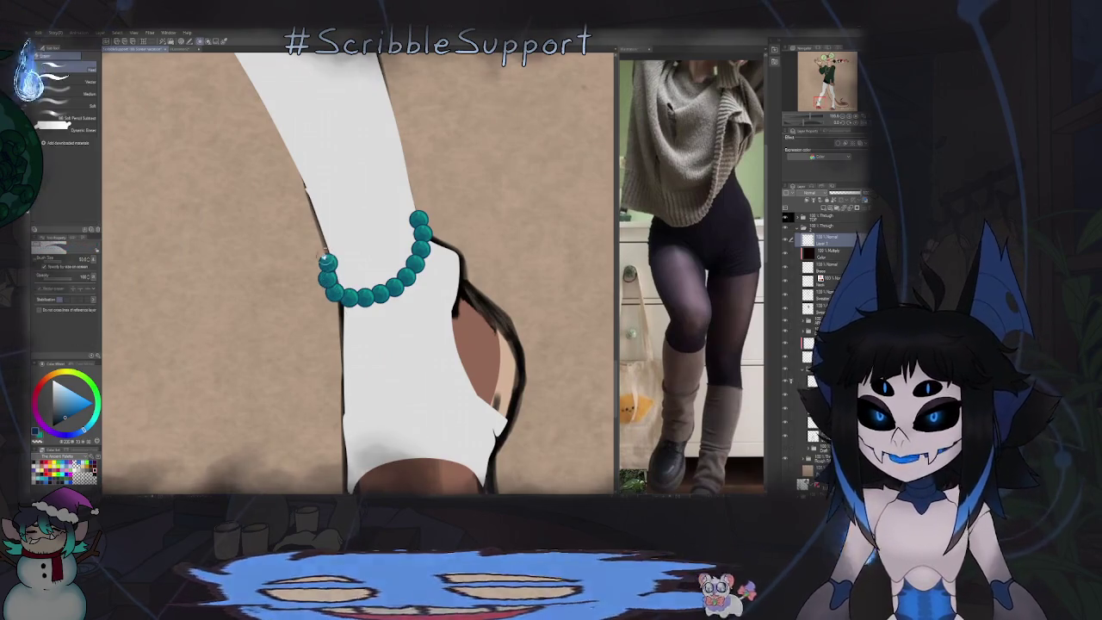
scroll(327, 209, up, 3)
drag(342, 237, 344, 276)
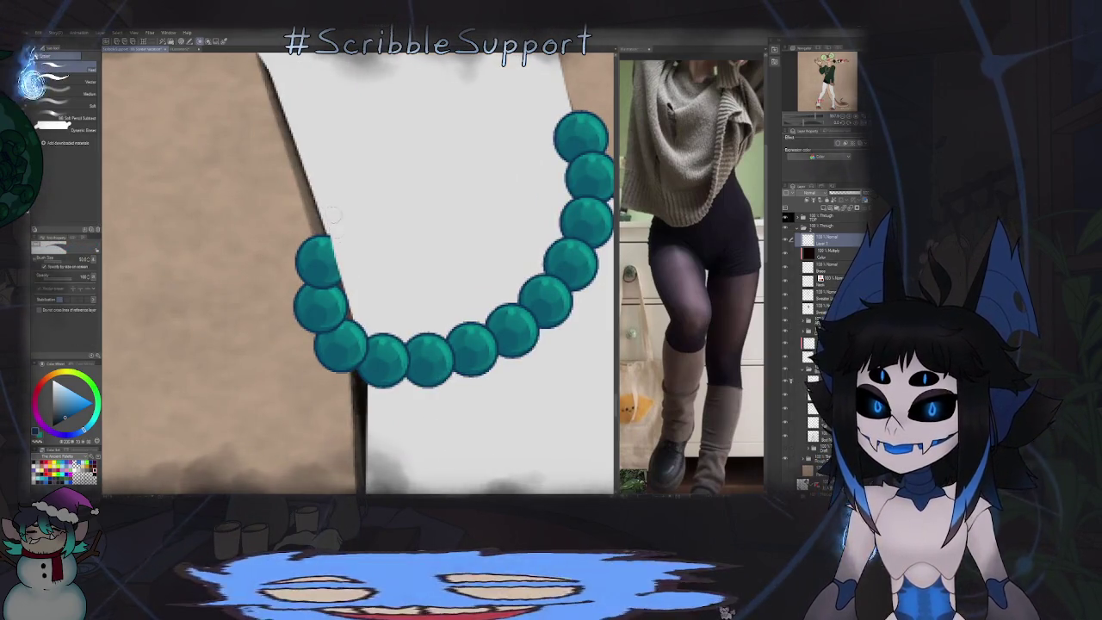
scroll(354, 254, down, 3)
scroll(354, 254, down, 2)
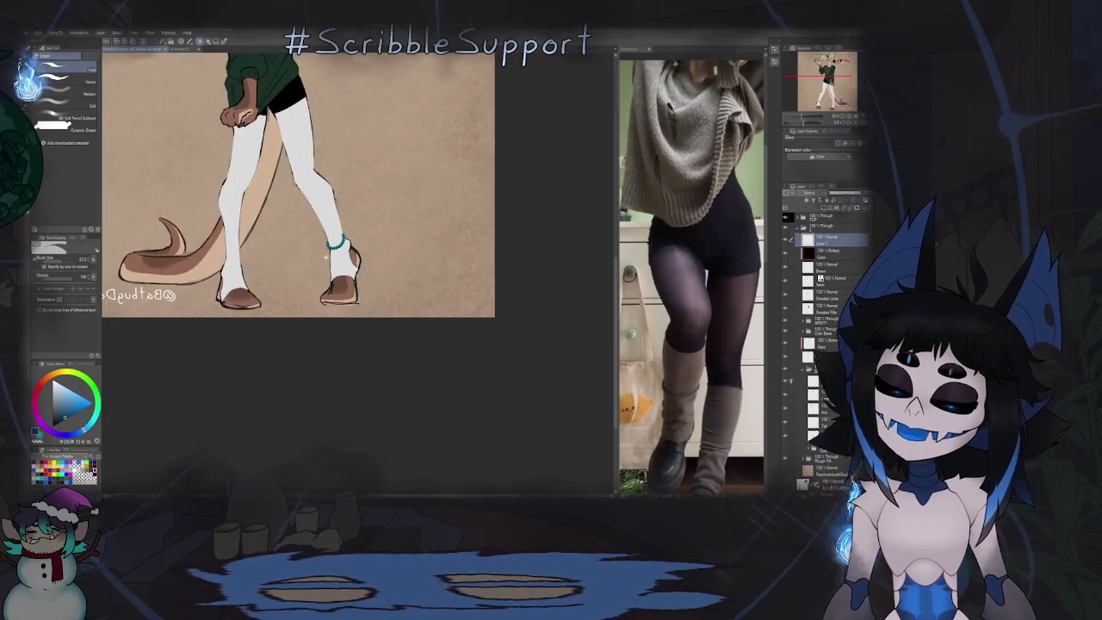
scroll(372, 266, up, 4)
scroll(373, 266, up, 1)
scroll(374, 263, up, 2)
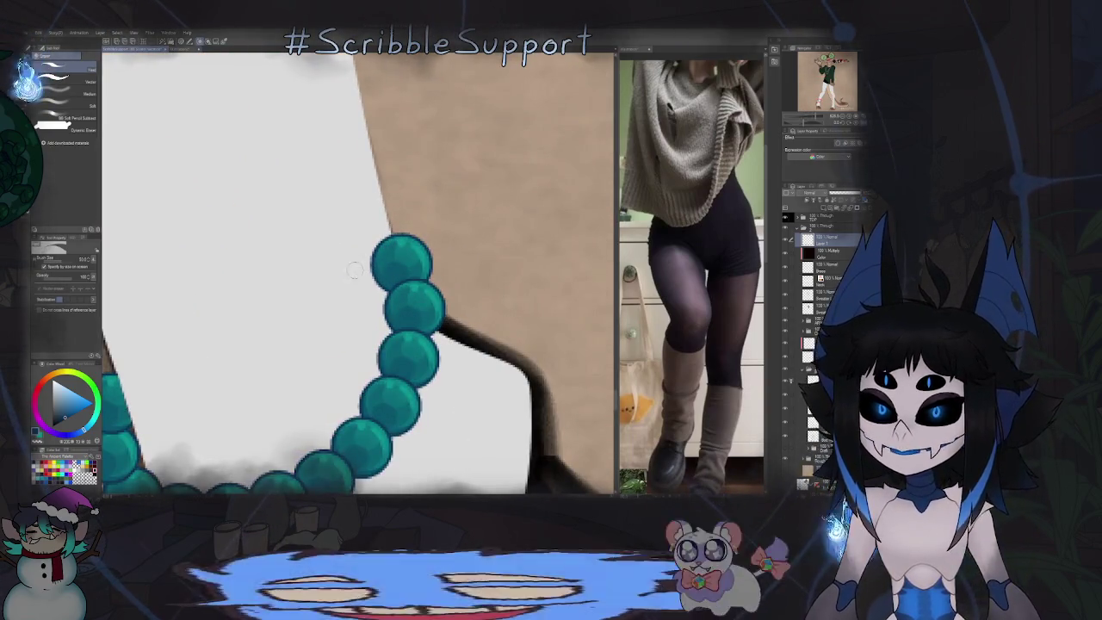
Step: Paint leg white over the upper-left bead edges so the strand wraps behind
scroll(360, 226, down, 4)
scroll(361, 227, down, 1)
scroll(361, 226, down, 2)
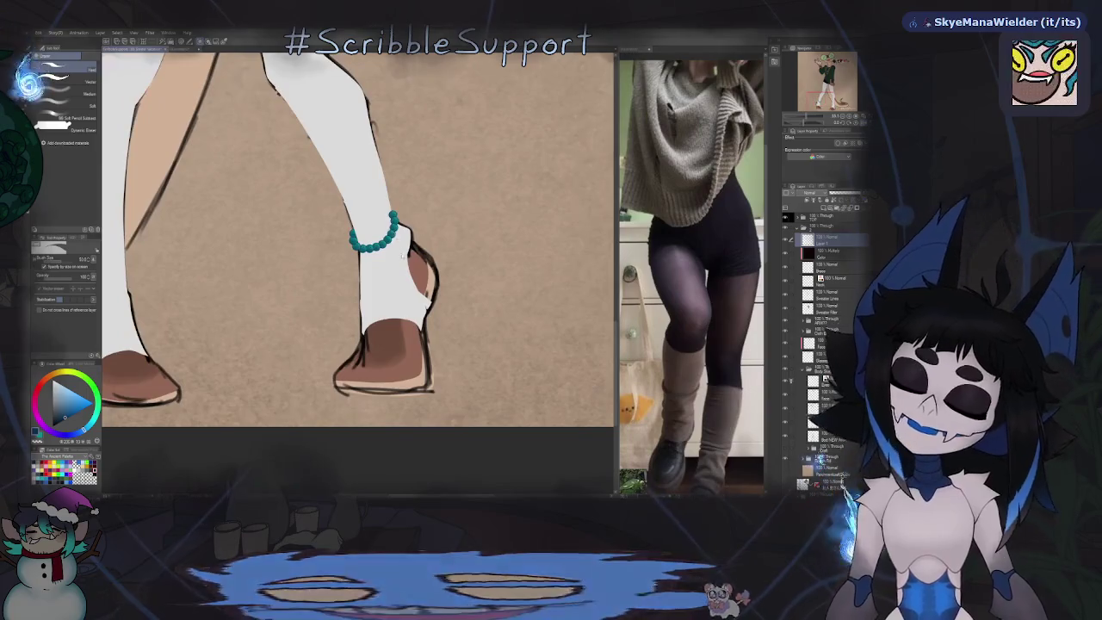
scroll(353, 237, up, 1)
scroll(353, 237, up, 4)
scroll(327, 223, up, 2)
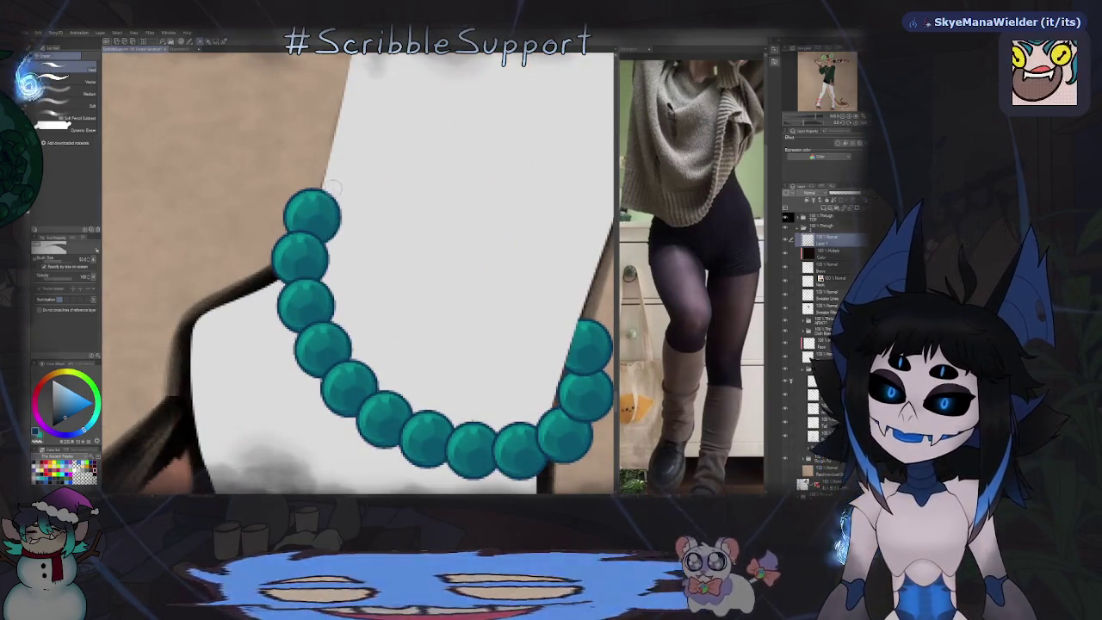
drag(328, 196, 327, 229)
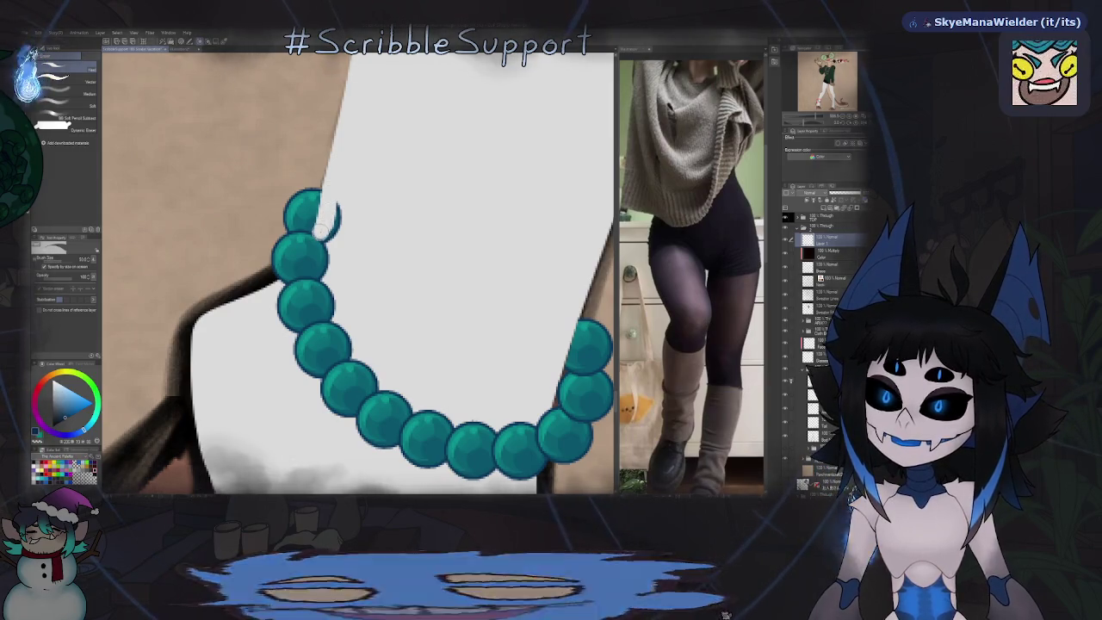
drag(318, 262, 334, 211)
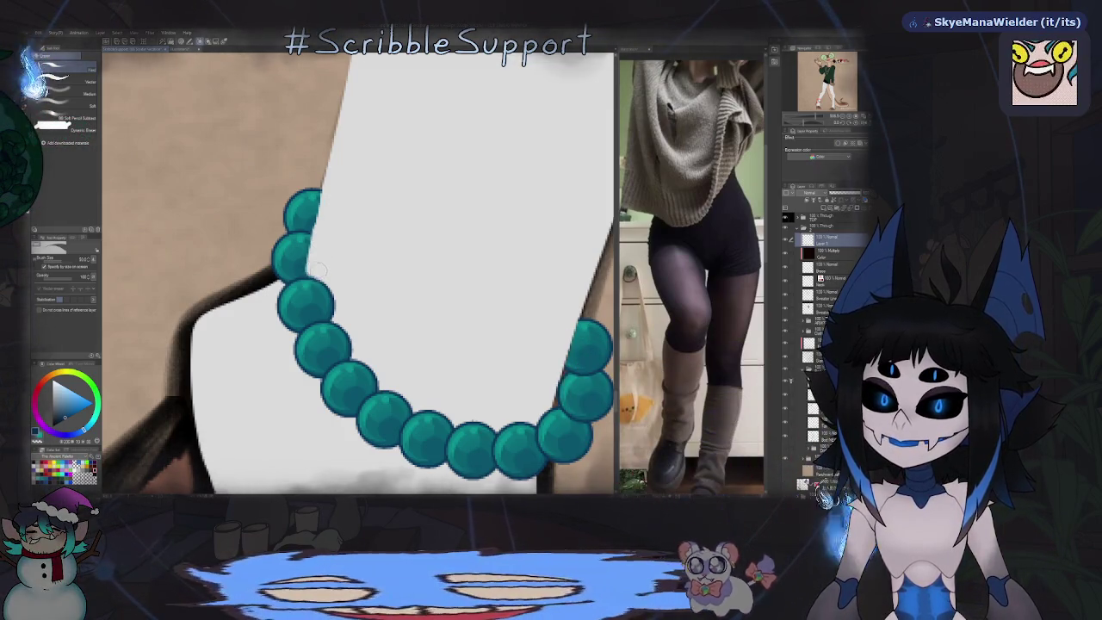
scroll(325, 263, down, 5)
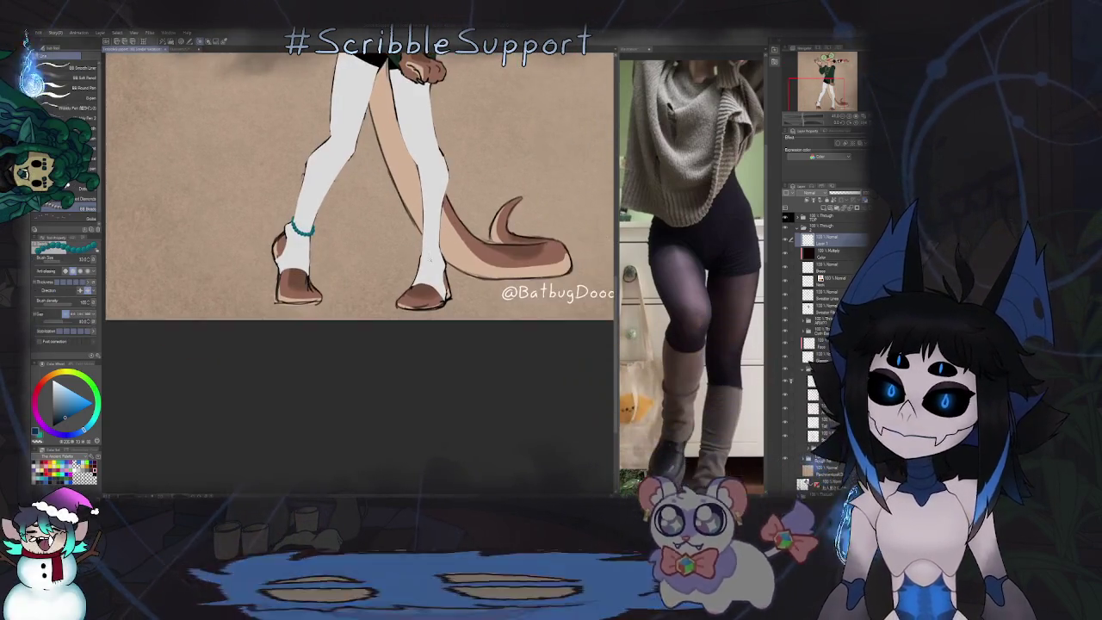
Step: Zoom in and out around the lizard's other ankle for its matching teal anklet
scroll(413, 251, up, 2)
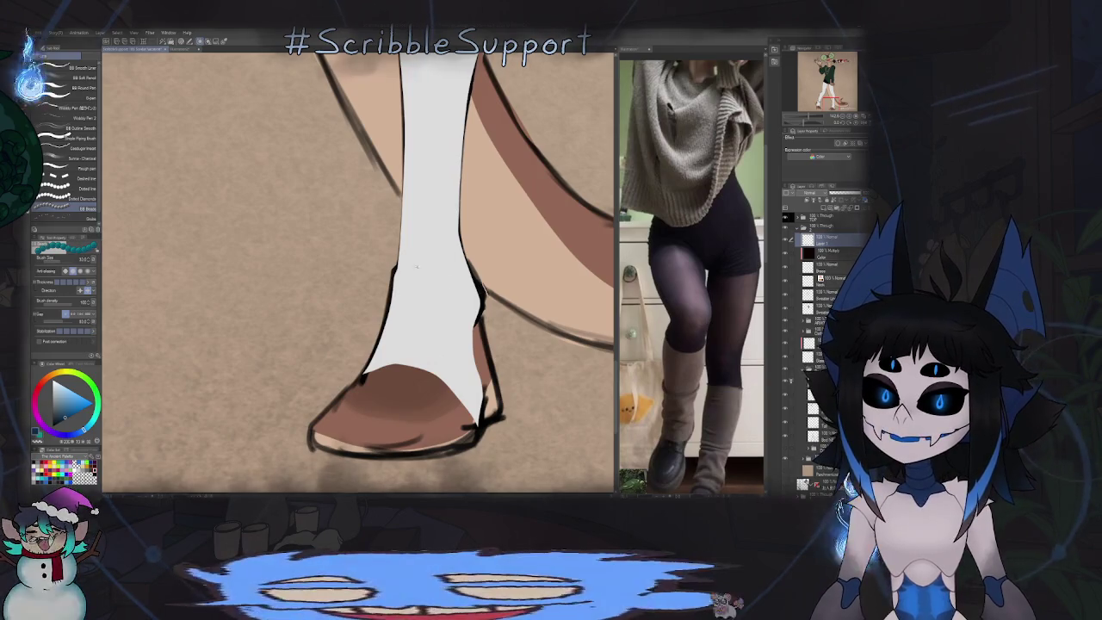
scroll(445, 291, down, 3)
scroll(419, 288, up, 2)
scroll(419, 287, up, 2)
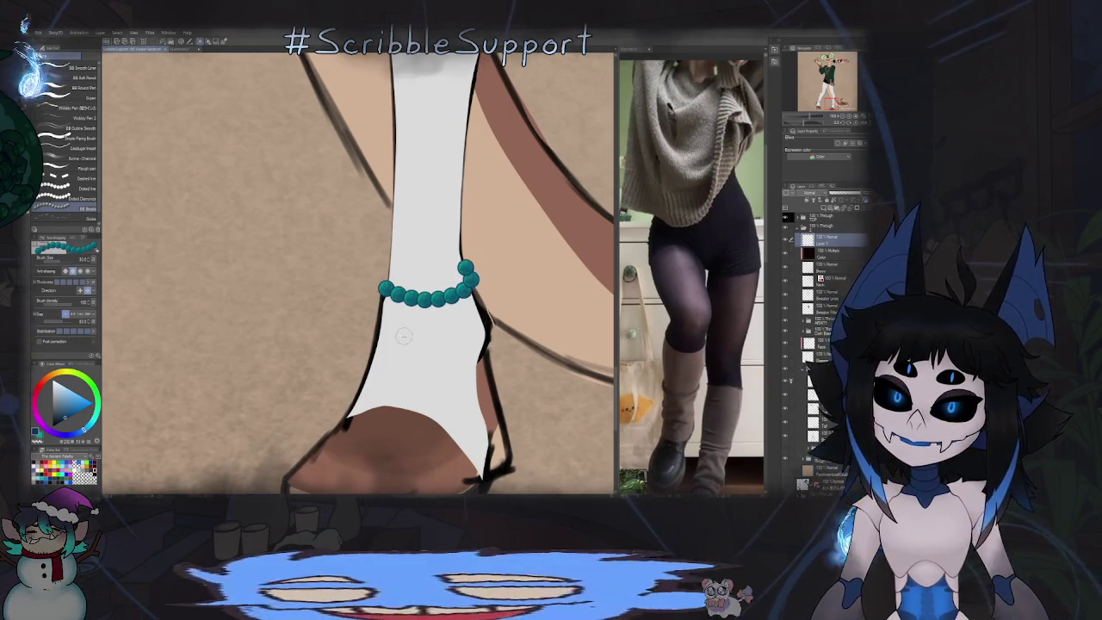
scroll(401, 305, down, 5)
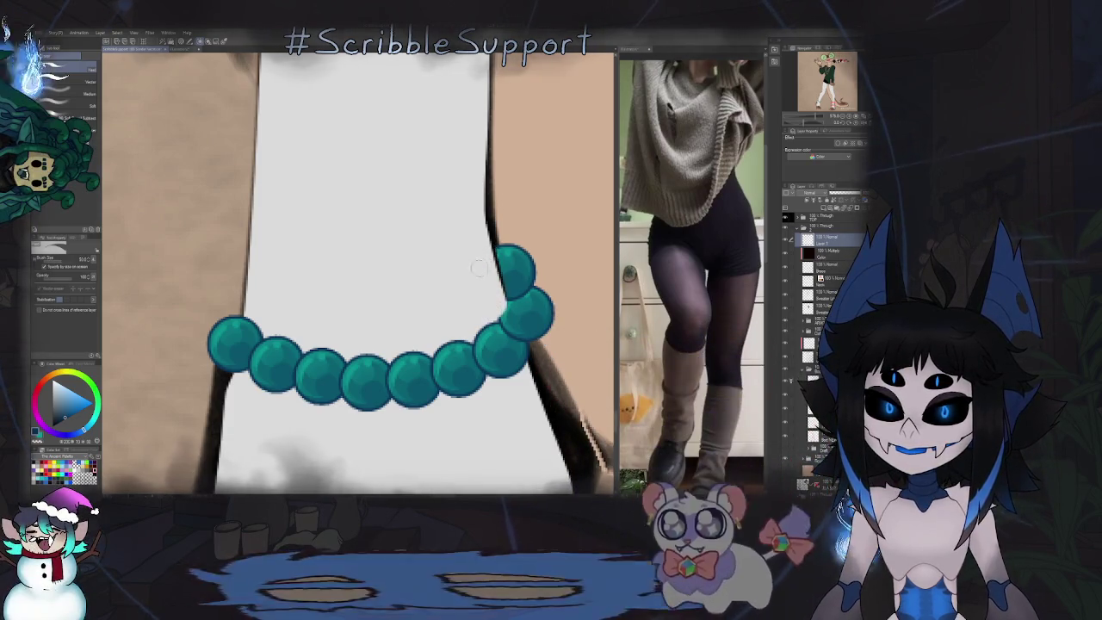
scroll(496, 301, down, 5)
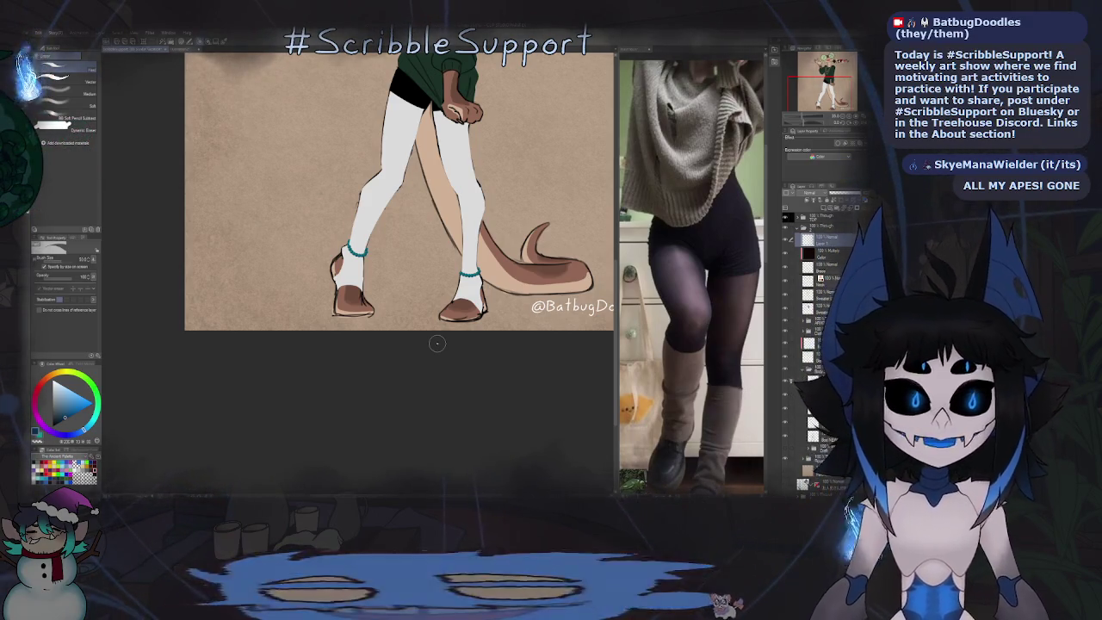
Step: Make the dark brown reference swatch the working colour
scroll(387, 258, up, 3)
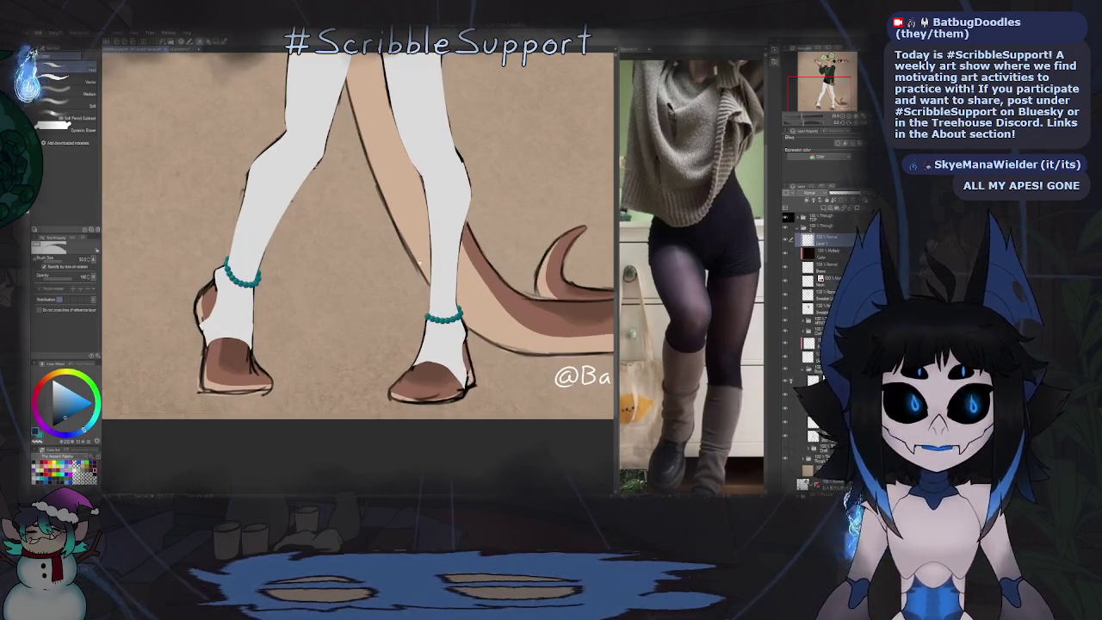
scroll(387, 258, down, 4)
scroll(388, 258, up, 5)
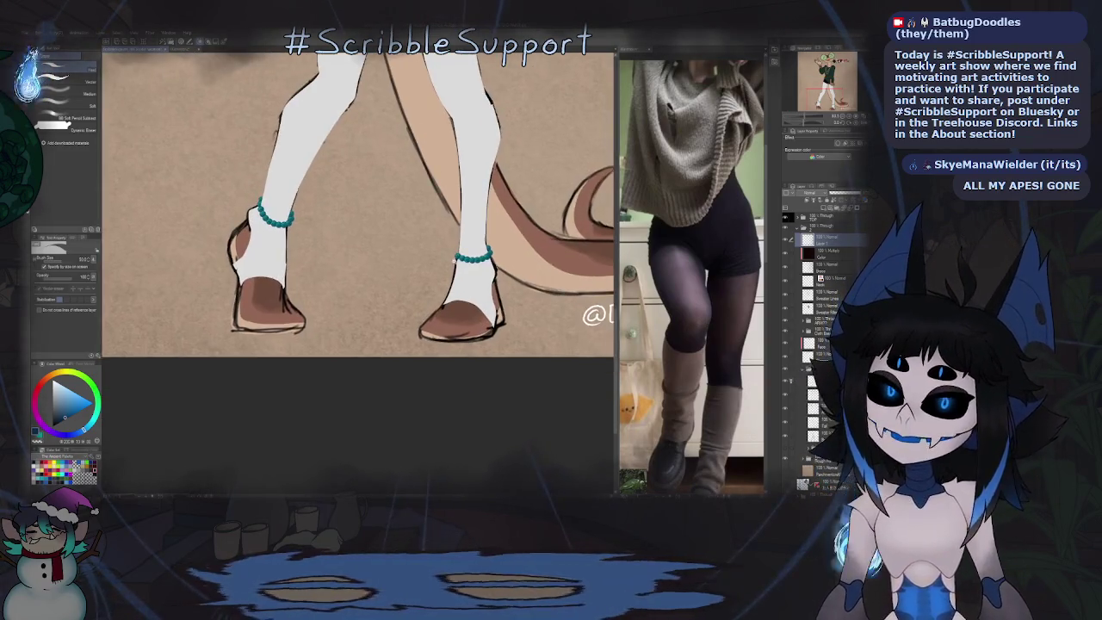
scroll(467, 262, up, 2)
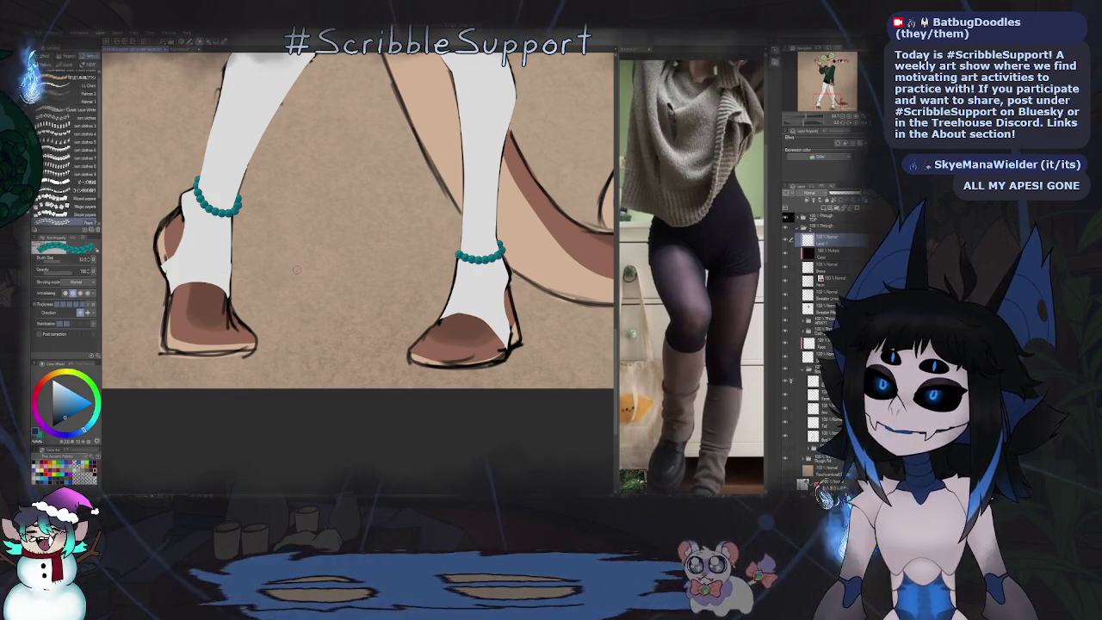
scroll(297, 269, down, 2)
scroll(297, 269, down, 4)
scroll(297, 270, down, 1)
scroll(284, 190, up, 5)
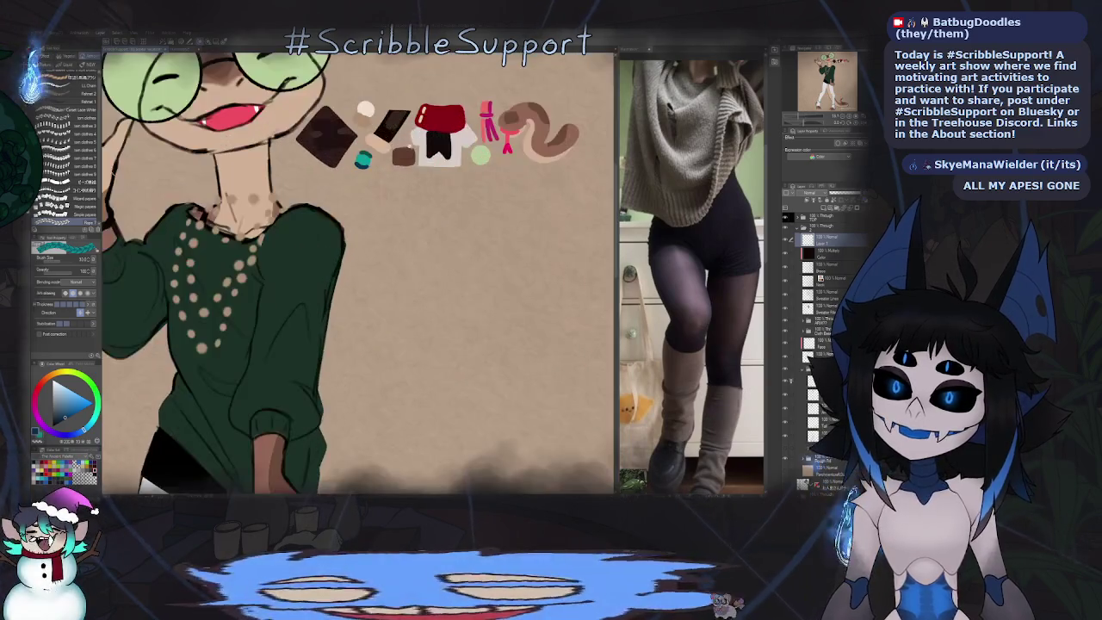
alt+click(385, 131)
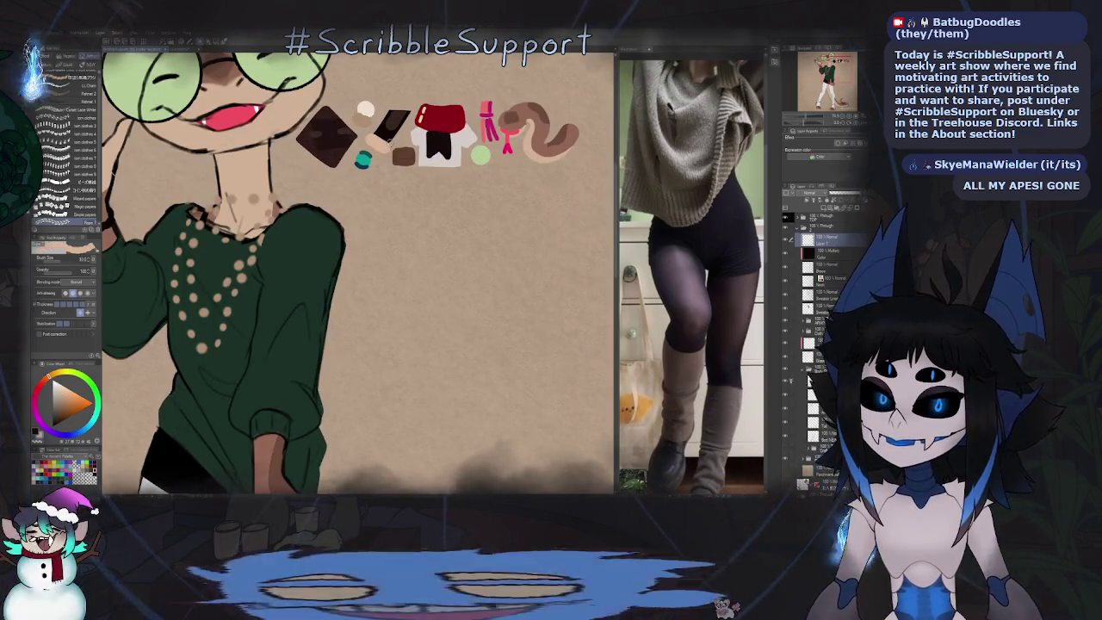
Step: Create a new empty Layer 2 above Layer 1
scroll(428, 107, down, 3)
scroll(398, 197, up, 3)
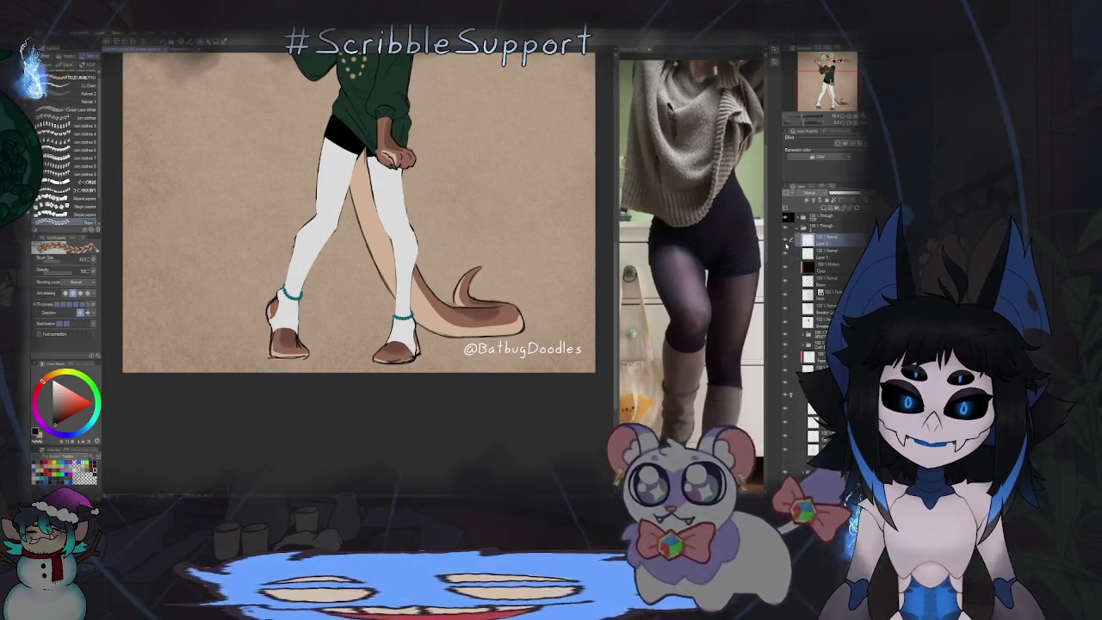
key(ctrl+shift+n)
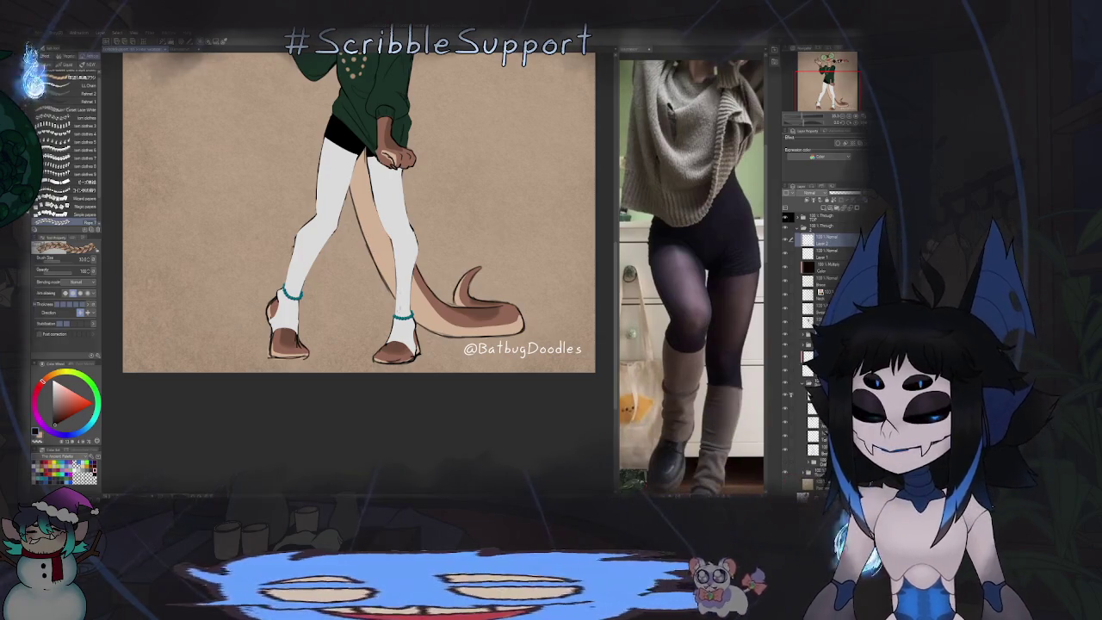
scroll(403, 316, up, 3)
scroll(404, 315, up, 3)
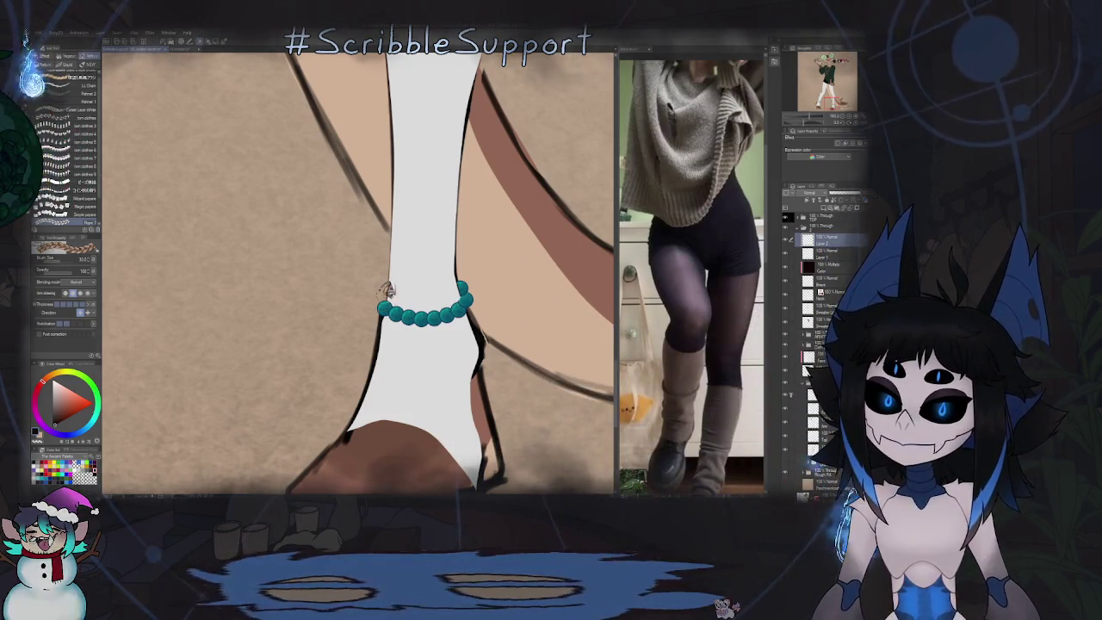
Step: Replace the stray stroke with a braided rope loop, fitted around the ankle just above the teal beads
key(ctrl+z)
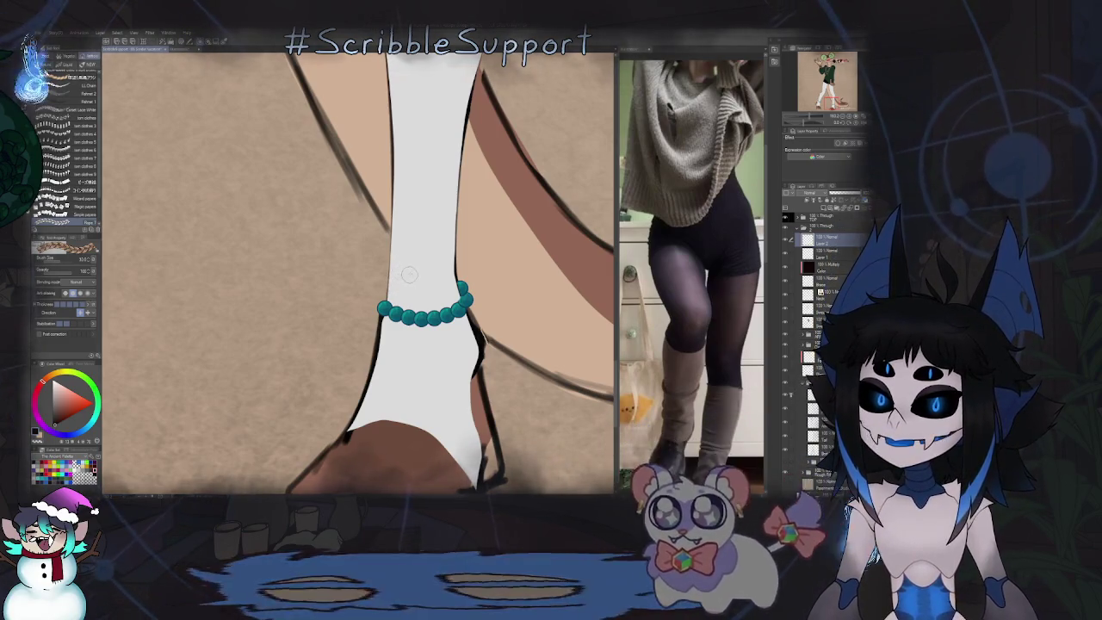
drag(446, 269, 383, 306)
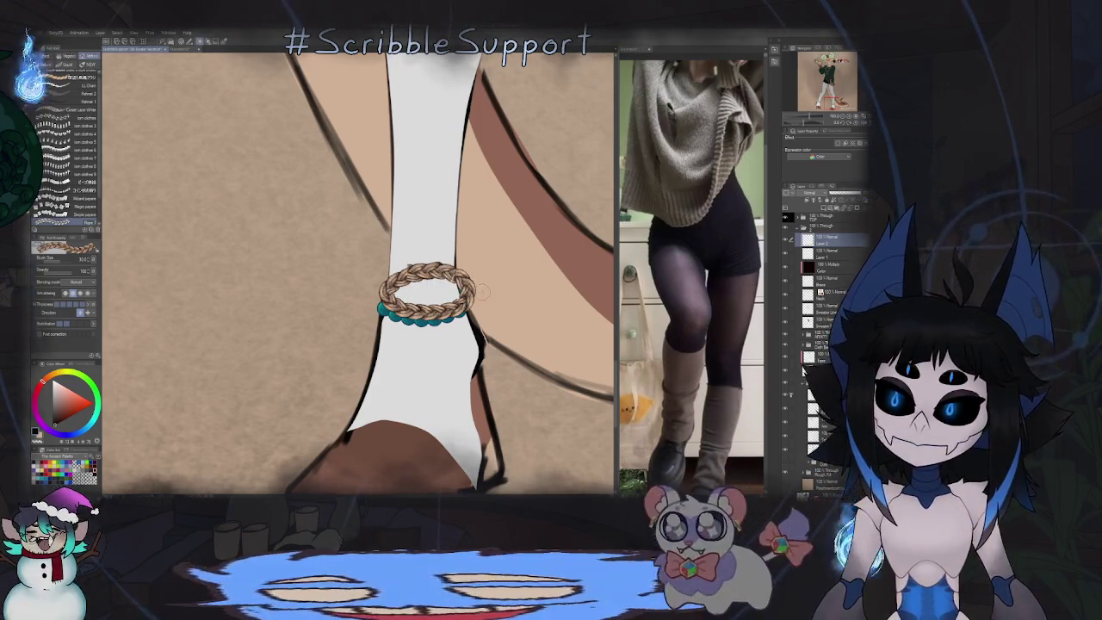
key(k)
mouse_move(426, 292)
mouse_down()
mouse_move(420, 286)
mouse_move(469, 274)
mouse_up()
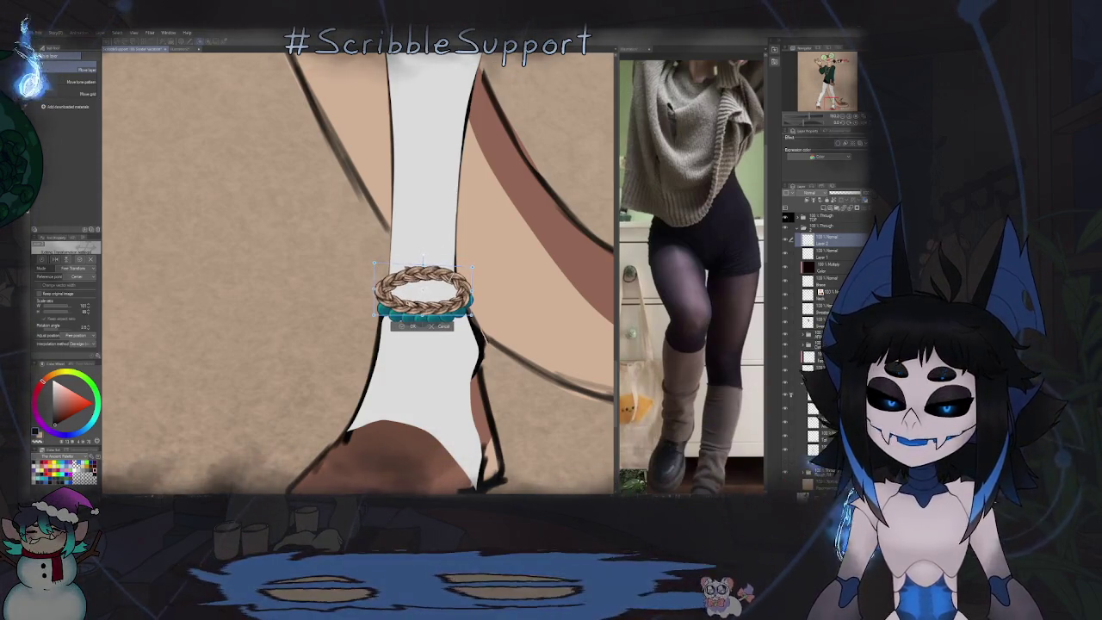
drag(423, 288, 443, 291)
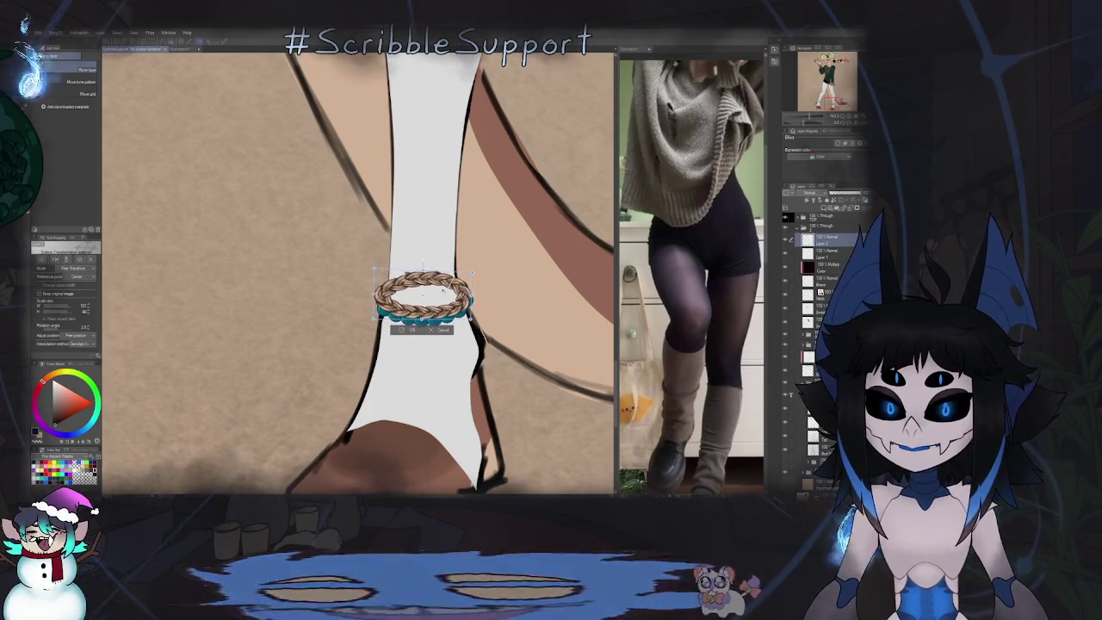
drag(442, 290, 444, 295)
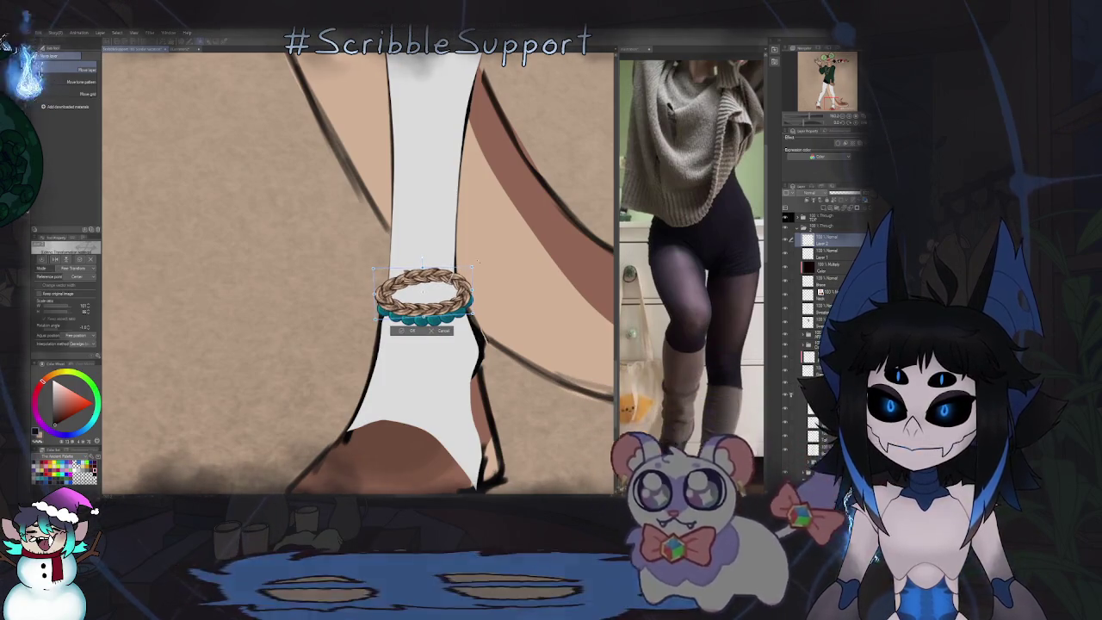
scroll(394, 277, up, 2)
key(e)
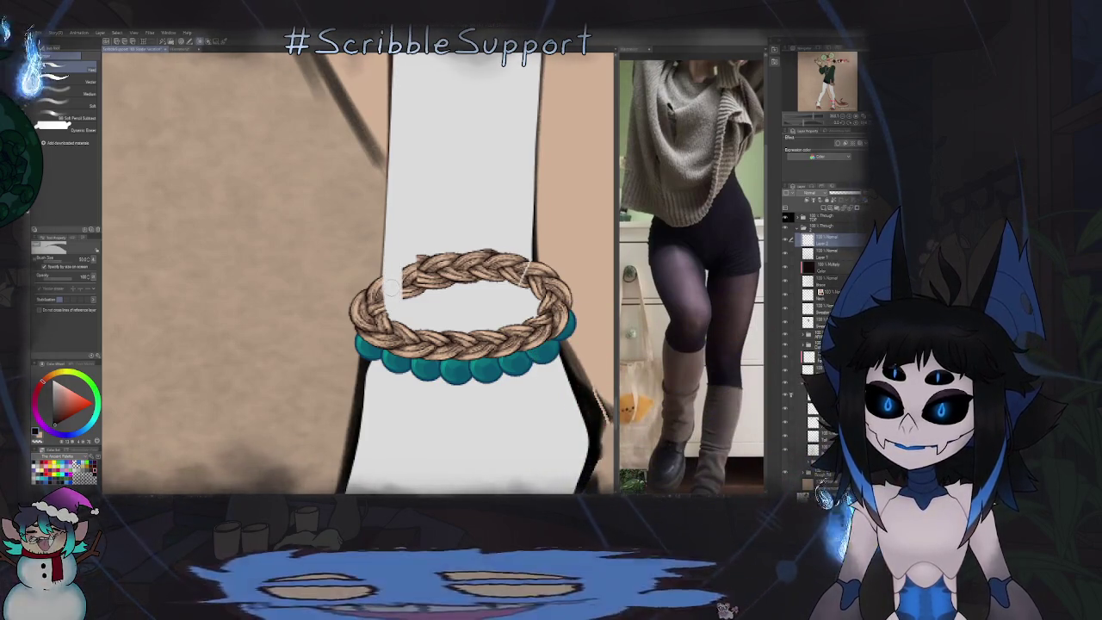
Step: Erase the rope's back strand where it passes behind the leg
mouse_move(410, 274)
mouse_down()
mouse_move(441, 270)
mouse_move(479, 288)
mouse_move(521, 268)
mouse_up()
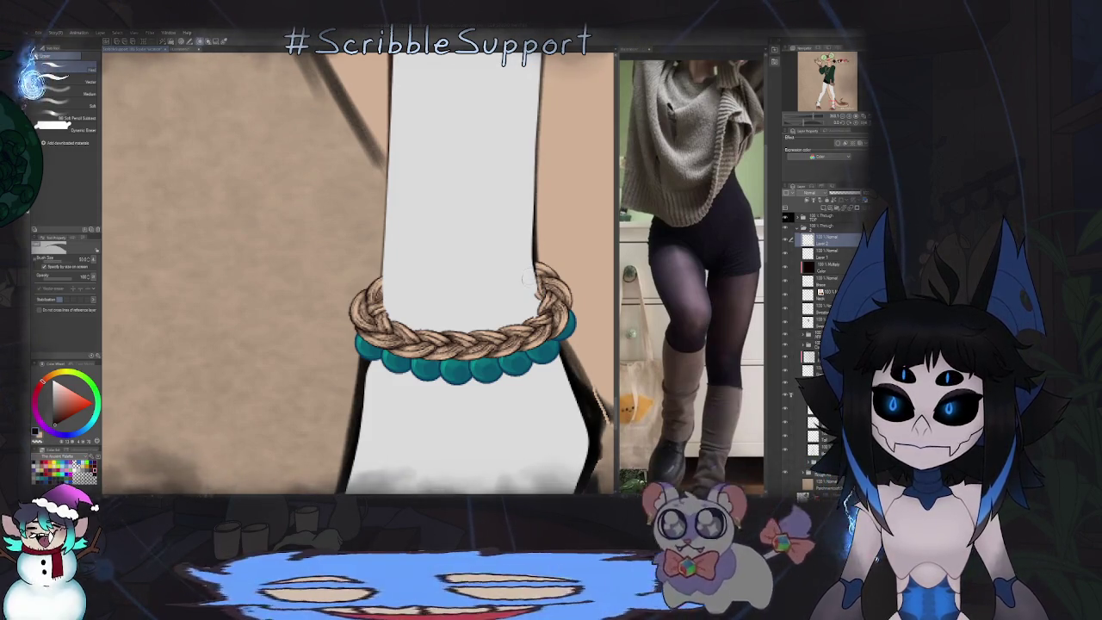
scroll(524, 278, down, 2)
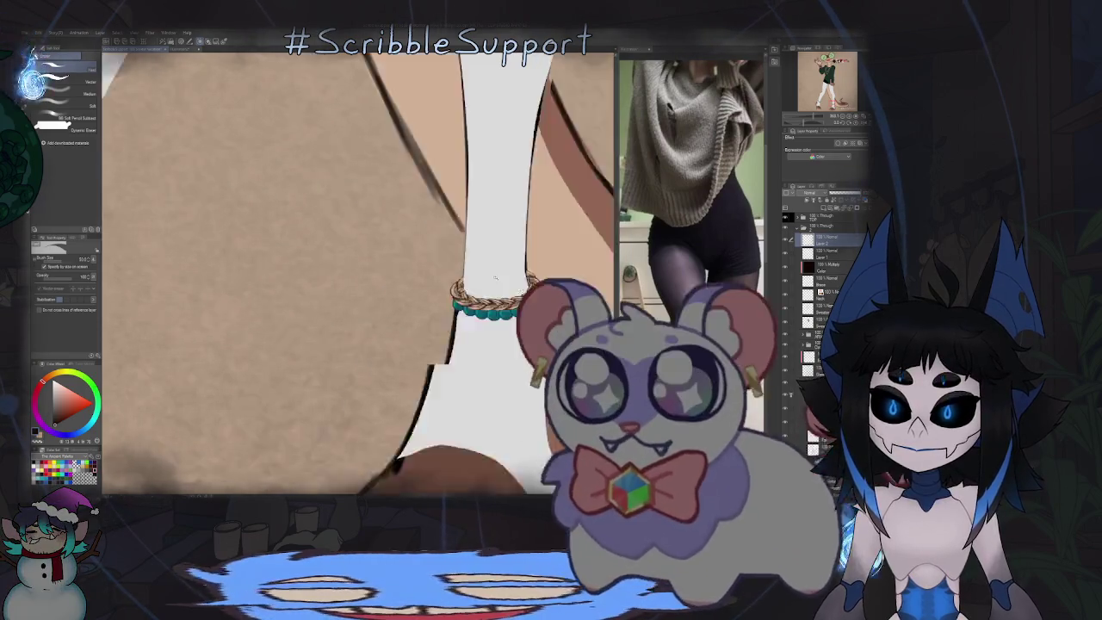
scroll(495, 278, down, 3)
scroll(495, 277, down, 2)
scroll(481, 298, up, 2)
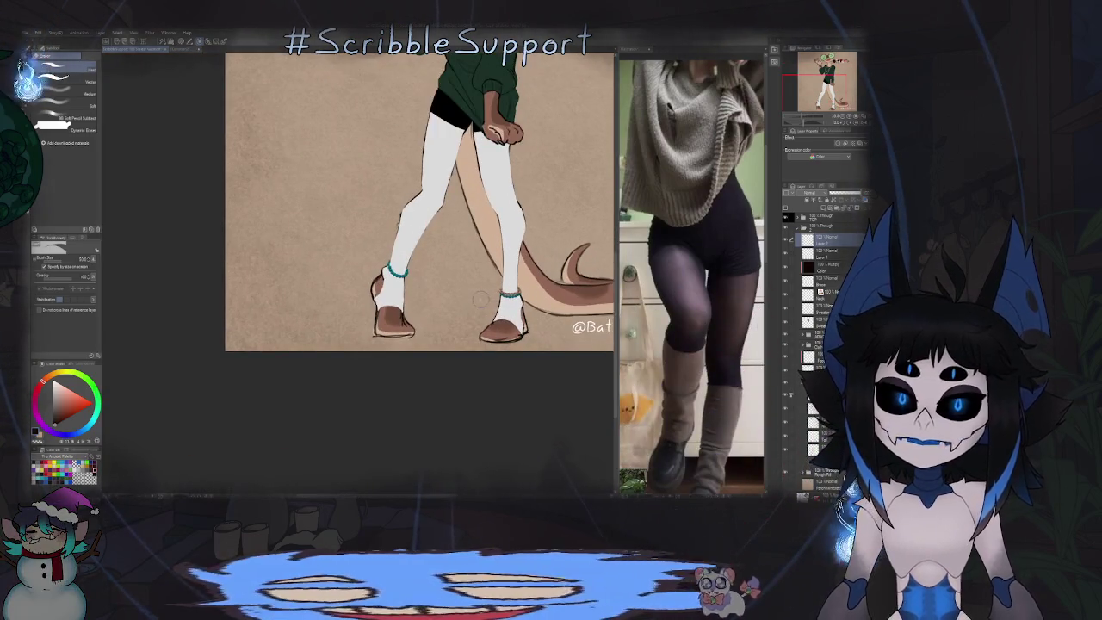
Step: Rotate the view and try braid strokes along the bead band, undoing them
key(p)
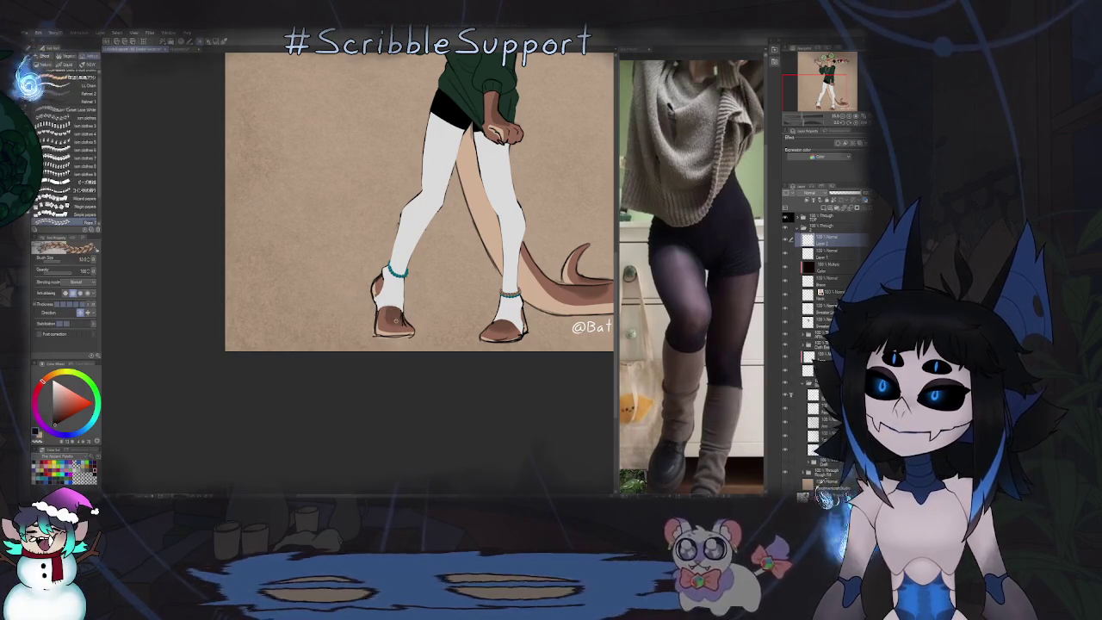
scroll(392, 291, up, 1)
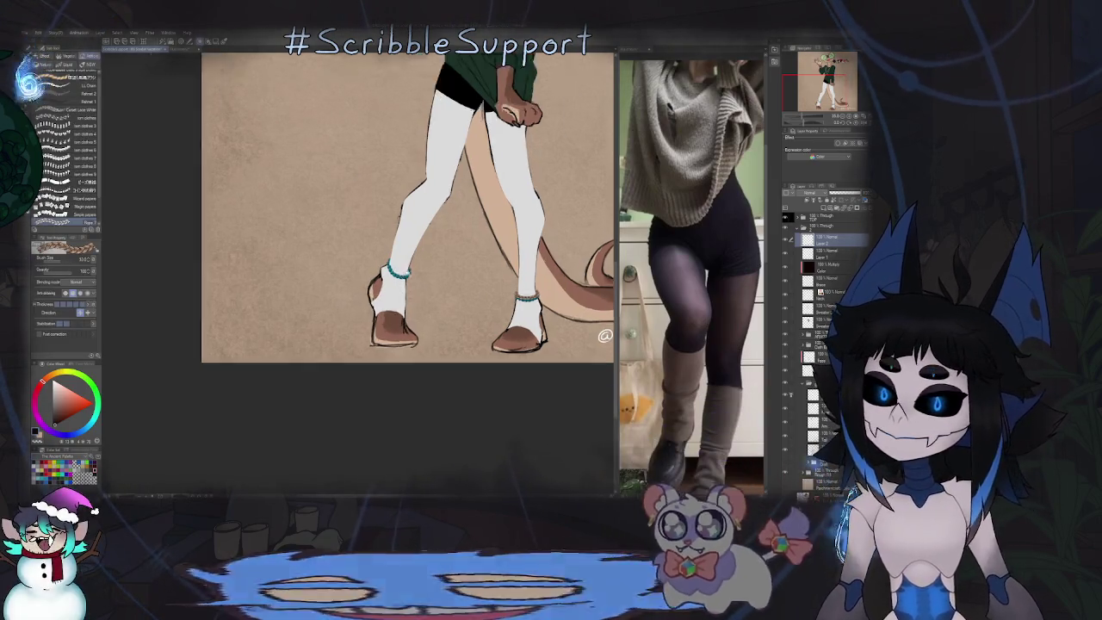
scroll(395, 284, up, 3)
scroll(400, 271, up, 2)
key(asciicircum)
key(asciicircum)
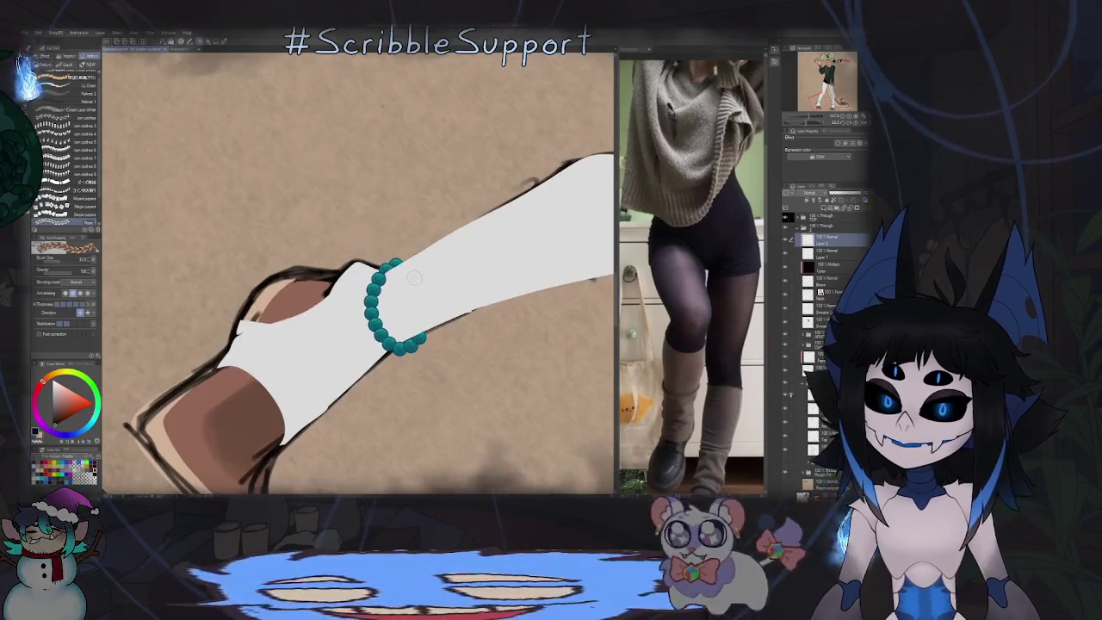
drag(401, 261, 420, 274)
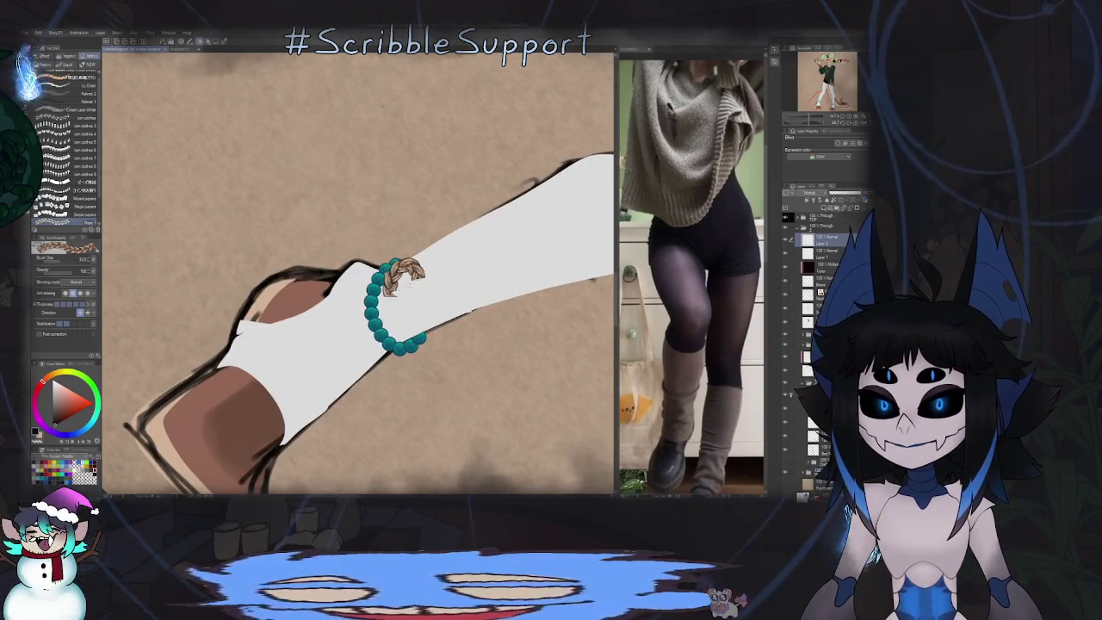
key(ctrl+z)
mouse_move(380, 274)
mouse_down()
mouse_move(421, 277)
mouse_move(413, 258)
mouse_up()
key(ctrl+z)
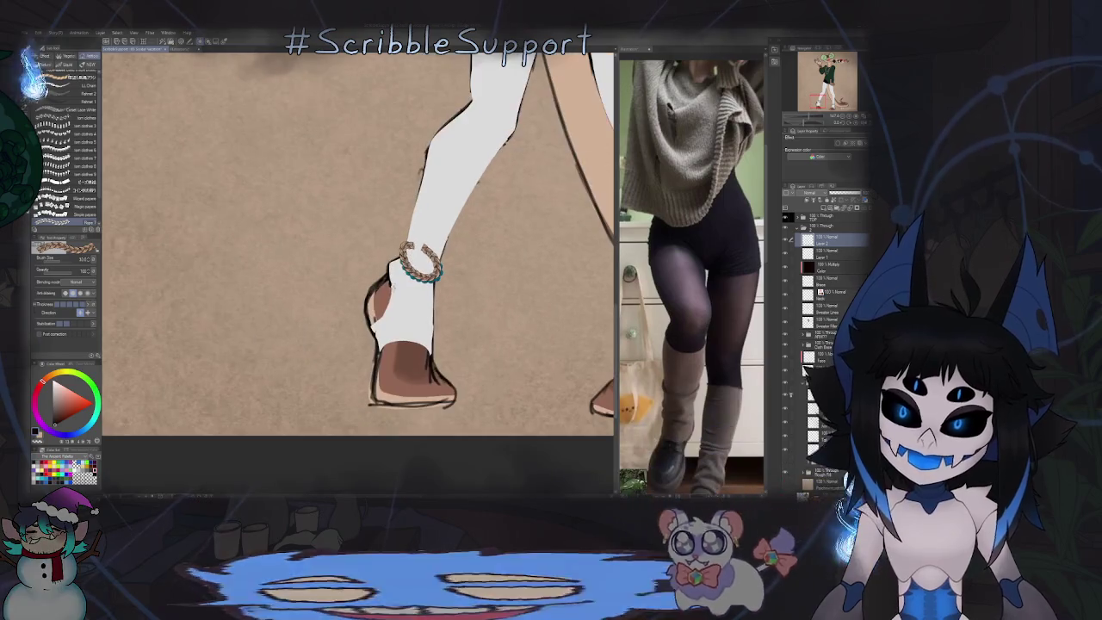
scroll(420, 263, up, 3)
Step: Move the braid down onto the teal beads and liquify its left loop outward
key(k)
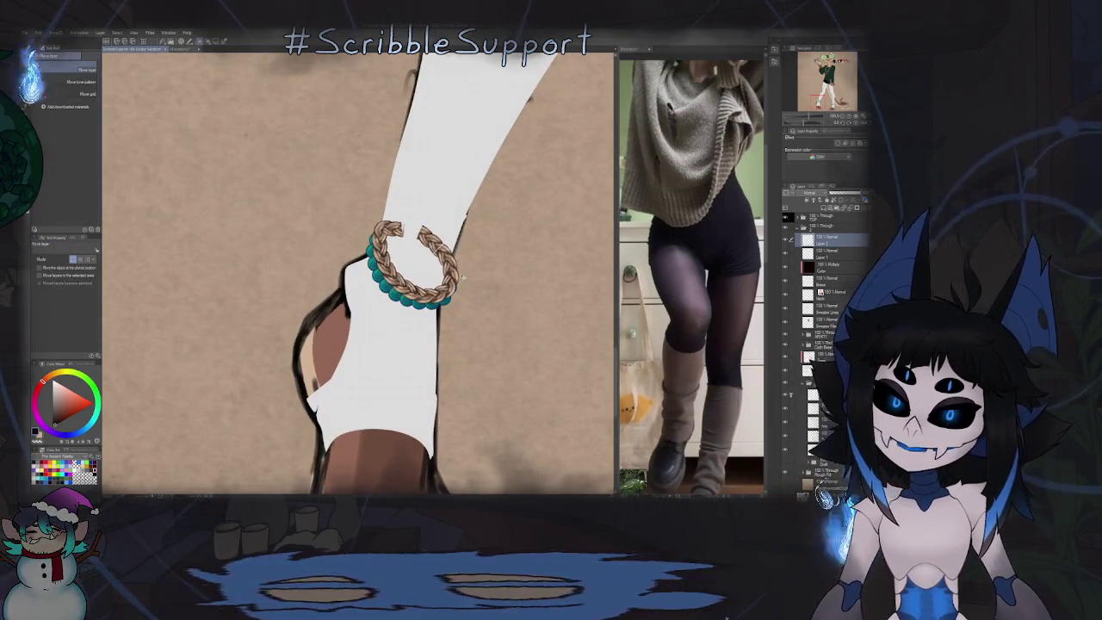
drag(471, 273, 462, 269)
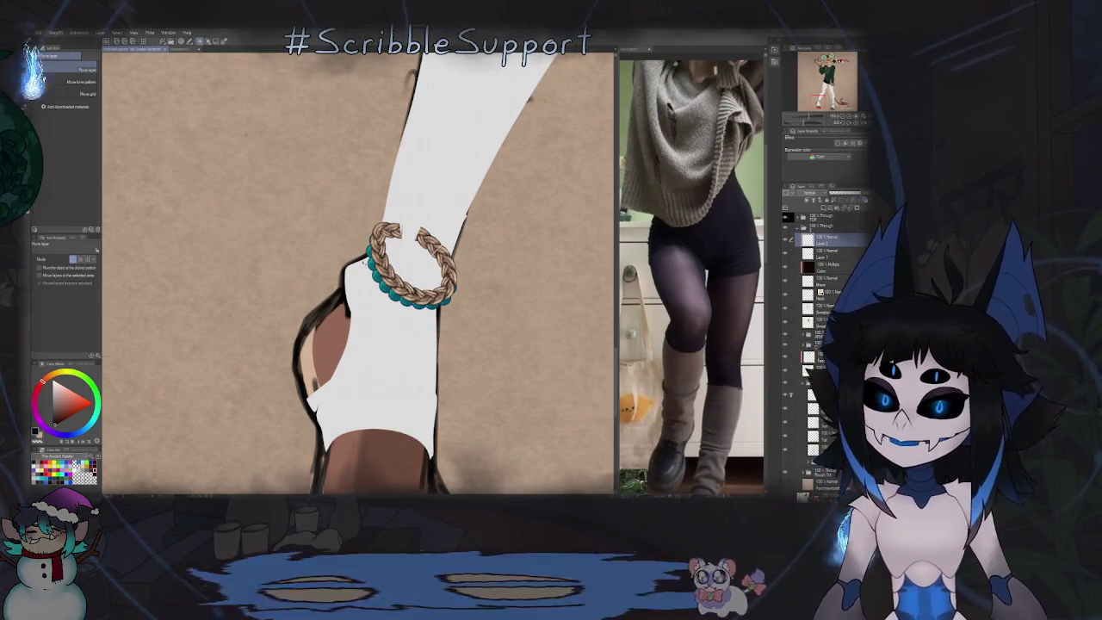
key(j)
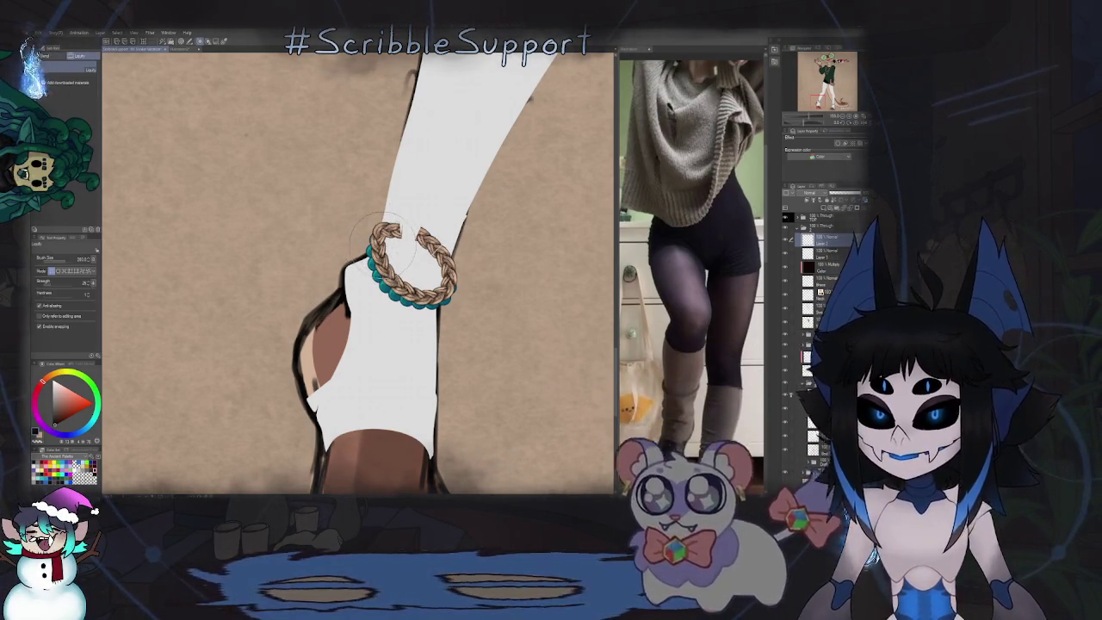
drag(385, 243, 377, 246)
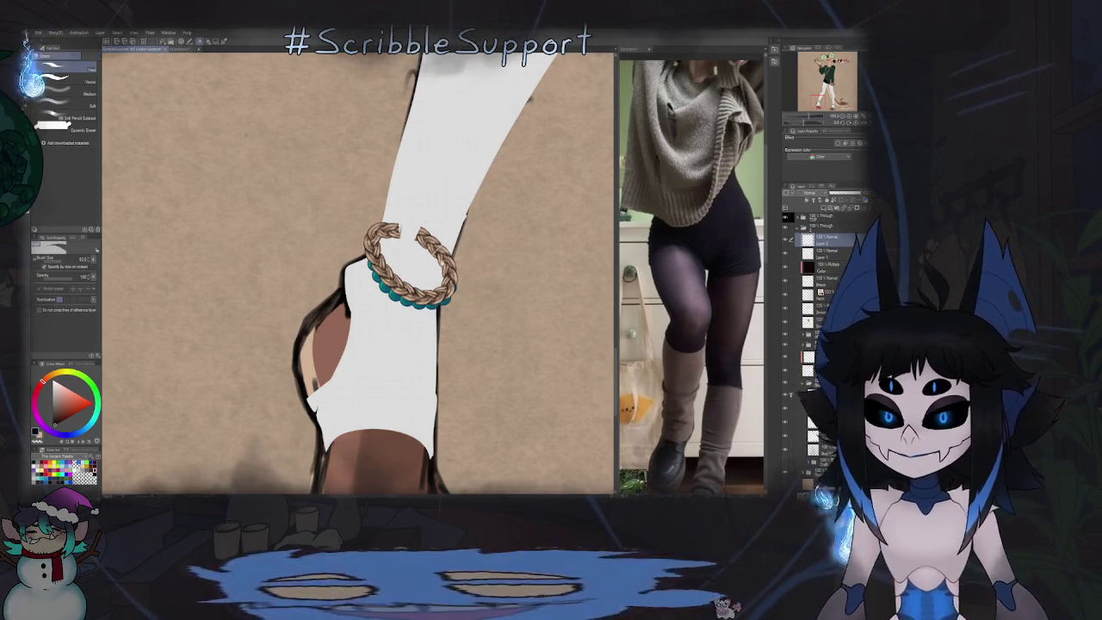
Step: Erase the braid's overlapping lower-right end and trim its upper-left end
key(e)
scroll(435, 262, up, 3)
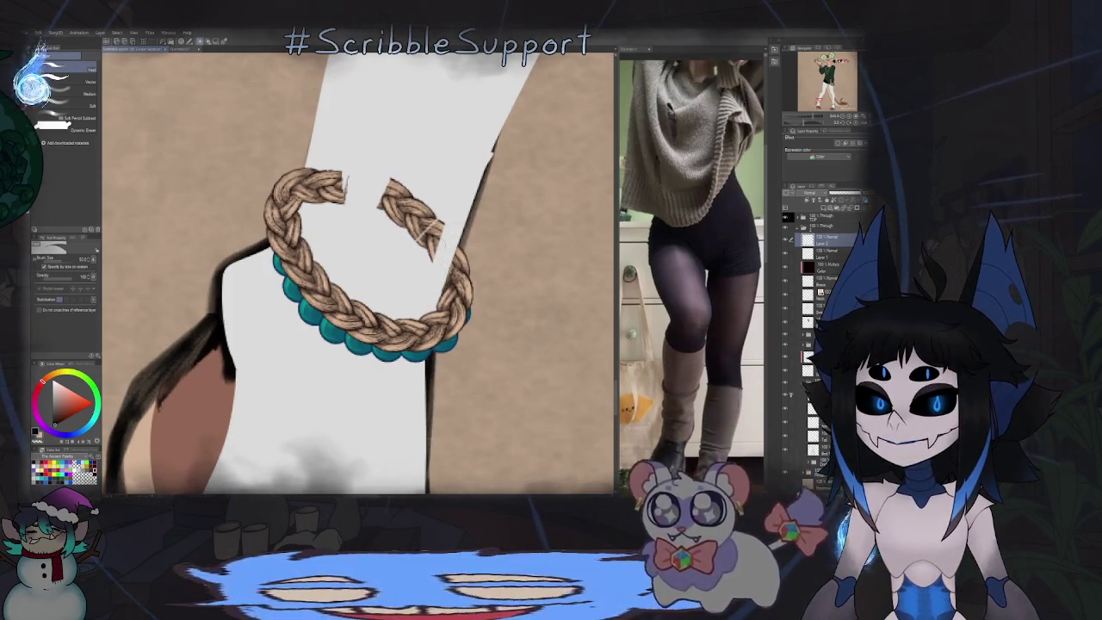
drag(431, 215, 413, 252)
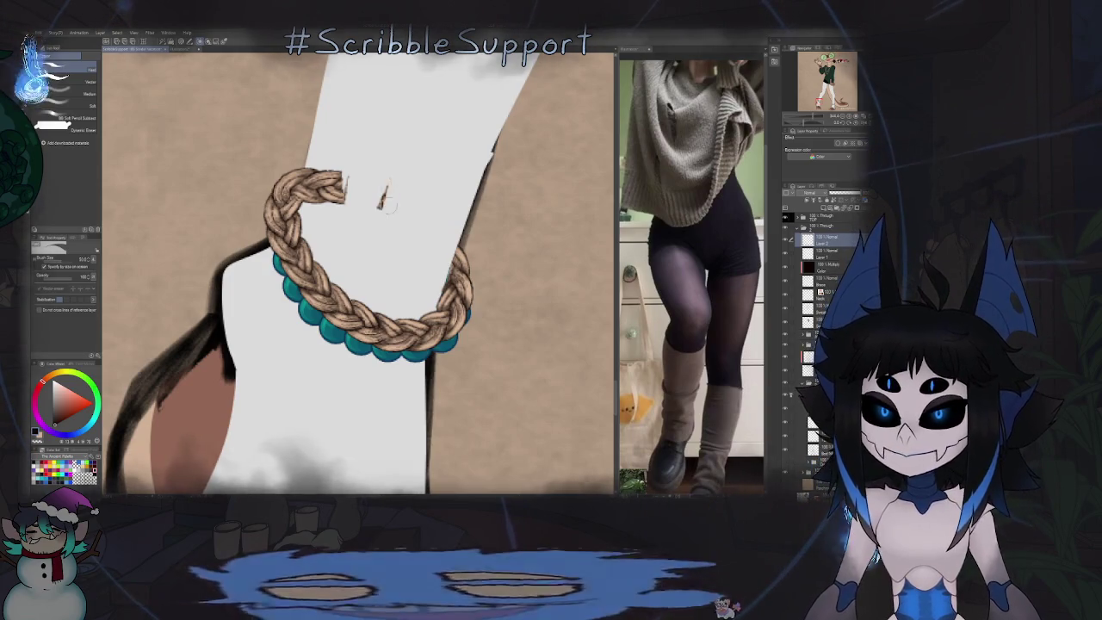
drag(344, 179, 316, 199)
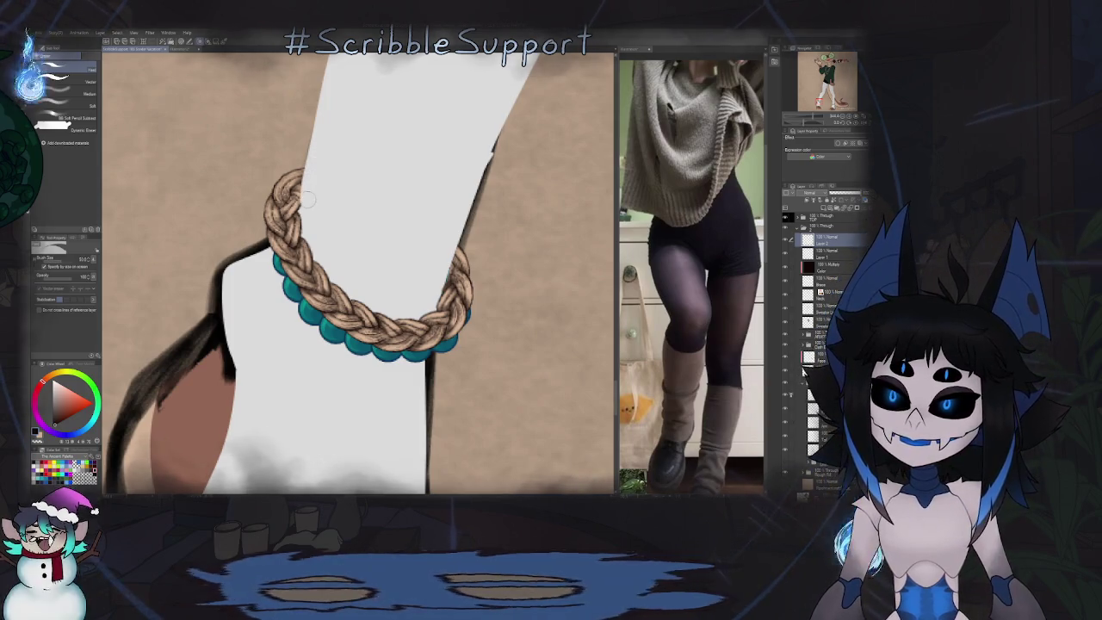
scroll(331, 185, down, 2)
scroll(332, 185, down, 4)
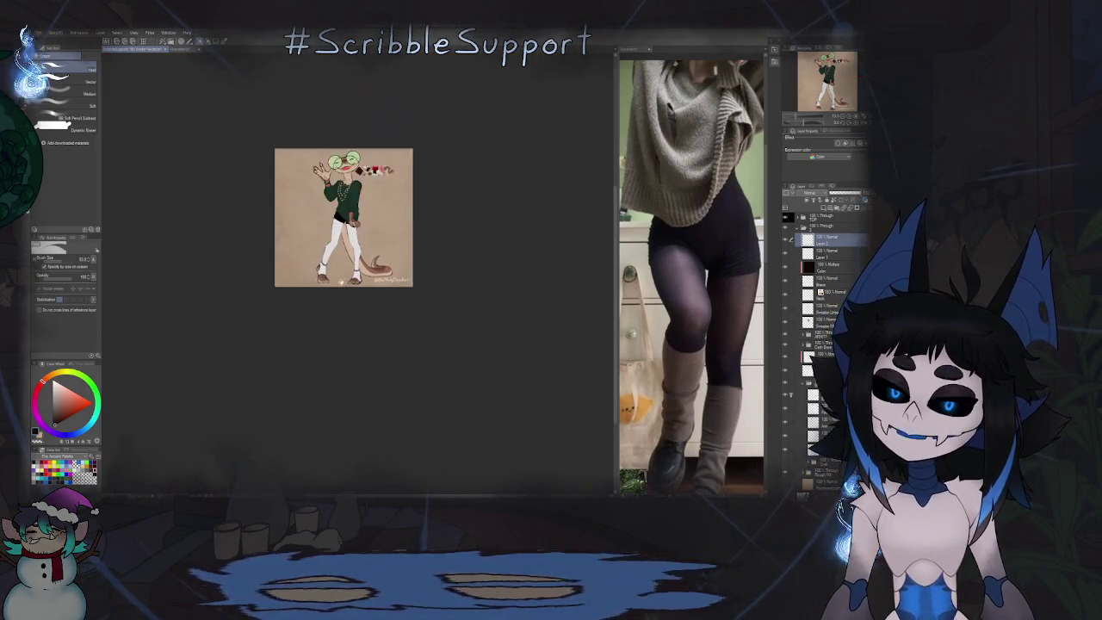
Step: Sample teal from the canvas swatches, switch to Fill, and move a layer lower in the stack
scroll(332, 364, up, 2)
scroll(358, 327, up, 1)
scroll(357, 327, up, 1)
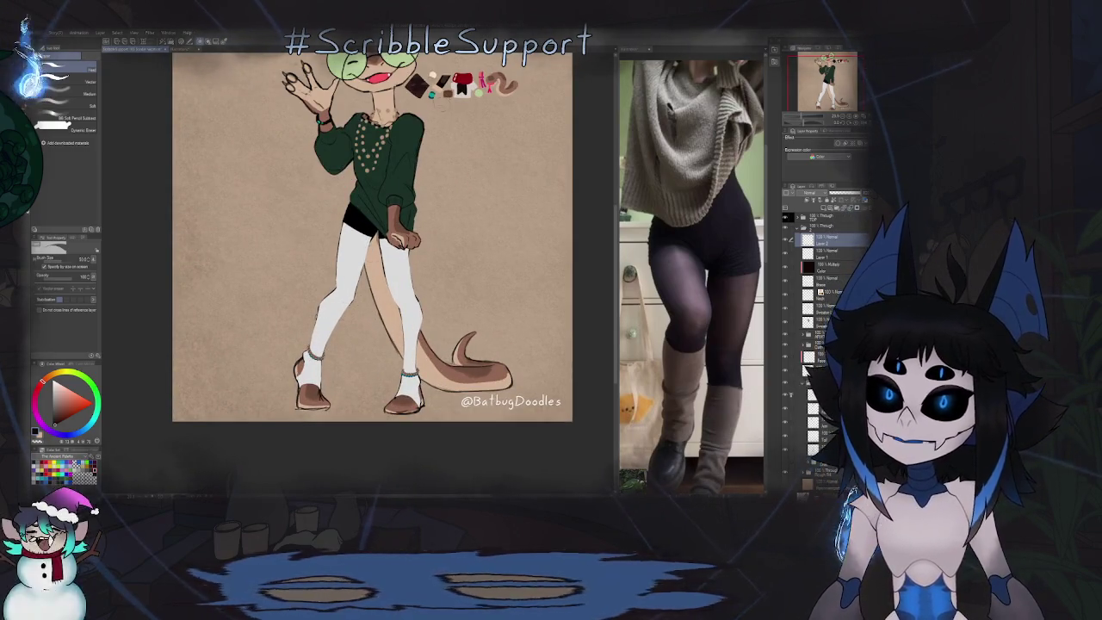
alt+click(430, 94)
key(g)
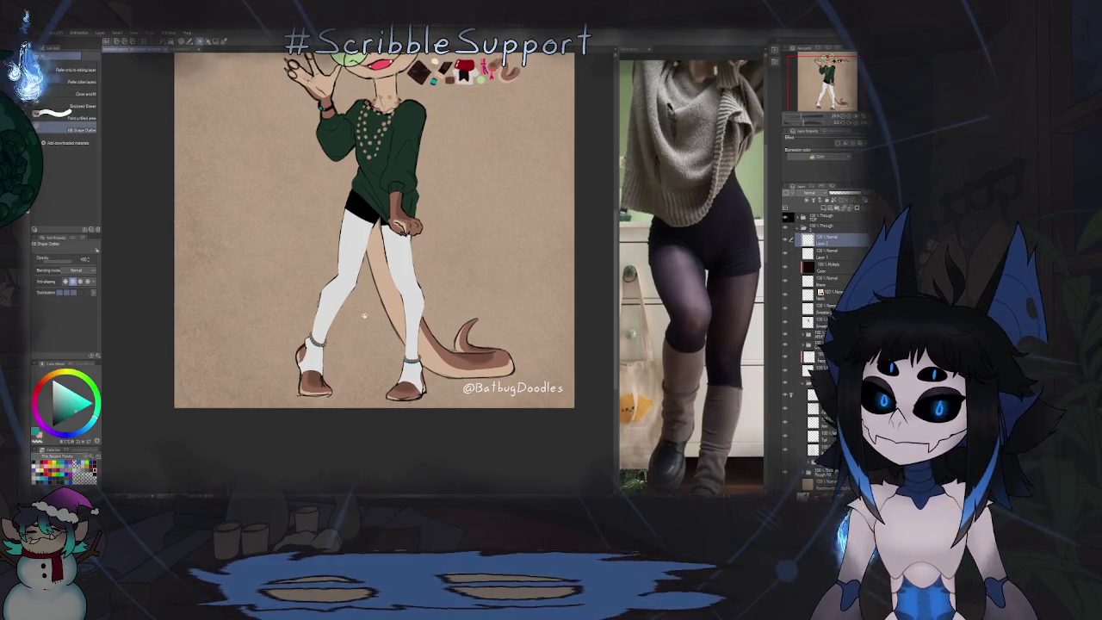
scroll(396, 396, up, 1)
scroll(396, 396, up, 1)
drag(396, 396, 422, 378)
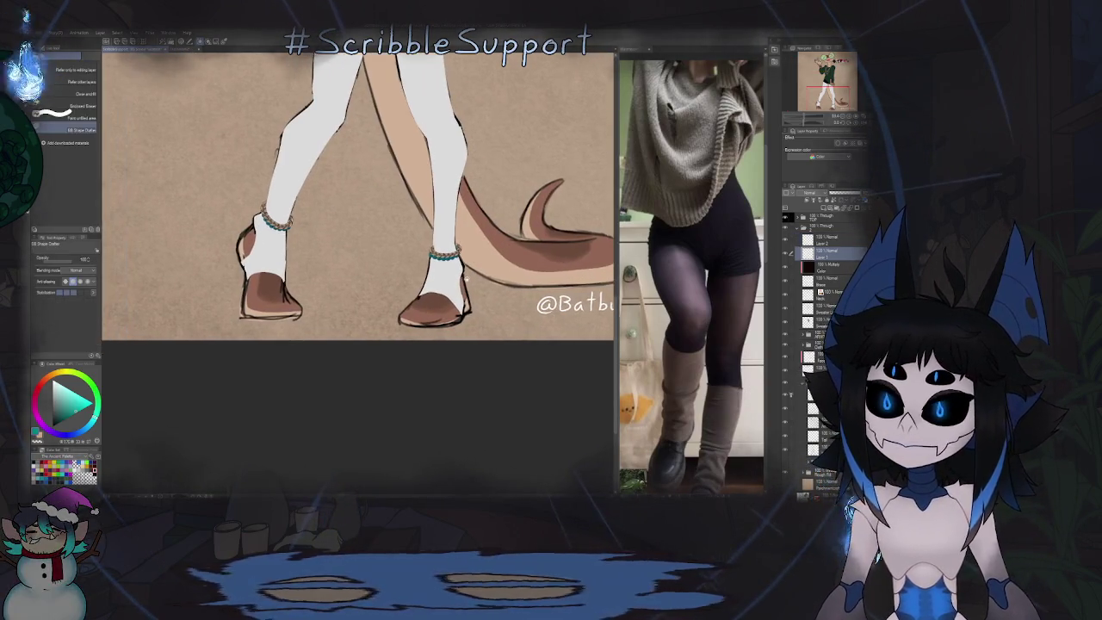
drag(823, 248, 830, 273)
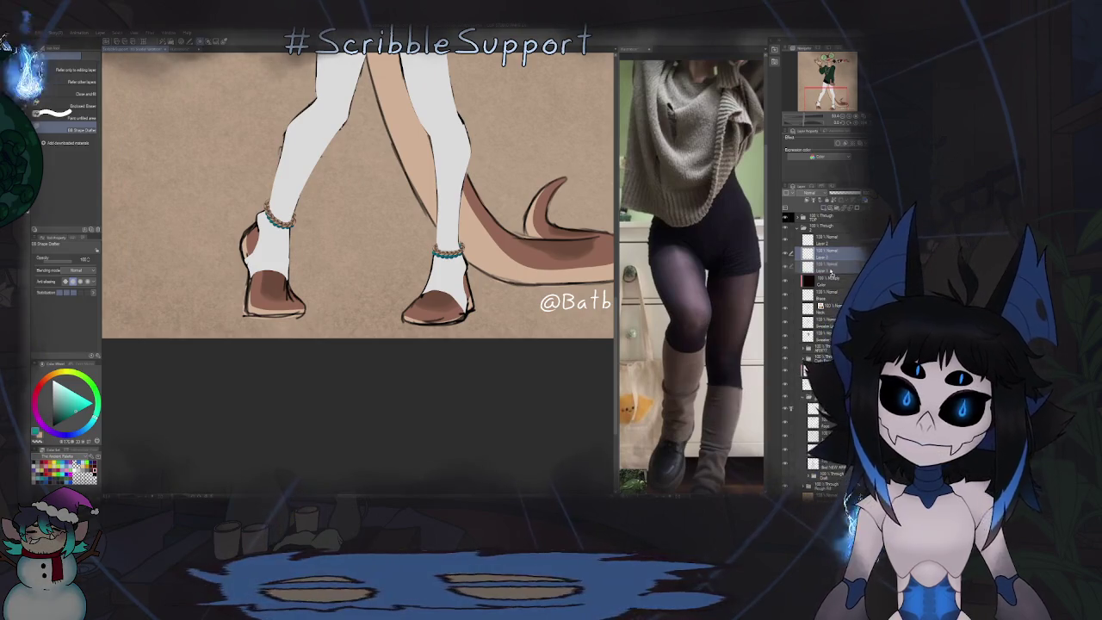
Step: Choose a decorative pattern brush with adjustable thickness
key(b)
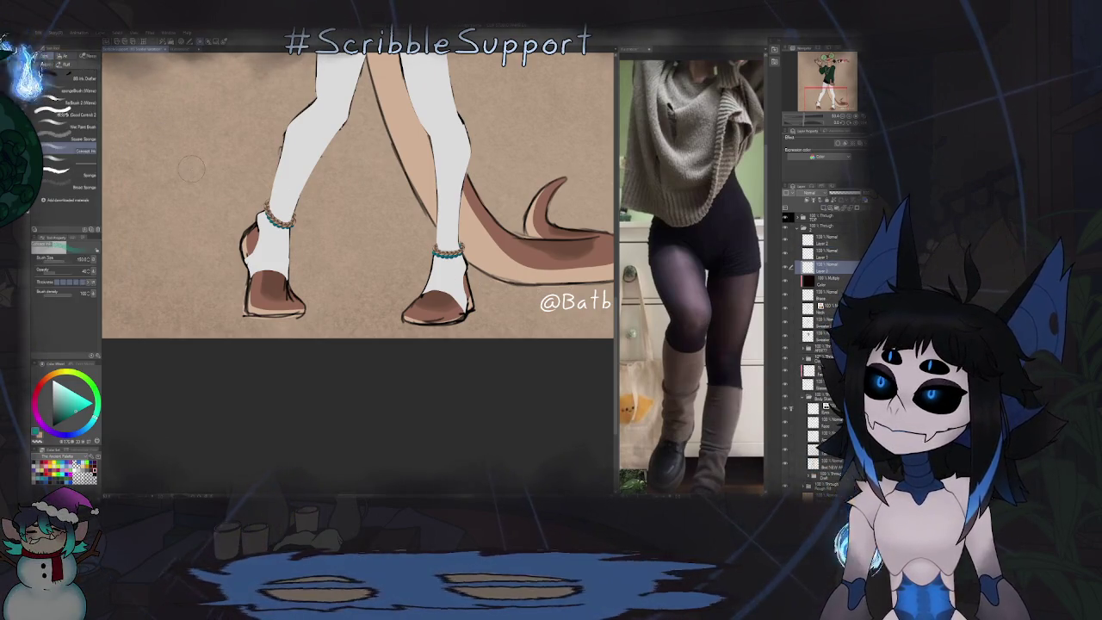
key(b)
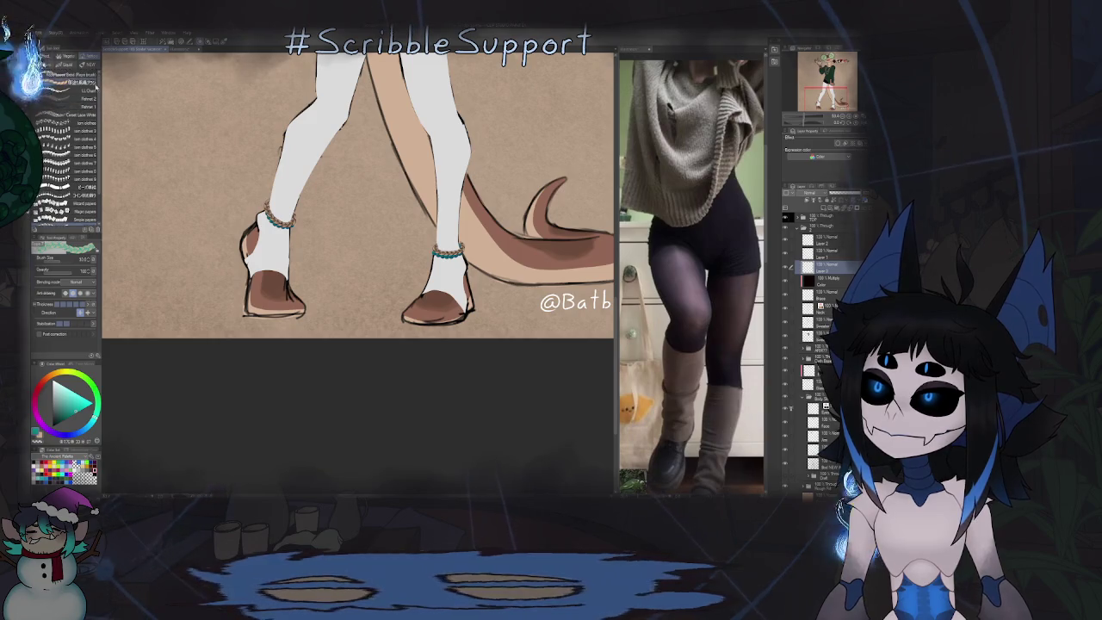
click(90, 76)
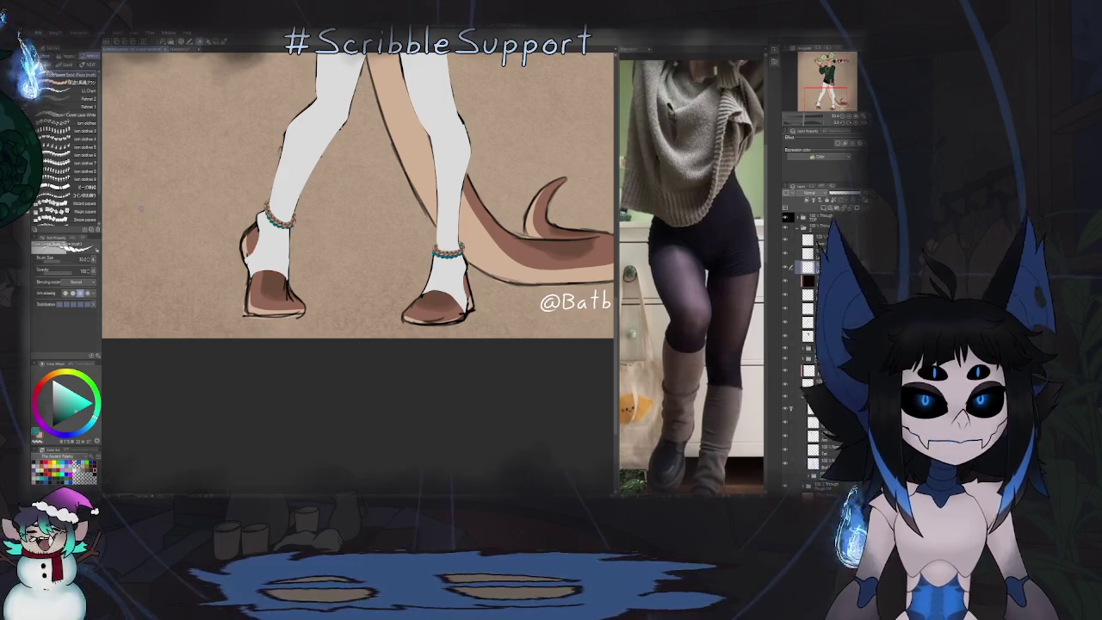
click(83, 83)
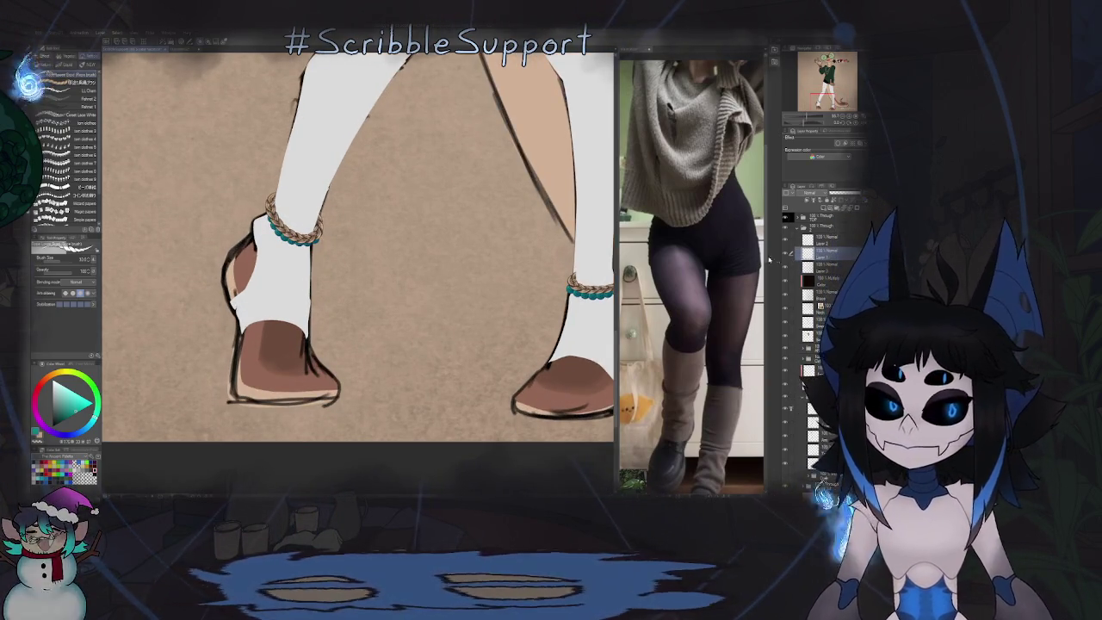
Step: Hide the brown chain layer, leaving only braided rope and teal beads on the anklets
key(j)
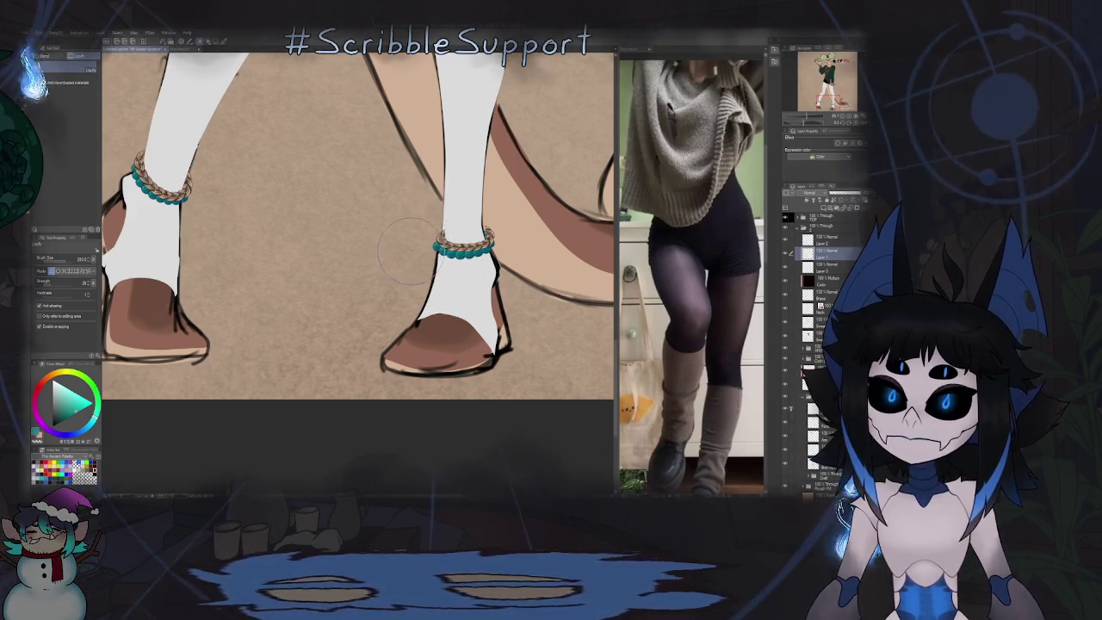
scroll(413, 249, down, 2)
scroll(414, 249, up, 2)
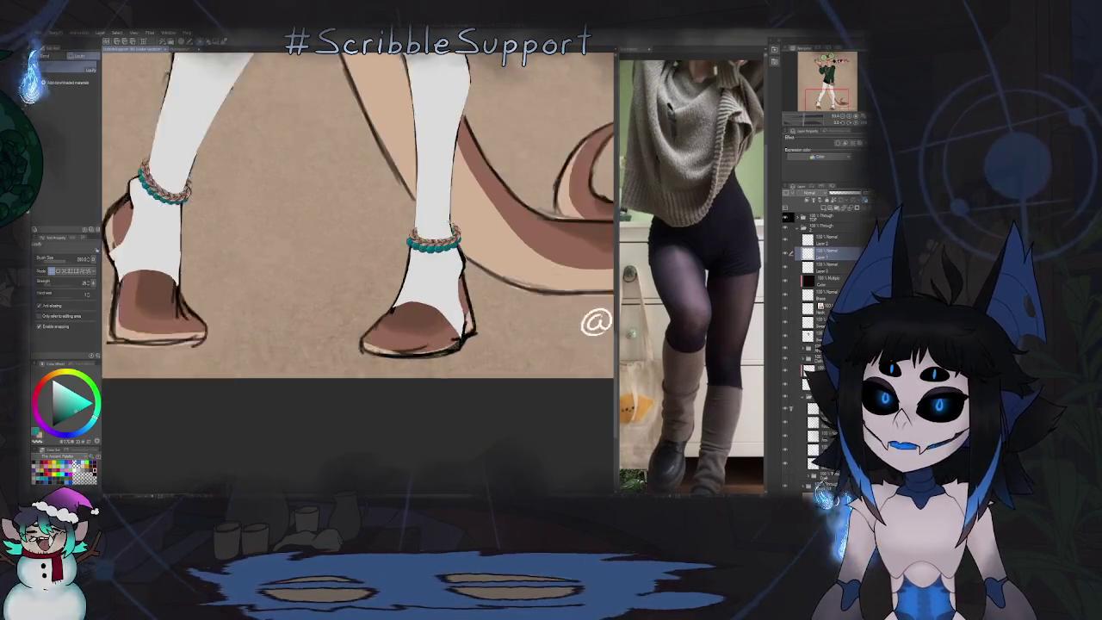
scroll(414, 249, up, 1)
click(786, 242)
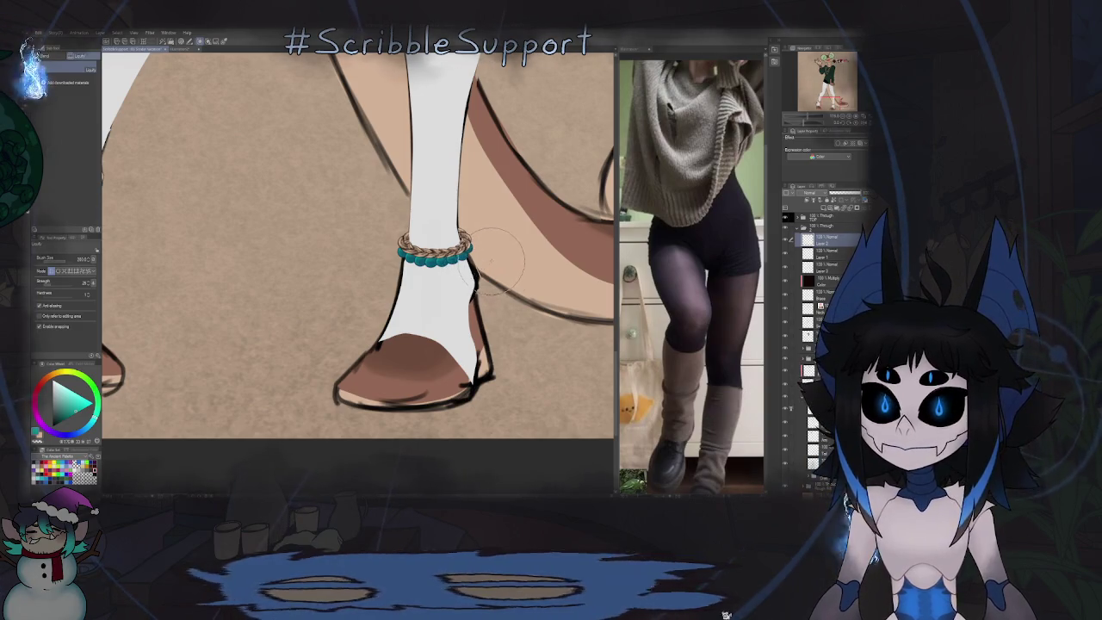
scroll(495, 258, down, 5)
scroll(406, 287, up, 2)
scroll(406, 286, up, 1)
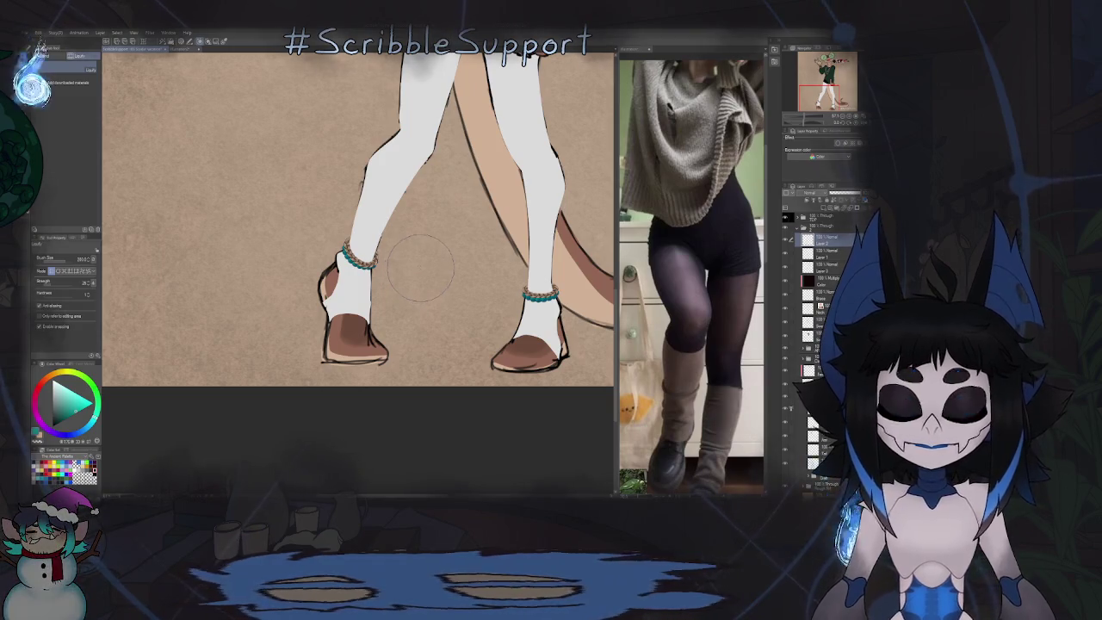
key(p)
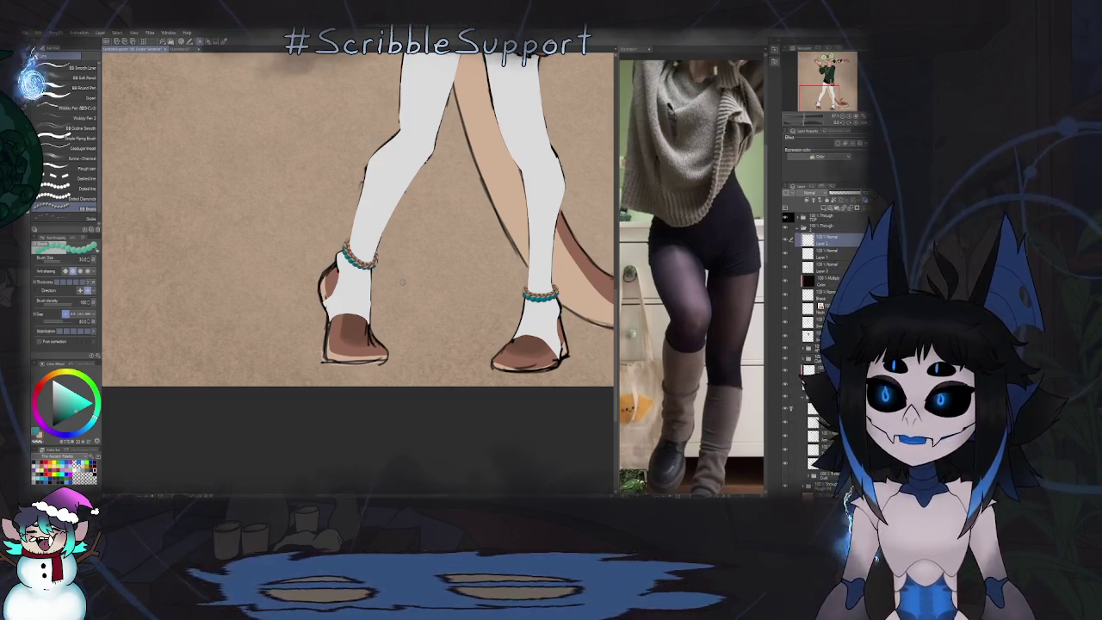
Step: Zoom out to fit the whole illustration in view
key(ctrl+minus)
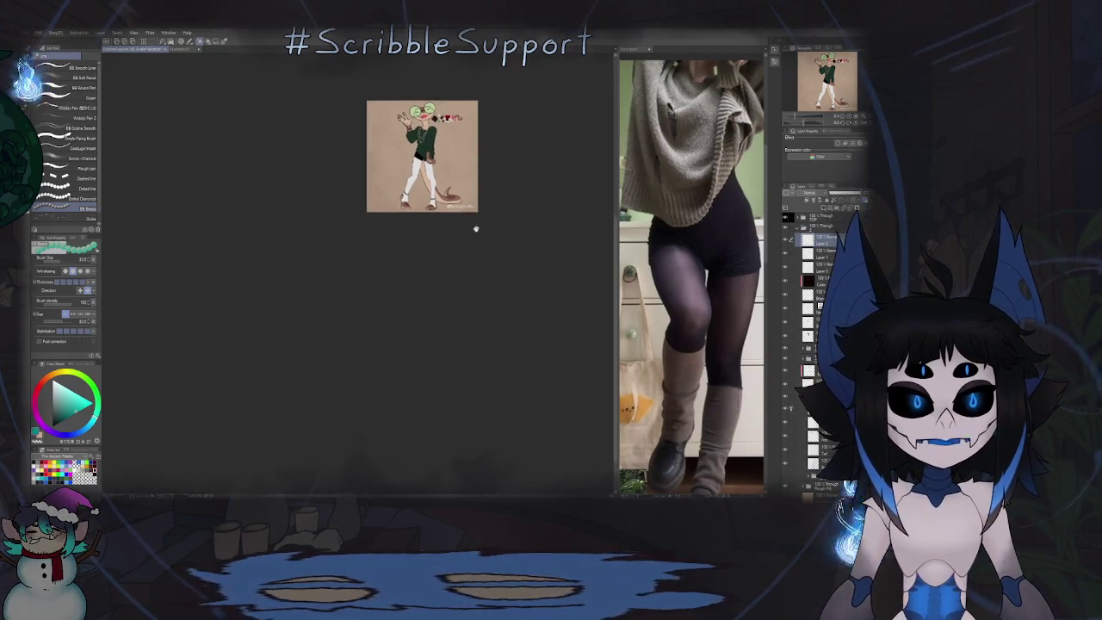
Step: Swap to teal, select the lower layer, and stamp a feather charm below the anklet
scroll(472, 233, up, 3)
scroll(453, 275, up, 3)
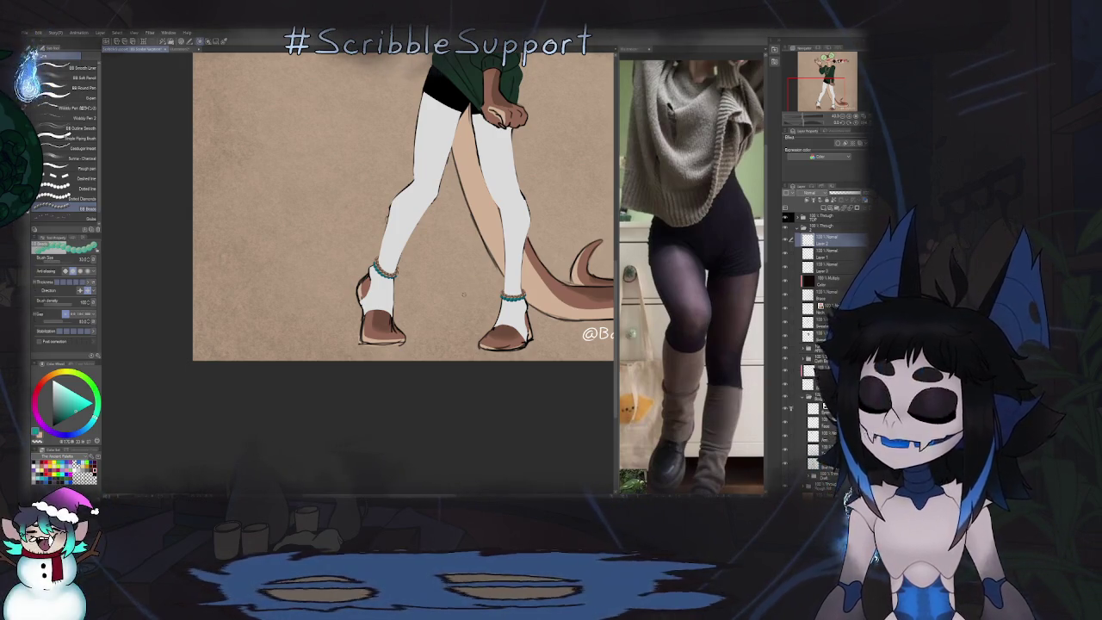
key(x)
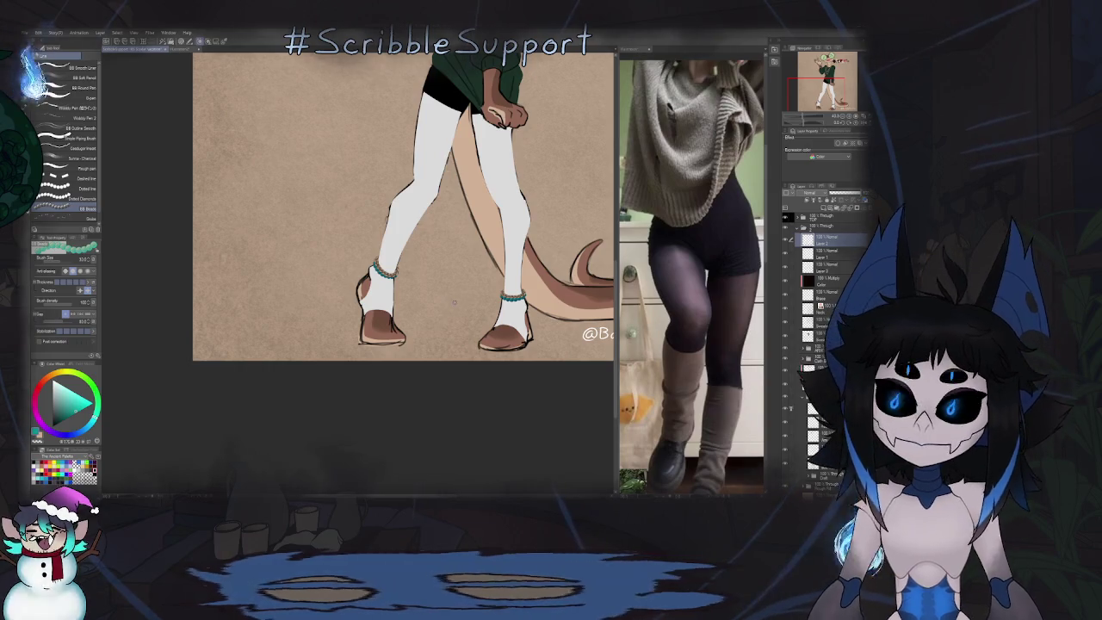
scroll(465, 277, down, 3)
scroll(466, 277, up, 2)
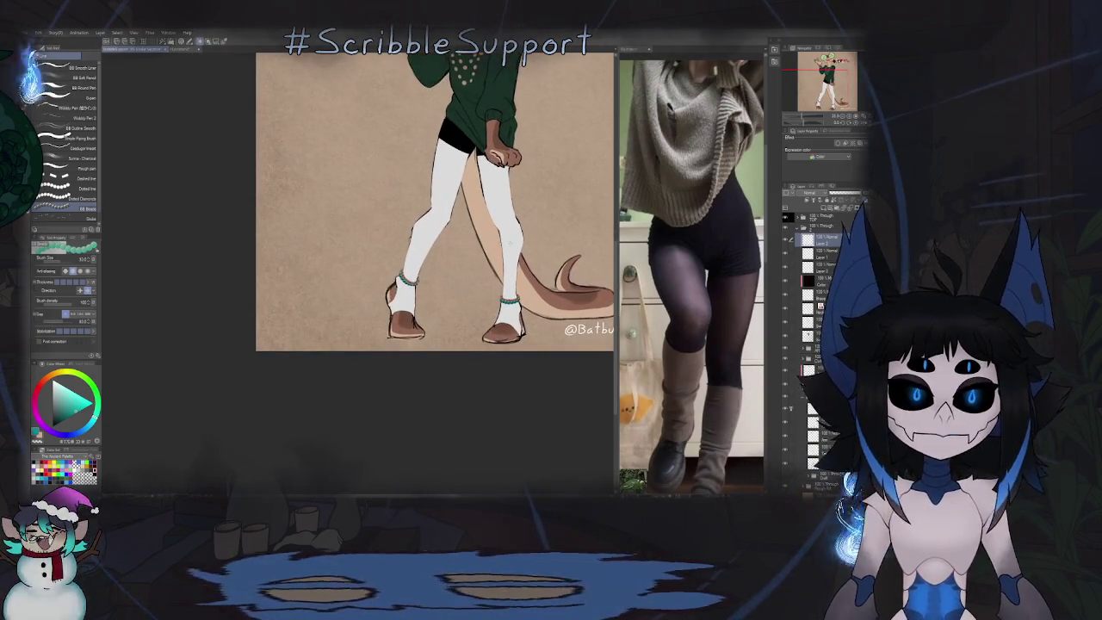
click(839, 269)
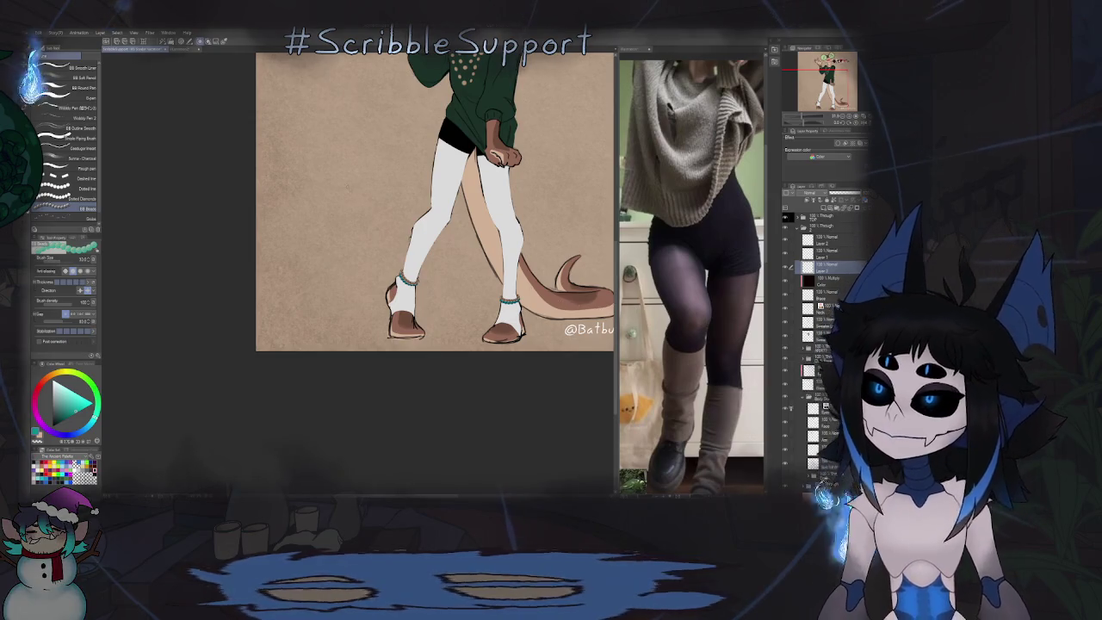
key(b)
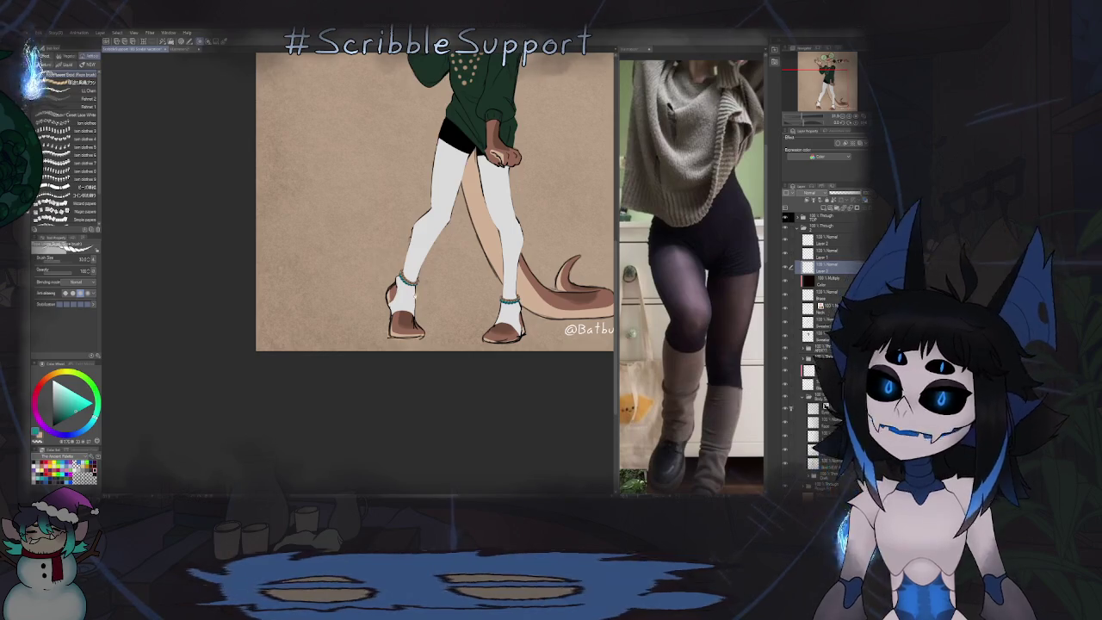
scroll(425, 311, up, 5)
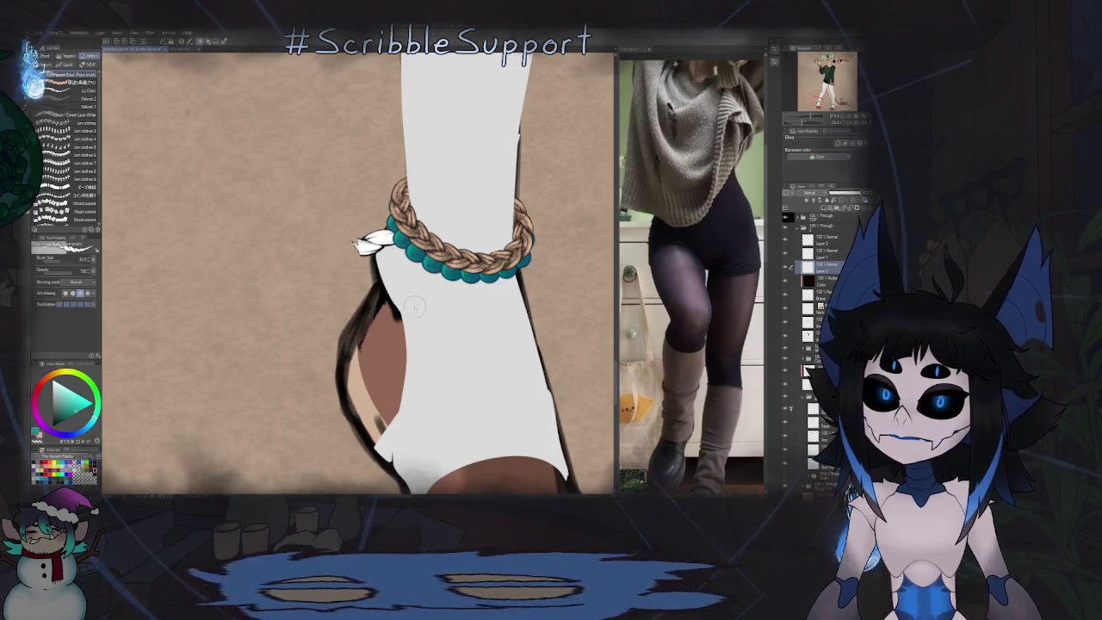
click(502, 301)
scroll(559, 292, down, 5)
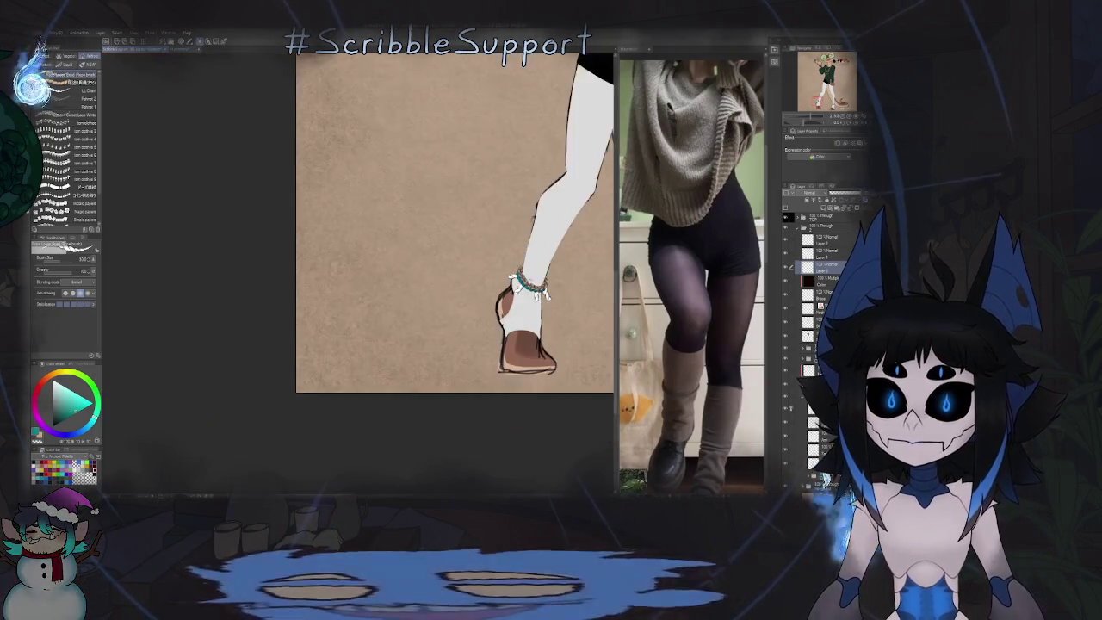
scroll(443, 307, up, 5)
scroll(443, 307, up, 2)
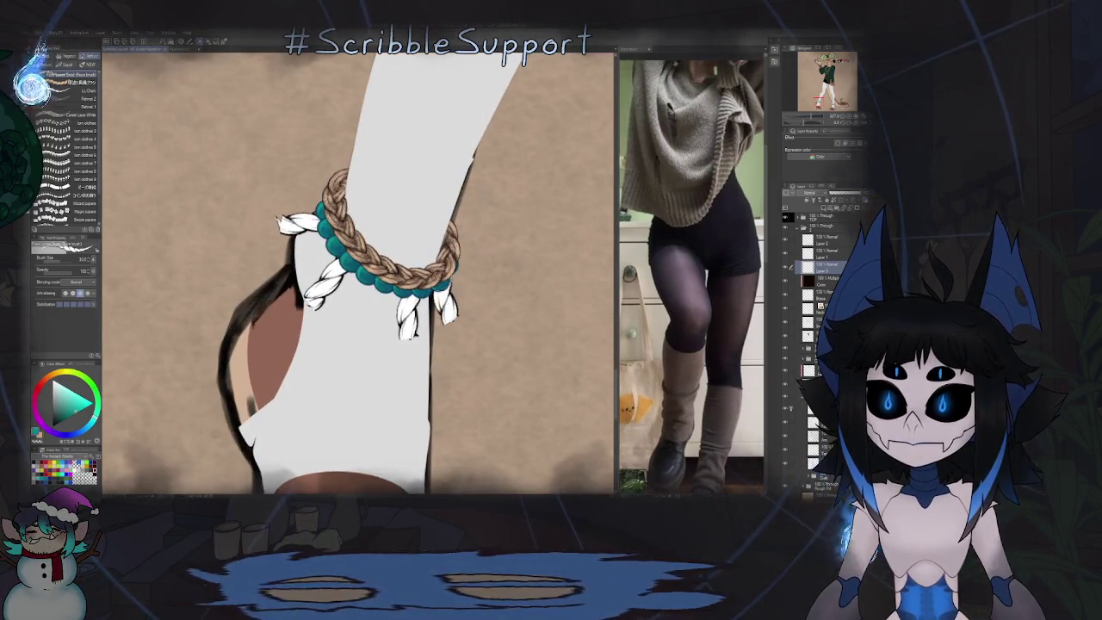
Step: Undo the feather charms, then redo them to restore all three on the anklet
key(ctrl+z)
key(ctrl+z)
key(ctrl+z)
key(ctrl+z)
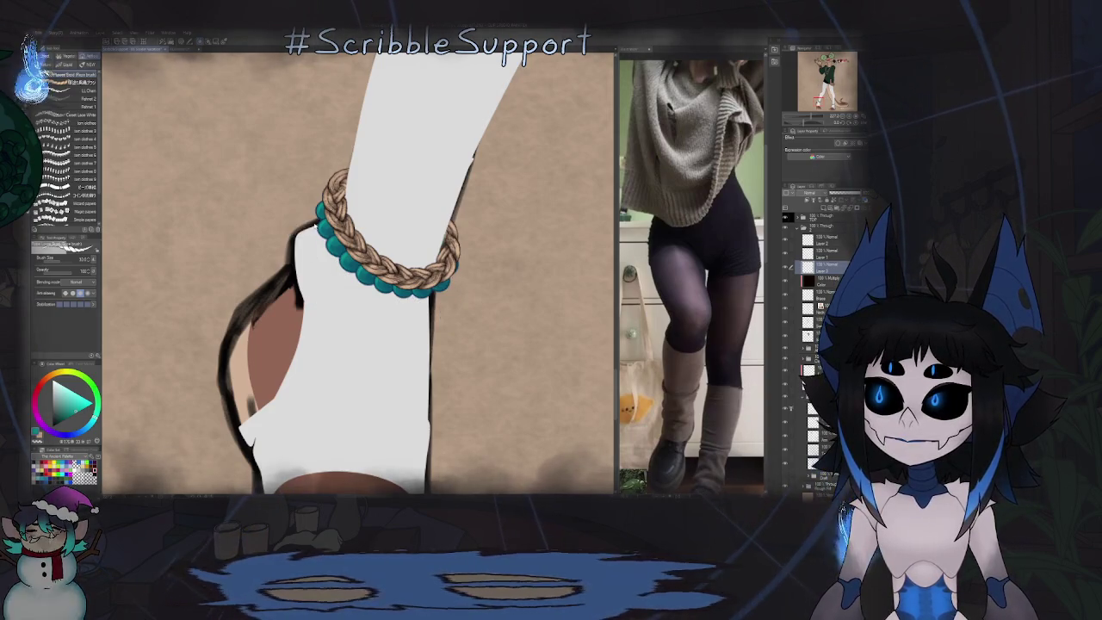
key(ctrl+y)
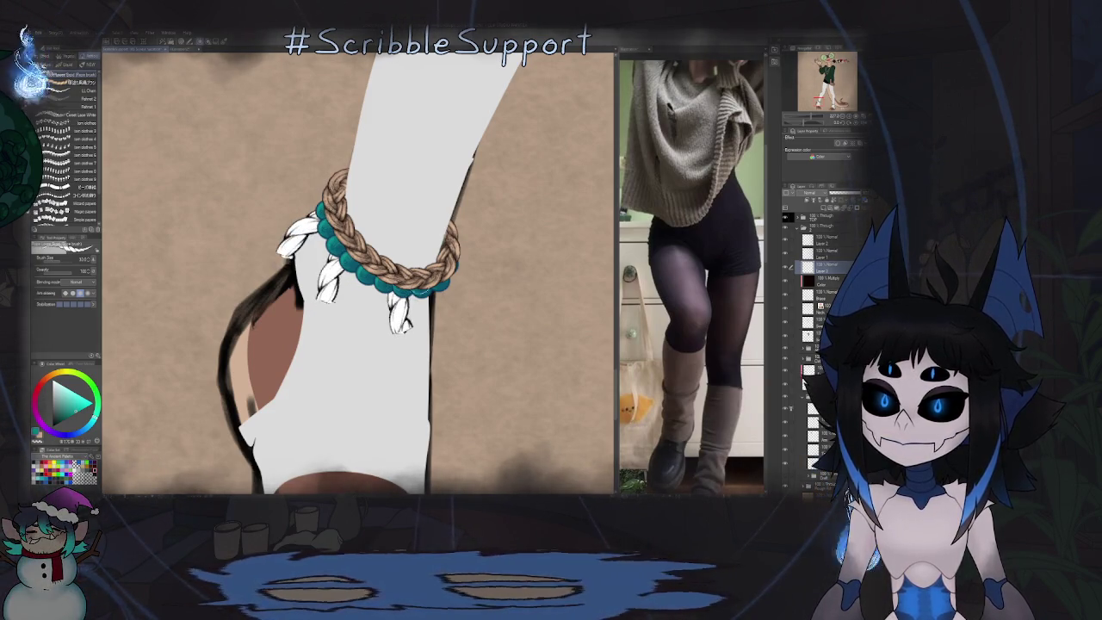
key(ctrl+y)
scroll(466, 272, down, 5)
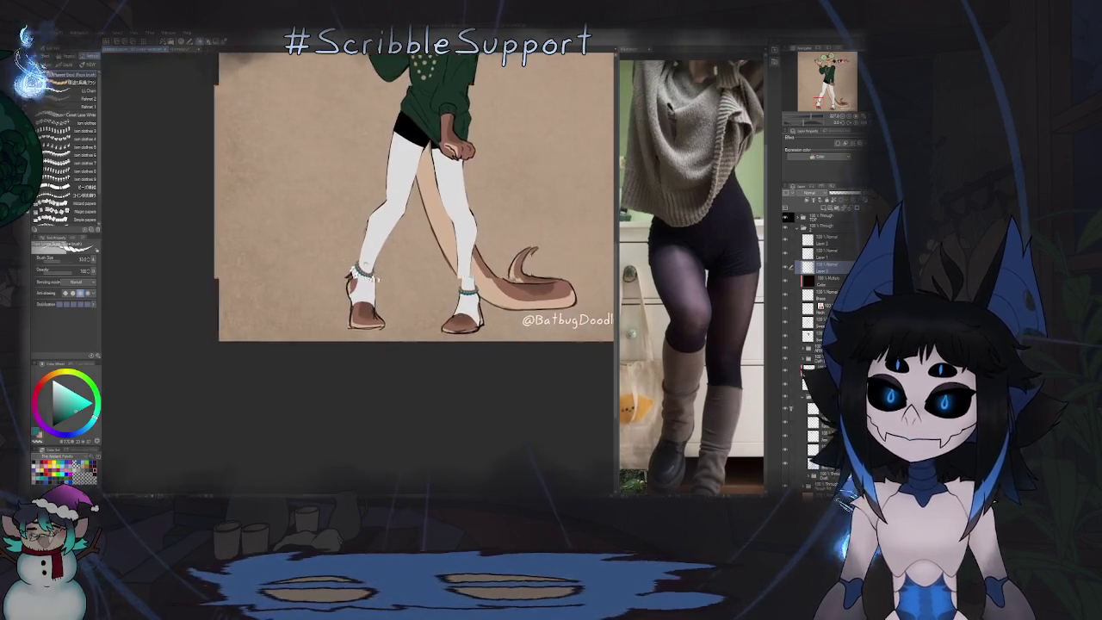
scroll(465, 272, up, 2)
scroll(466, 272, up, 2)
scroll(486, 292, up, 1)
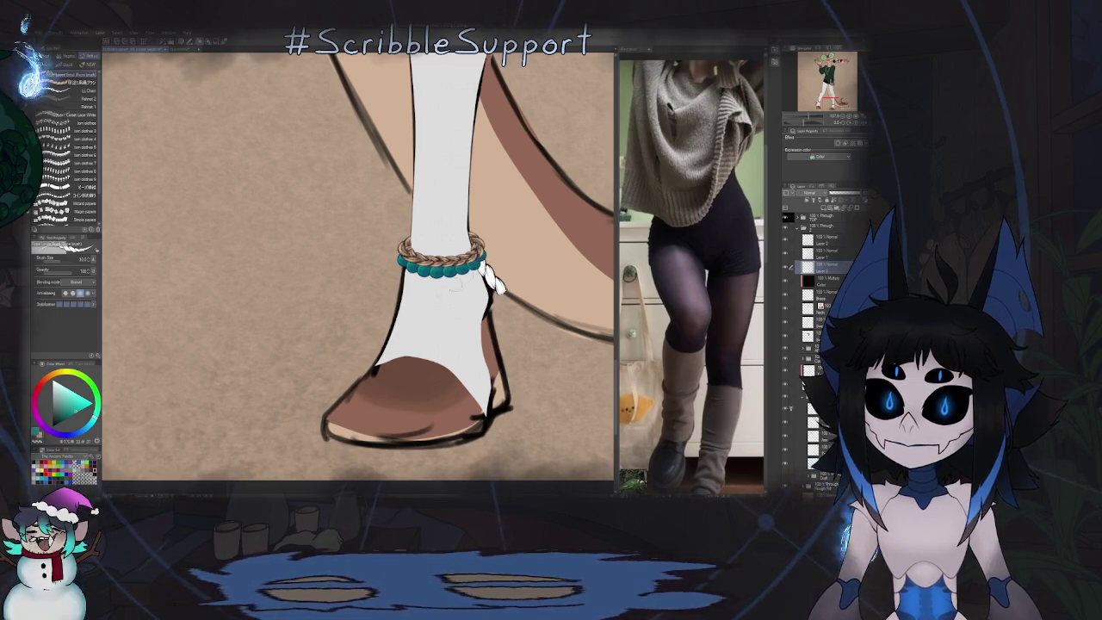
key(ctrl+y)
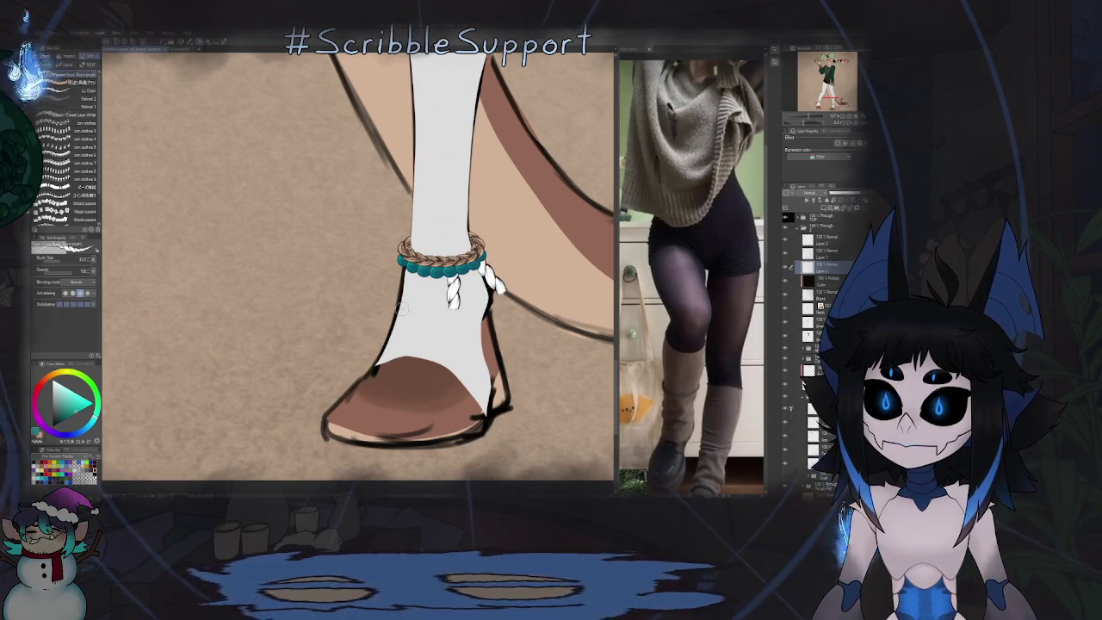
key(ctrl+y)
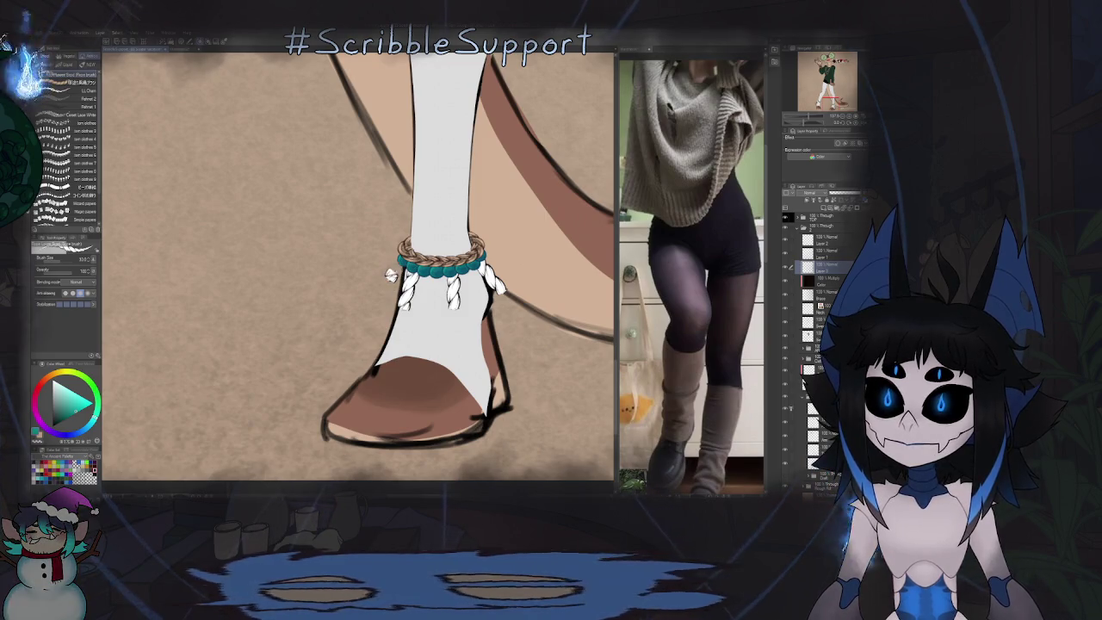
scroll(359, 266, down, 3)
scroll(359, 266, down, 2)
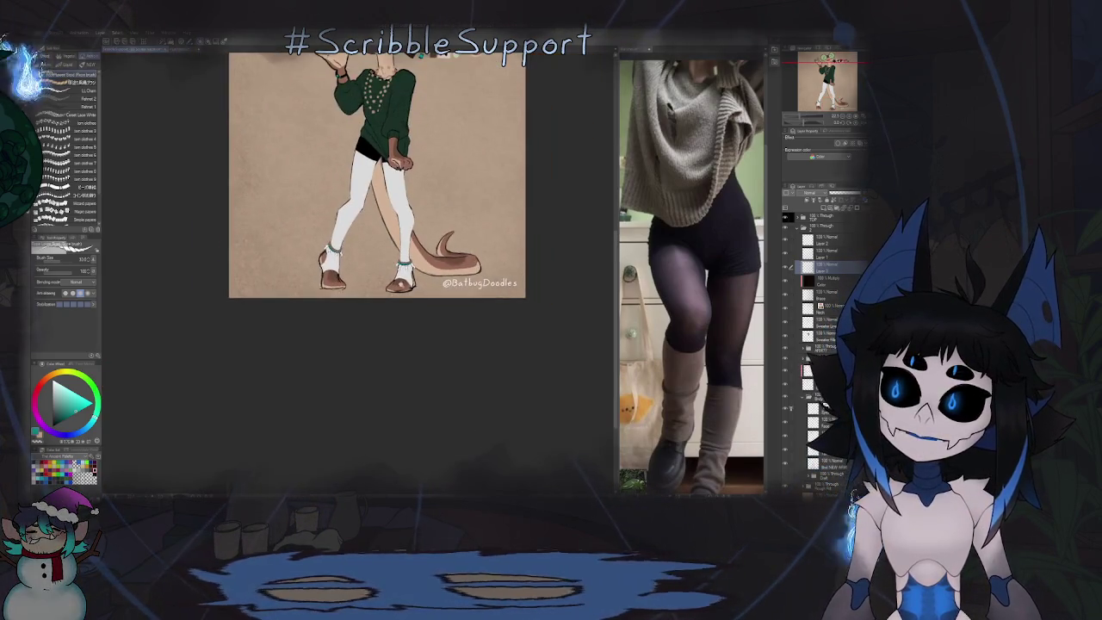
Step: Select the charm layer and switch to the Fill tool's outline-fill sub-tool
scroll(378, 276, up, 5)
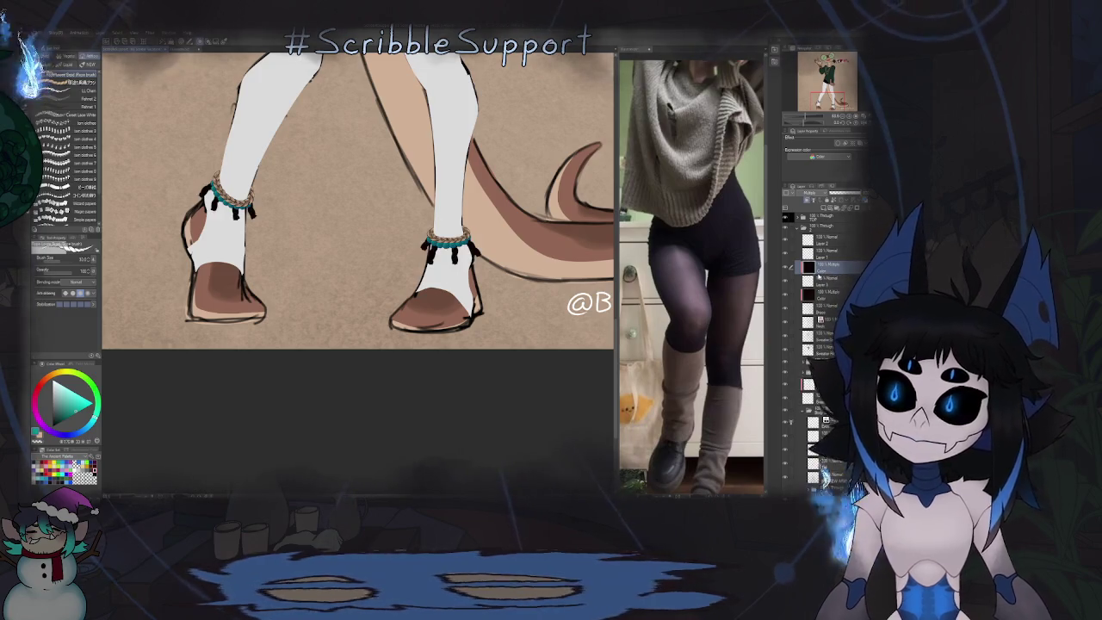
click(823, 278)
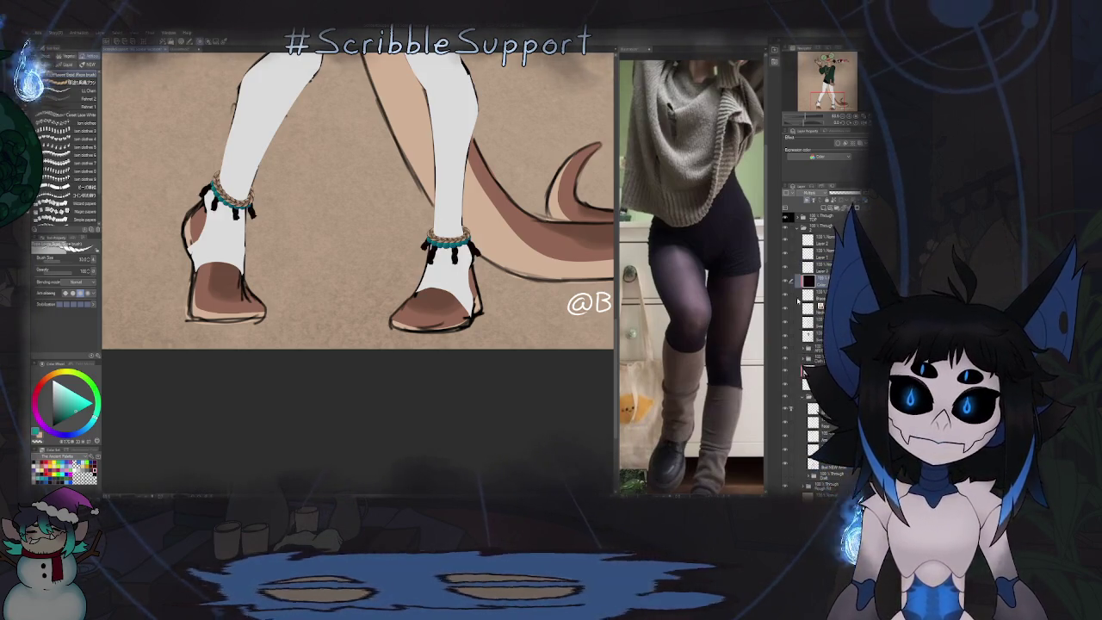
click(818, 266)
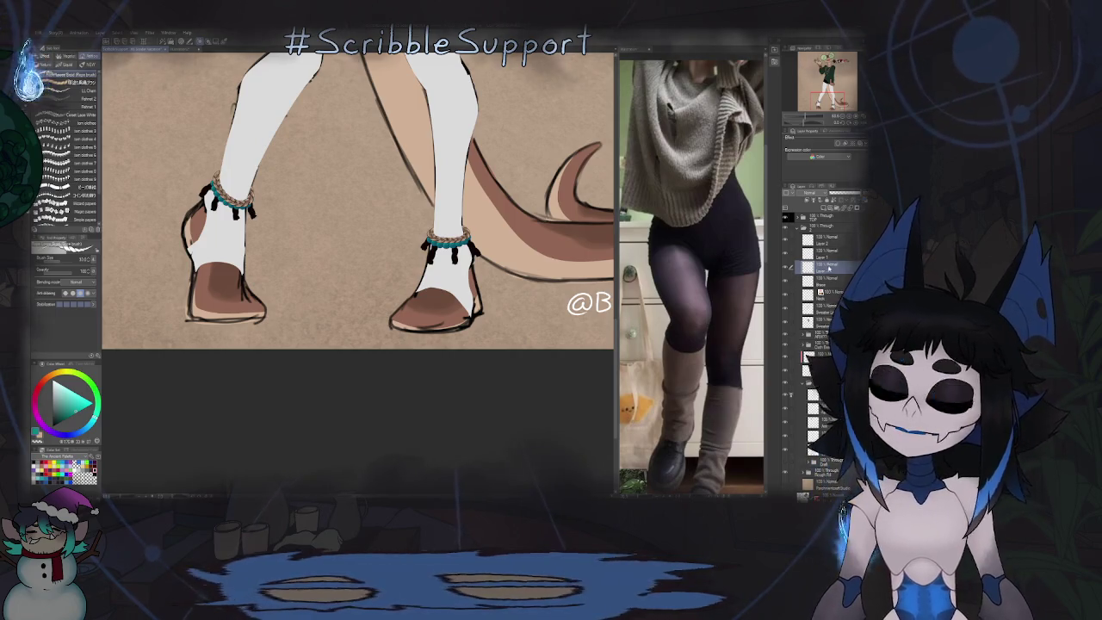
key(g)
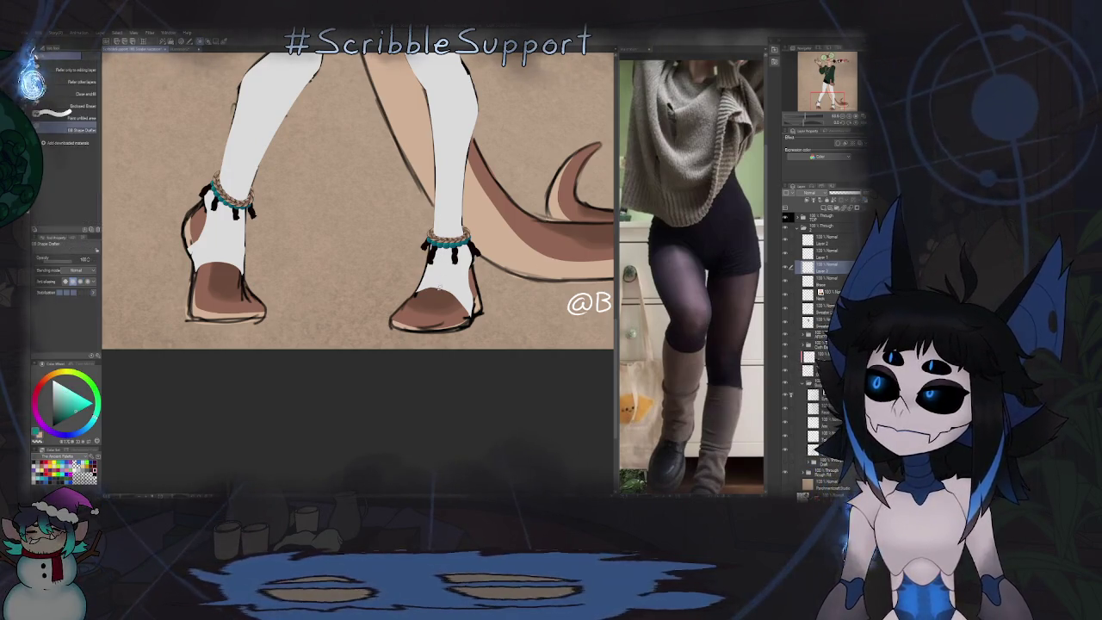
scroll(448, 262, up, 1)
scroll(447, 262, up, 1)
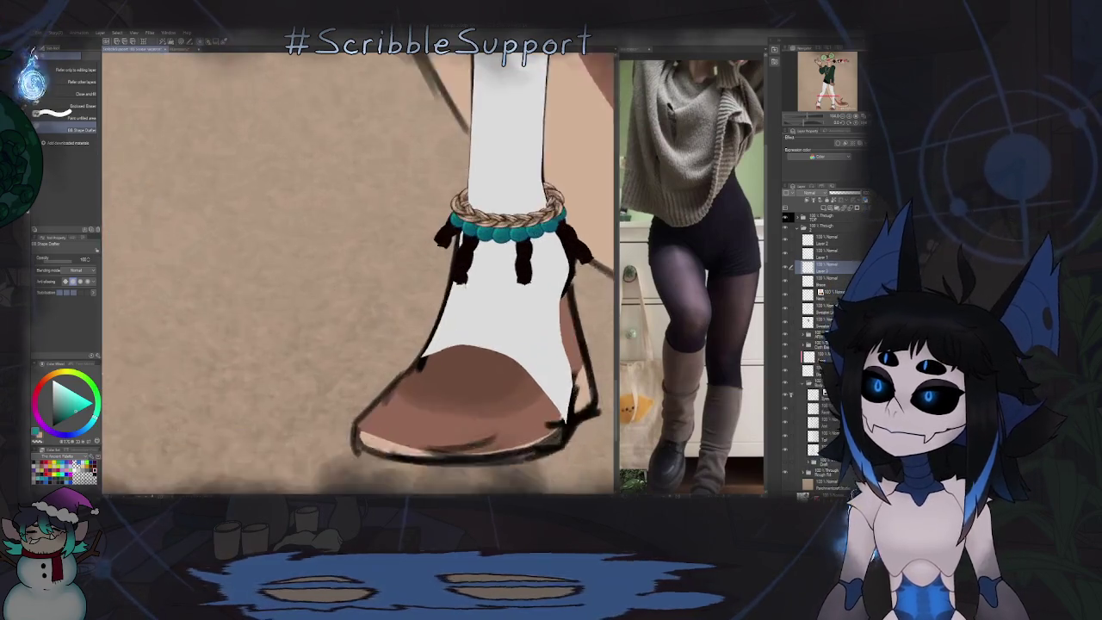
Step: Add teal charms at the left strand tips of the ankle
scroll(448, 262, up, 1)
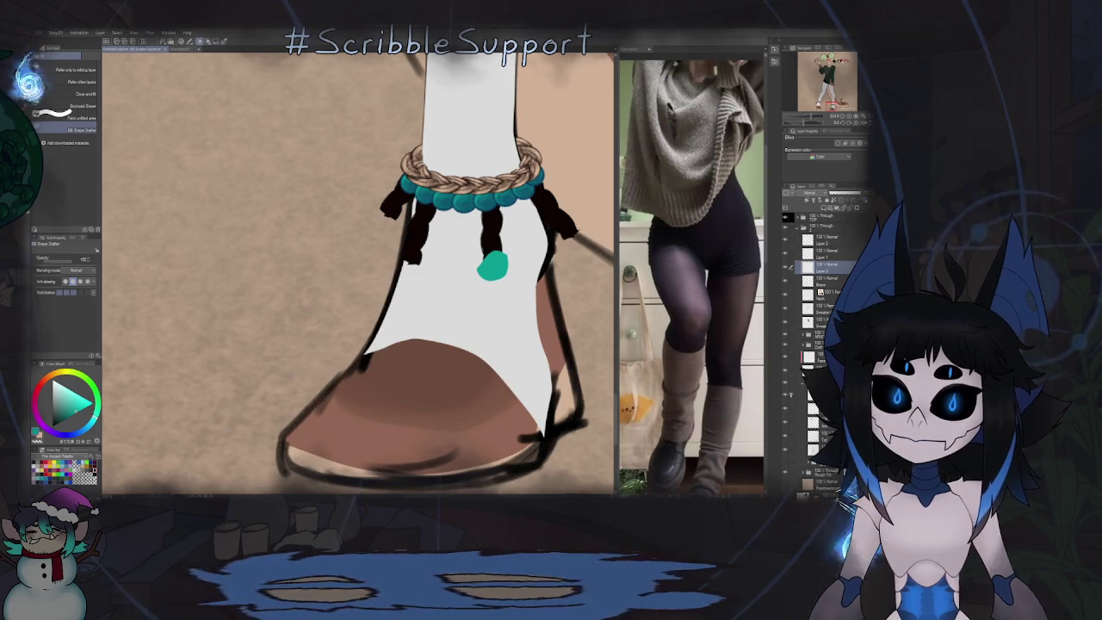
drag(459, 249, 463, 265)
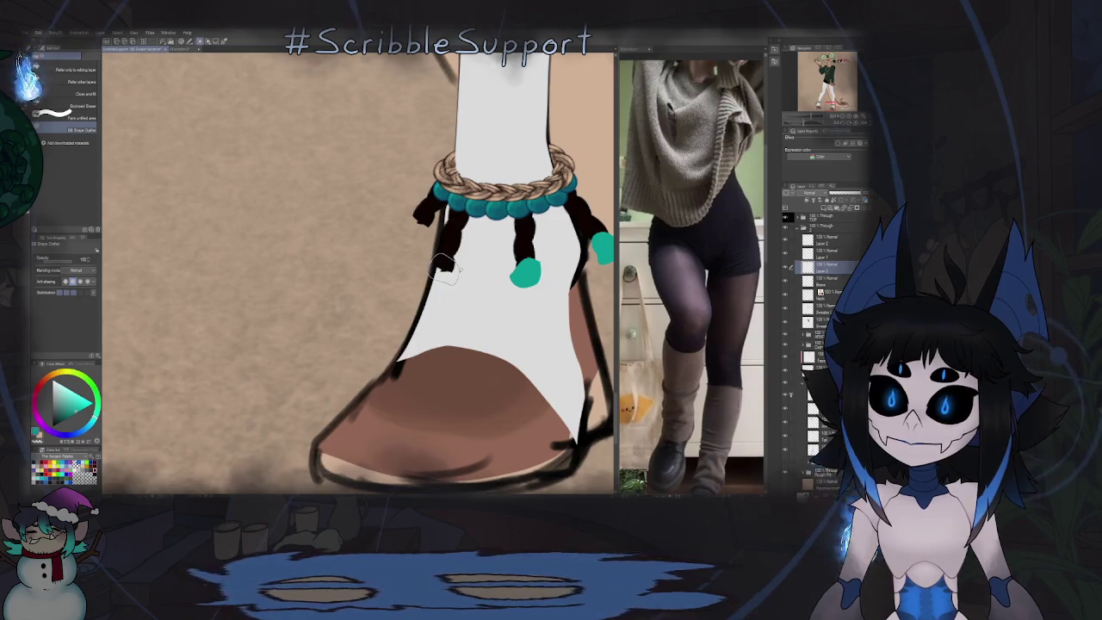
click(445, 269)
scroll(445, 269, up, 5)
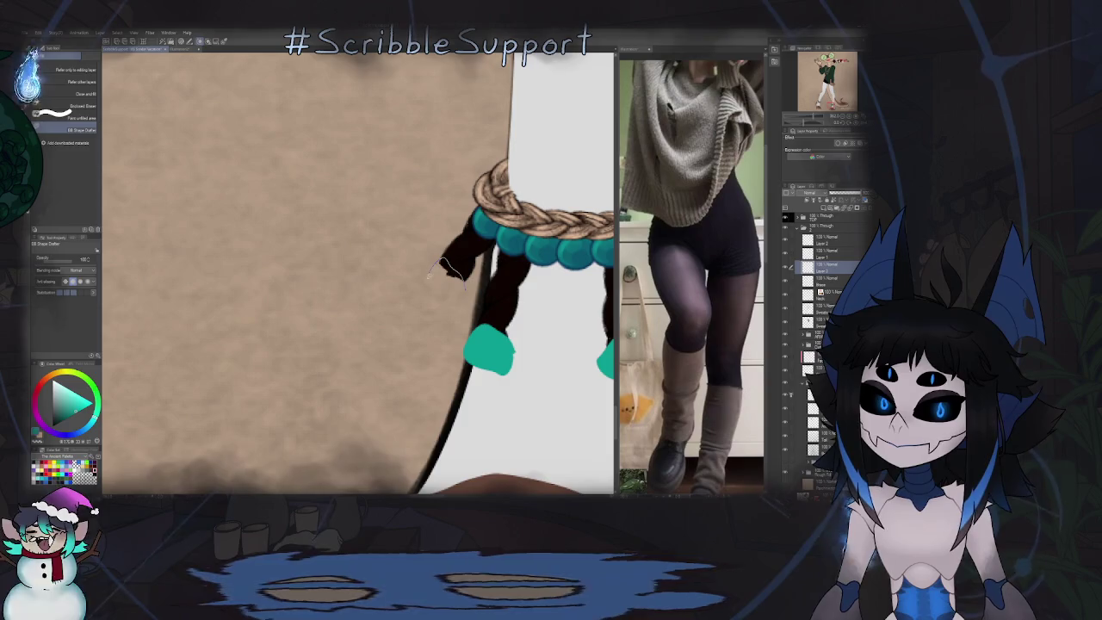
click(448, 277)
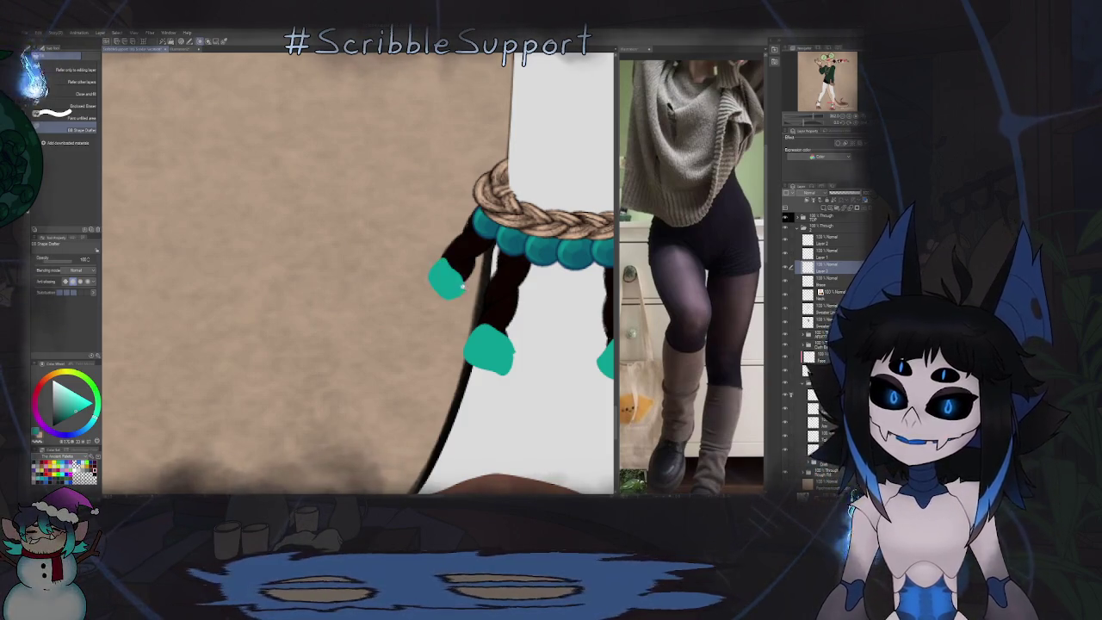
scroll(449, 280, down, 5)
scroll(450, 285, up, 4)
scroll(456, 281, up, 2)
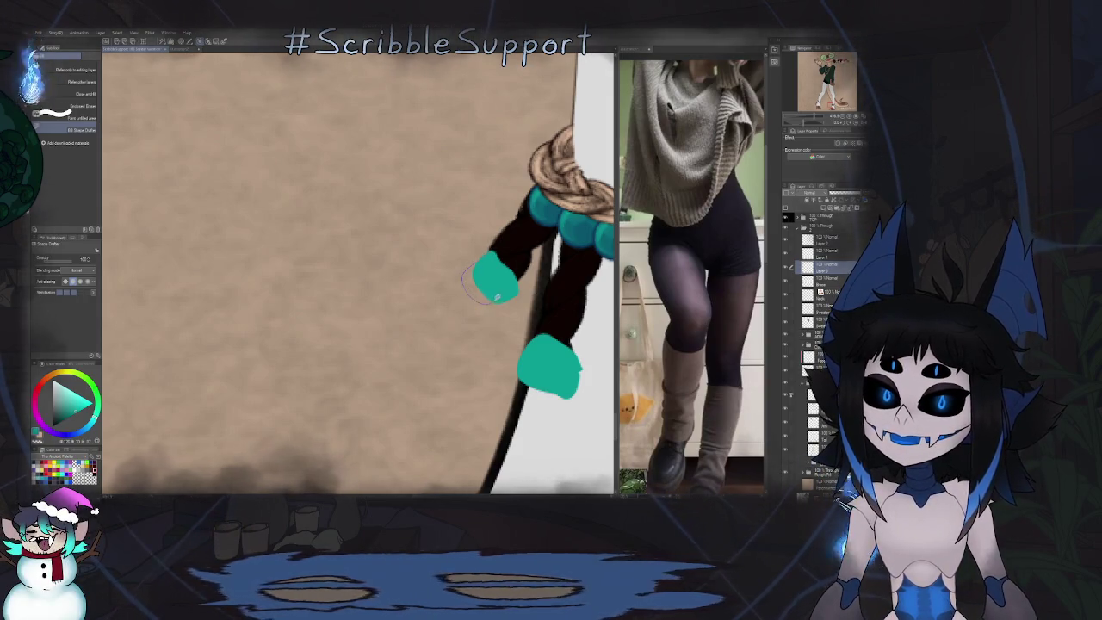
scroll(497, 276, down, 2)
scroll(456, 277, down, 3)
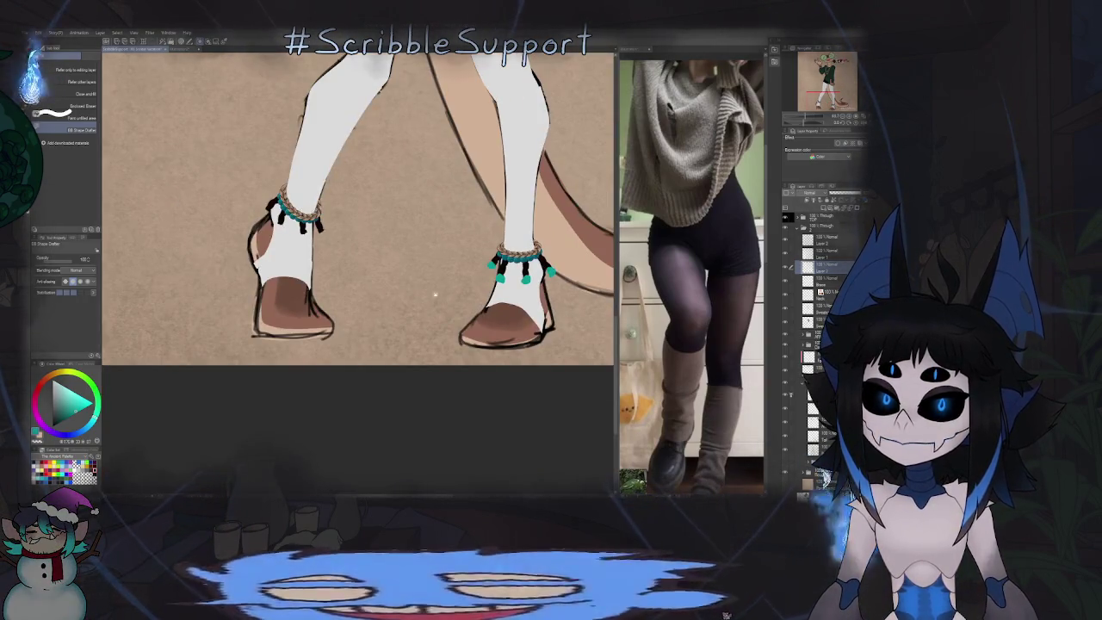
scroll(421, 278, up, 4)
scroll(465, 276, up, 1)
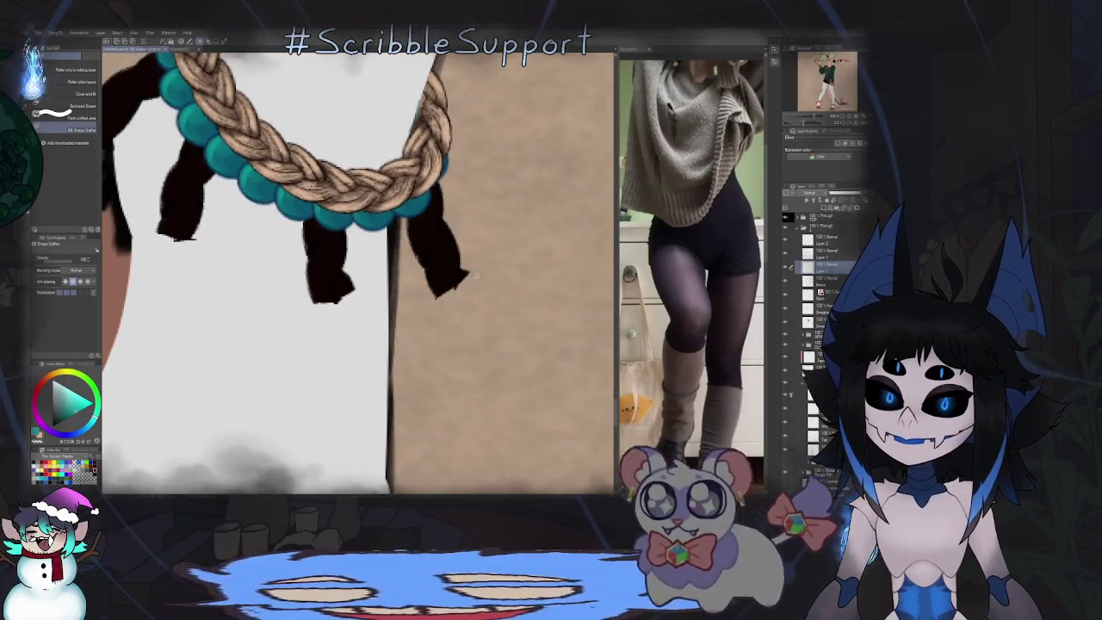
Step: Outline-fill two more teal charms at the tassel tips
mouse_move(472, 273)
mouse_down()
mouse_move(466, 325)
mouse_move(429, 292)
mouse_move(418, 341)
mouse_up()
scroll(465, 297, down, 4)
scroll(443, 292, up, 3)
scroll(443, 292, up, 1)
drag(483, 328, 482, 332)
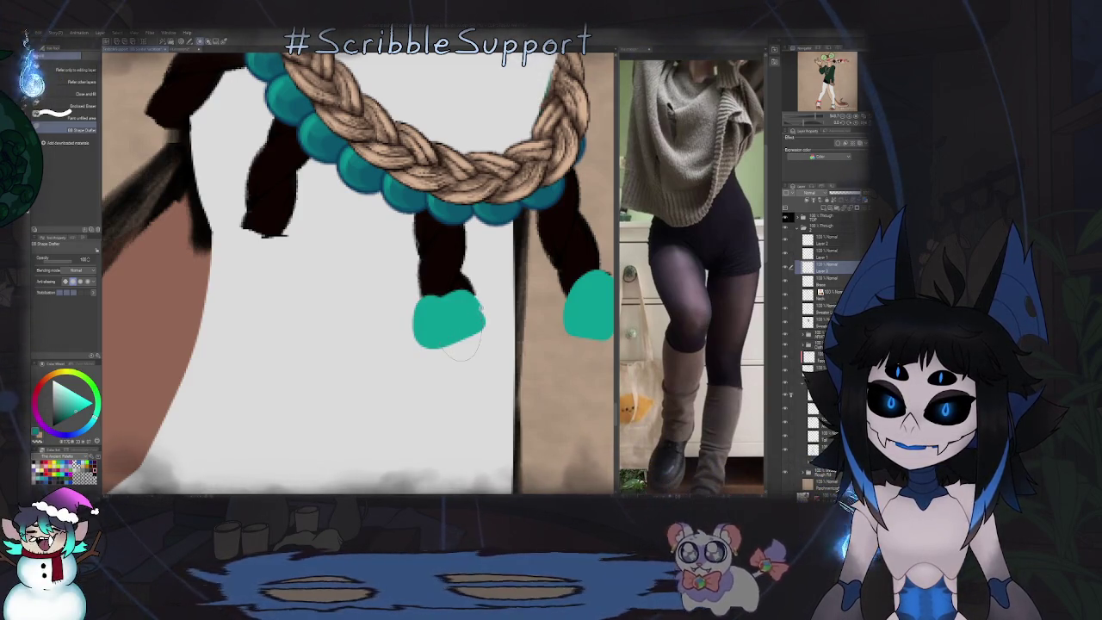
scroll(447, 340, down, 4)
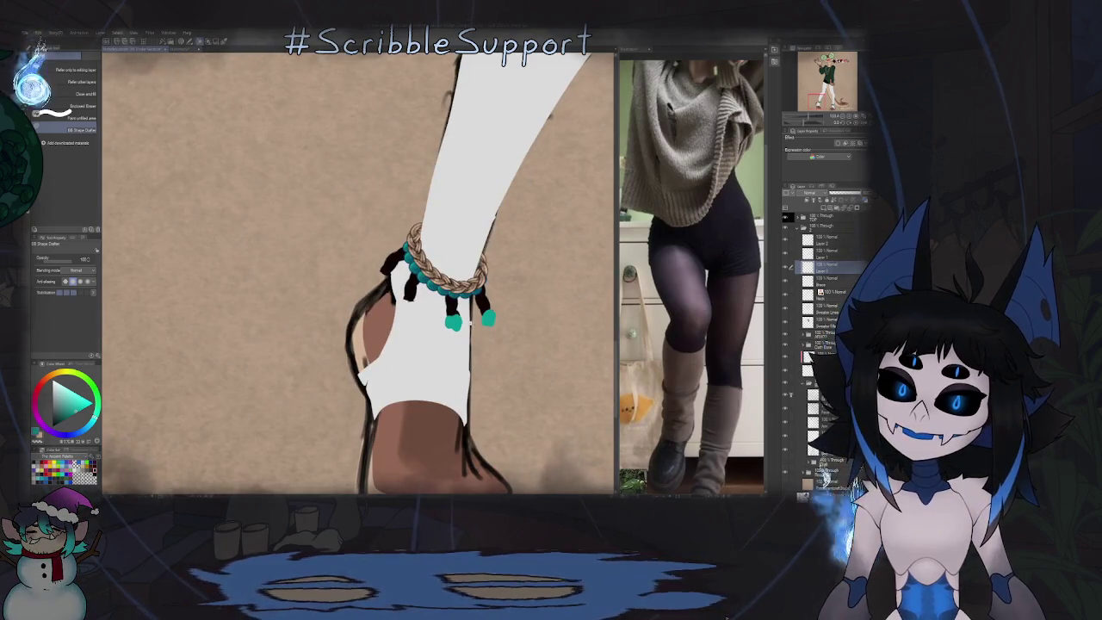
scroll(452, 317, up, 4)
scroll(445, 267, up, 2)
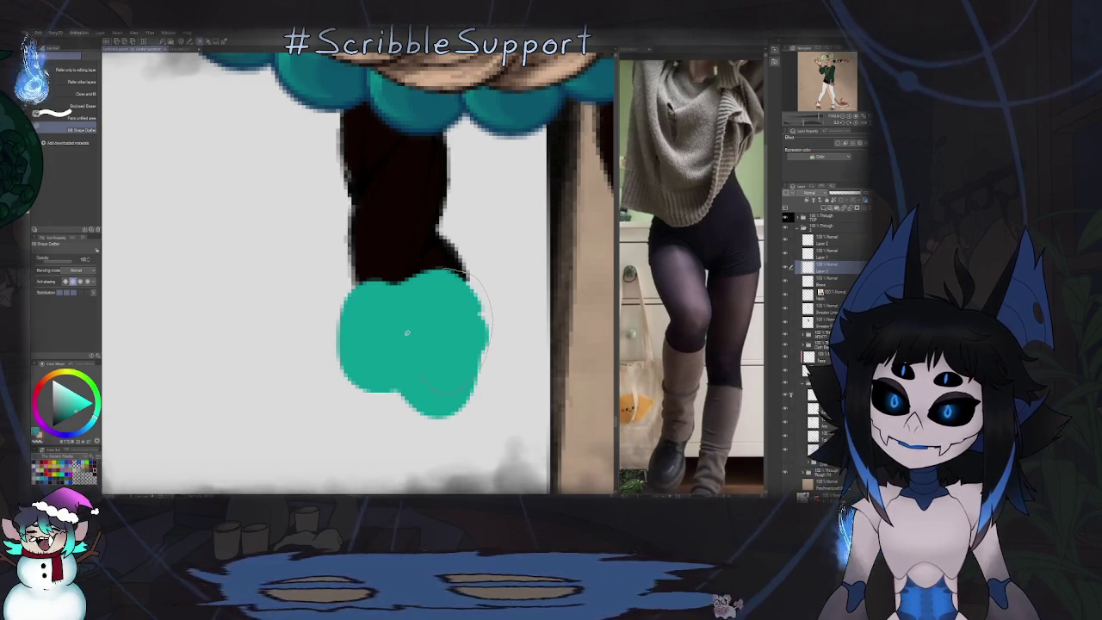
scroll(457, 266, down, 2)
Step: Rotate the view and outline-fill teal charms beneath the remaining dark strands
key(asciicircum)
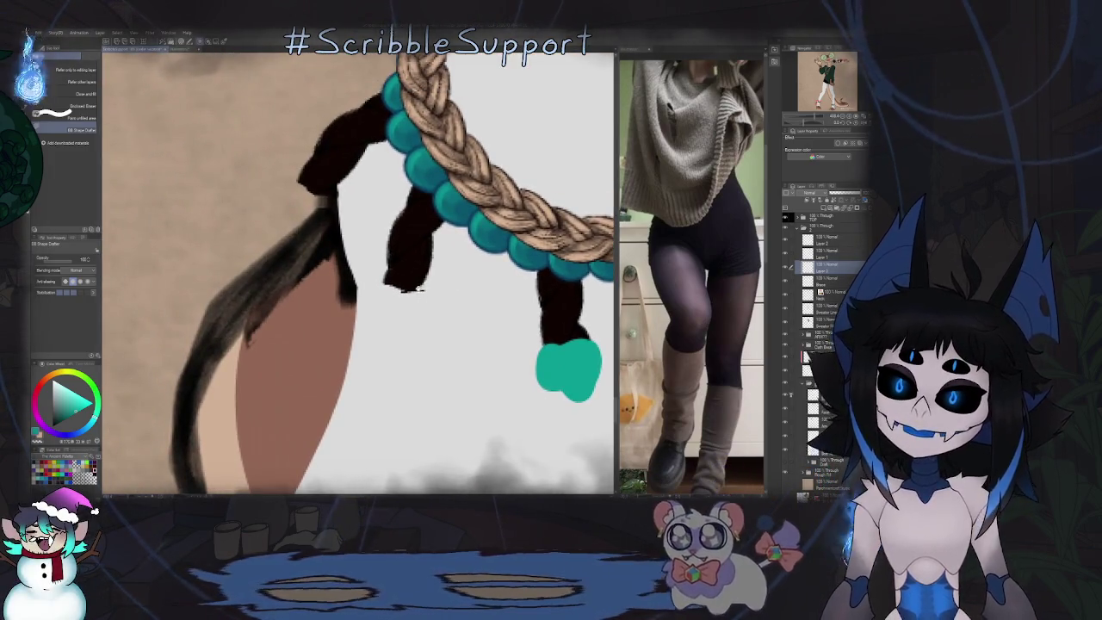
drag(422, 288, 372, 310)
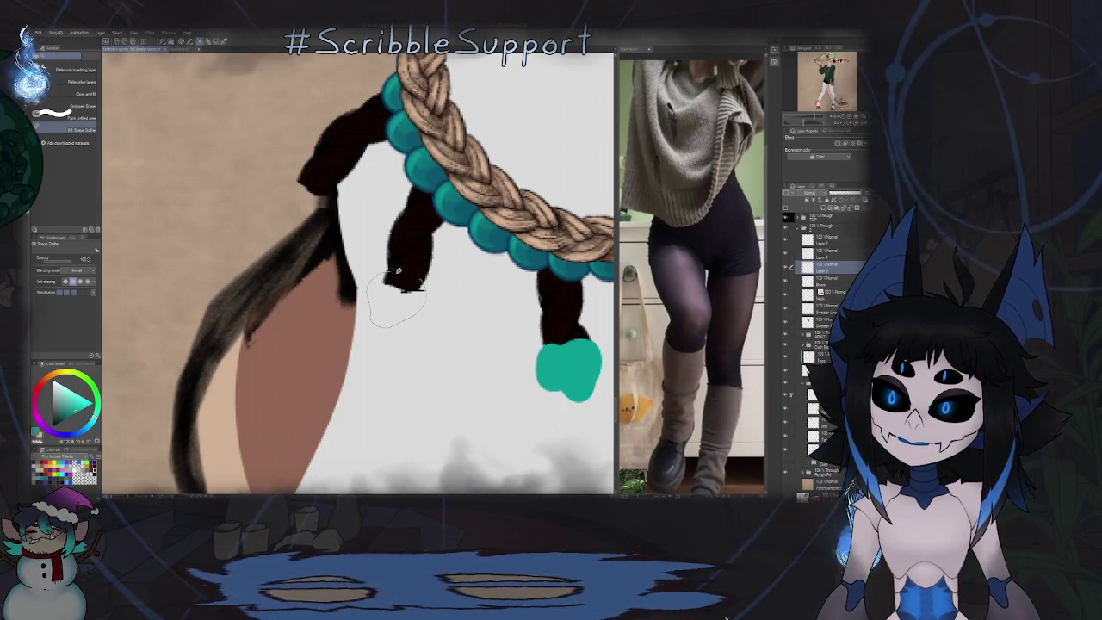
mouse_move(372, 310)
mouse_down()
mouse_move(401, 258)
mouse_move(453, 335)
mouse_up()
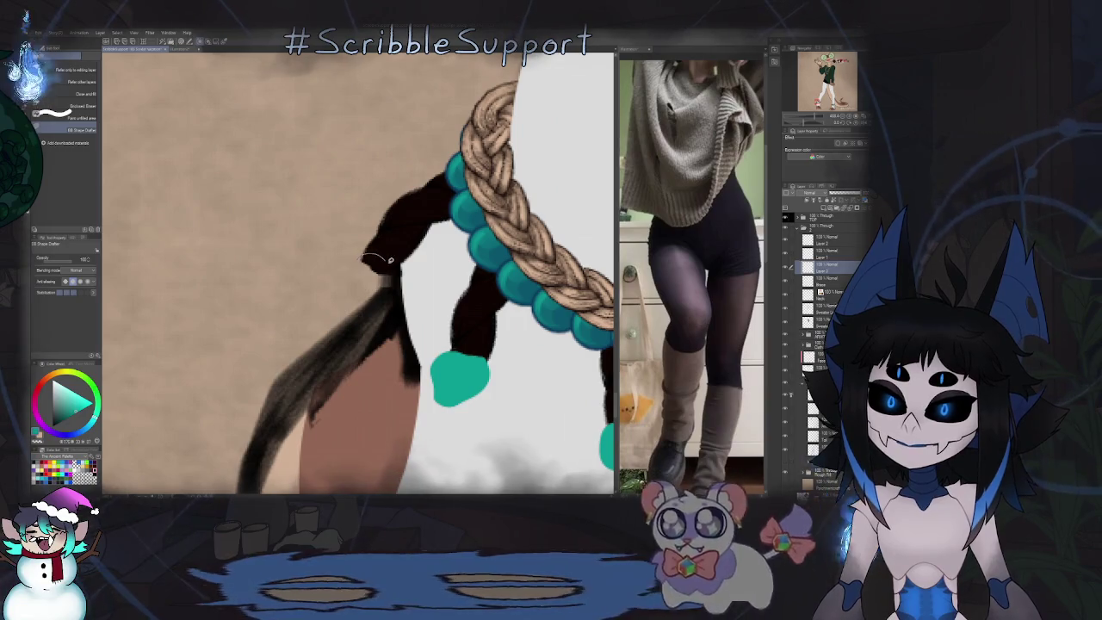
drag(362, 255, 396, 307)
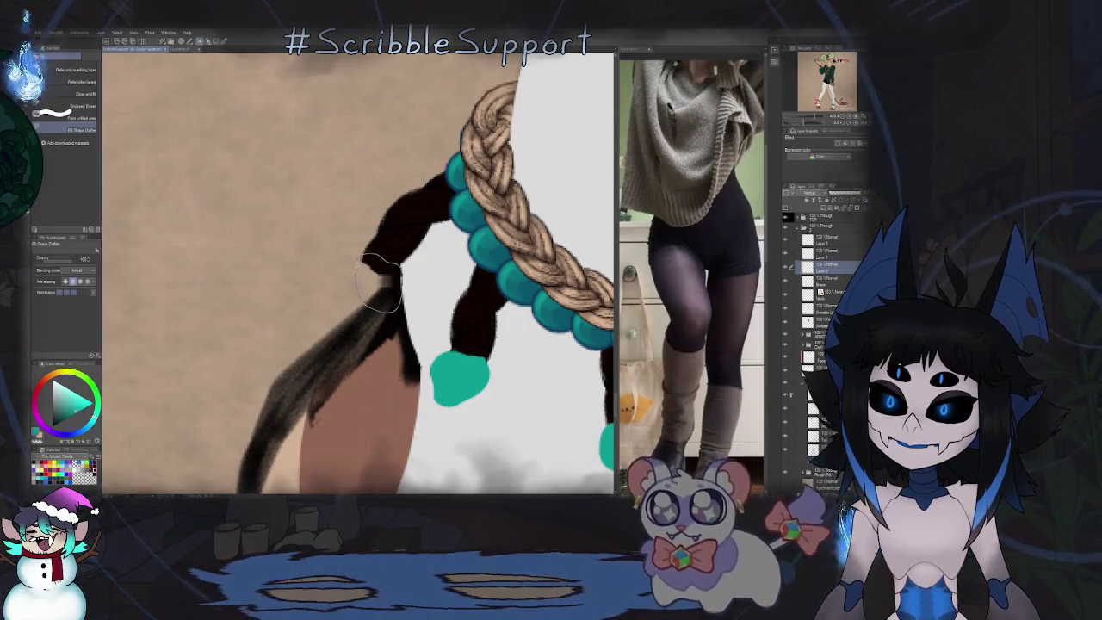
scroll(413, 374, down, 2)
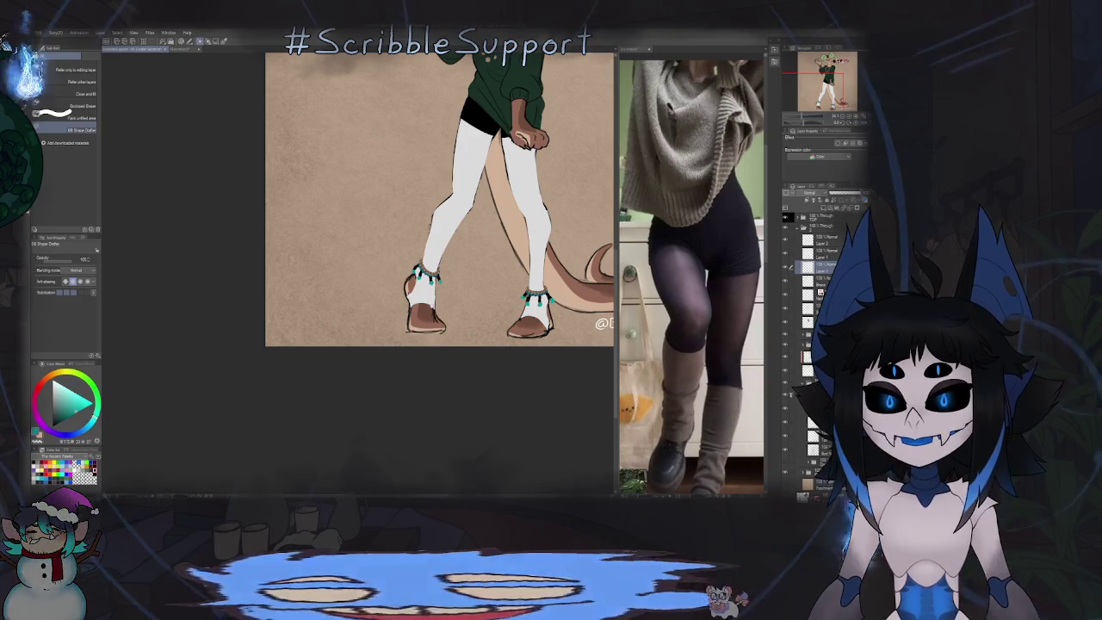
scroll(410, 413, down, 2)
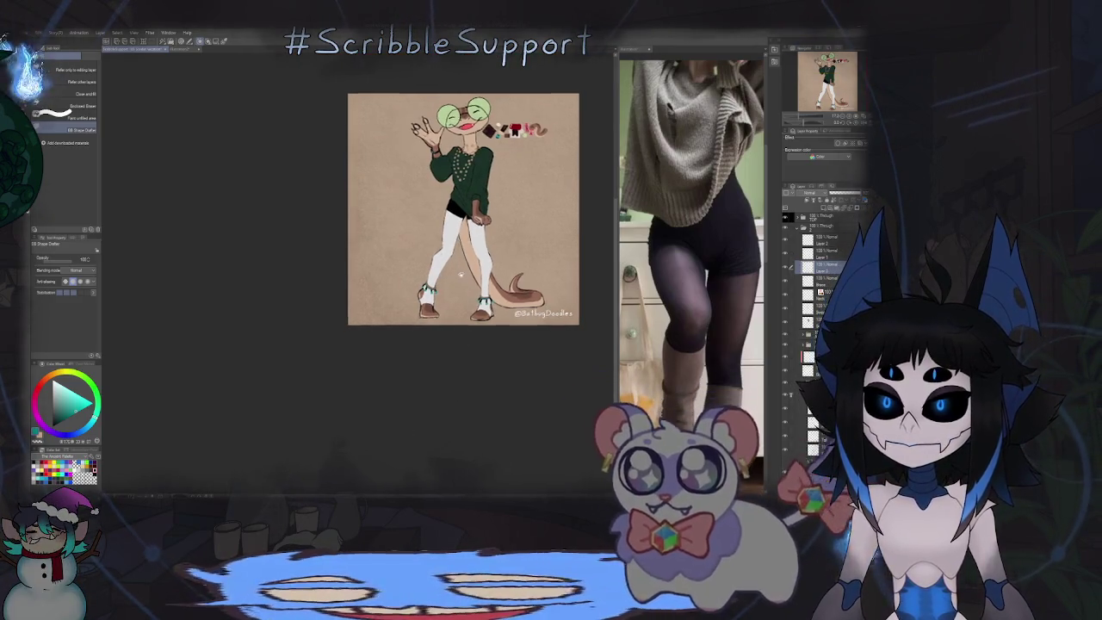
scroll(491, 318, up, 3)
scroll(501, 287, down, 2)
scroll(501, 288, up, 1)
scroll(521, 299, up, 1)
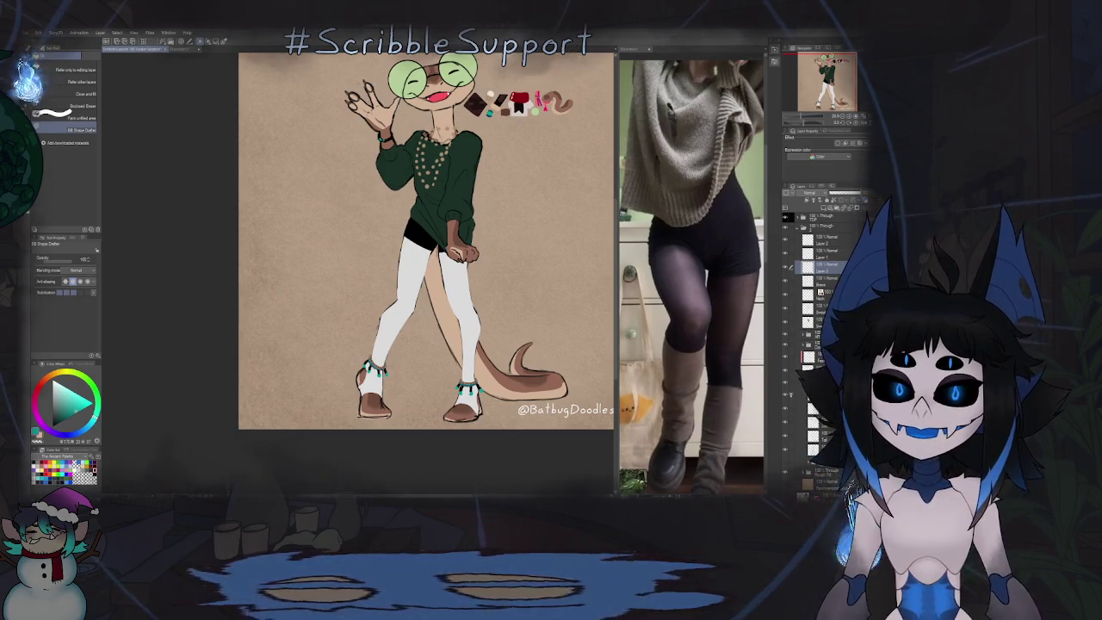
scroll(476, 290, down, 3)
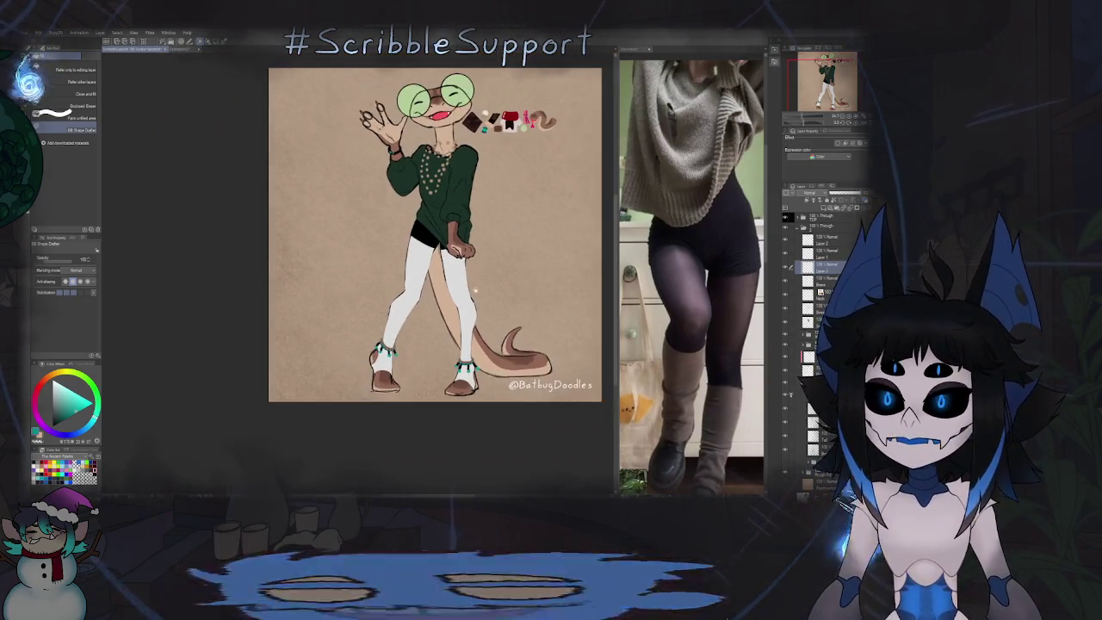
scroll(475, 290, down, 1)
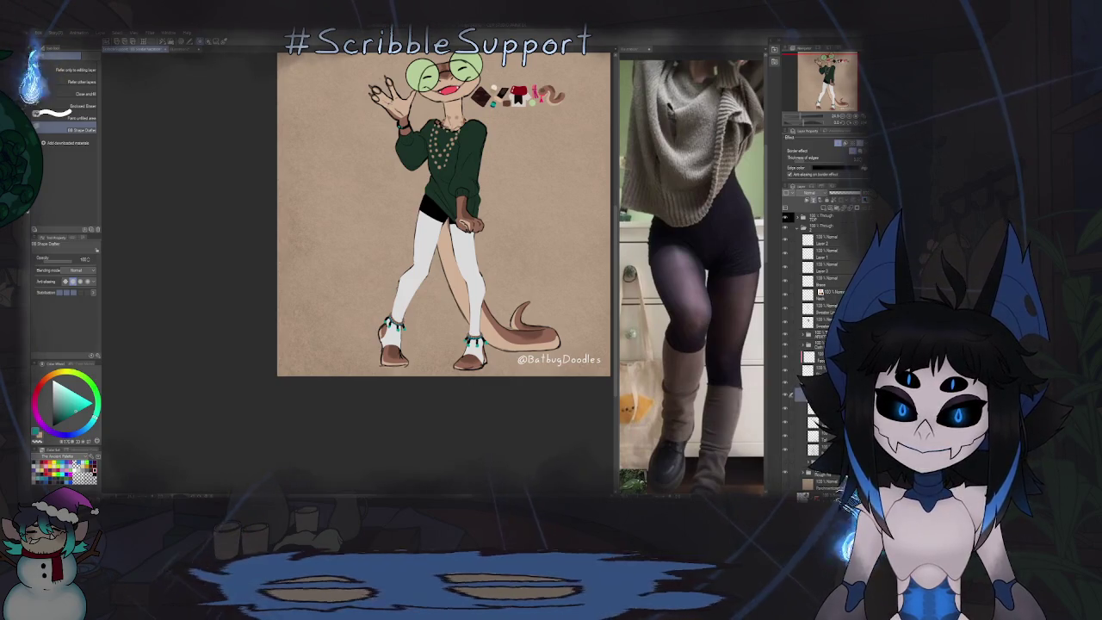
click(824, 481)
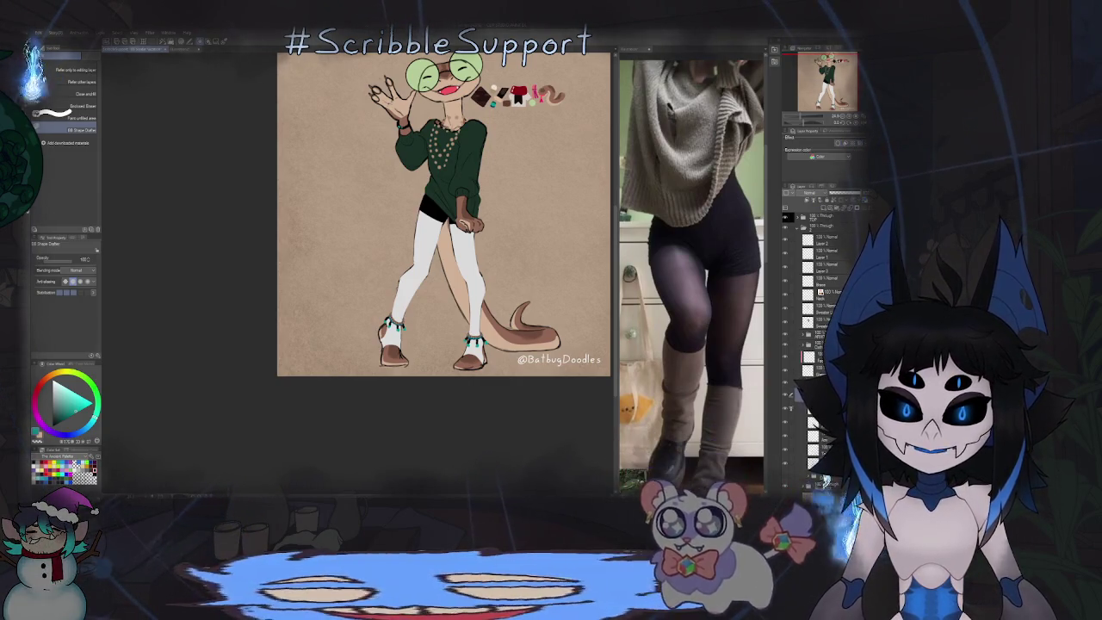
click(822, 448)
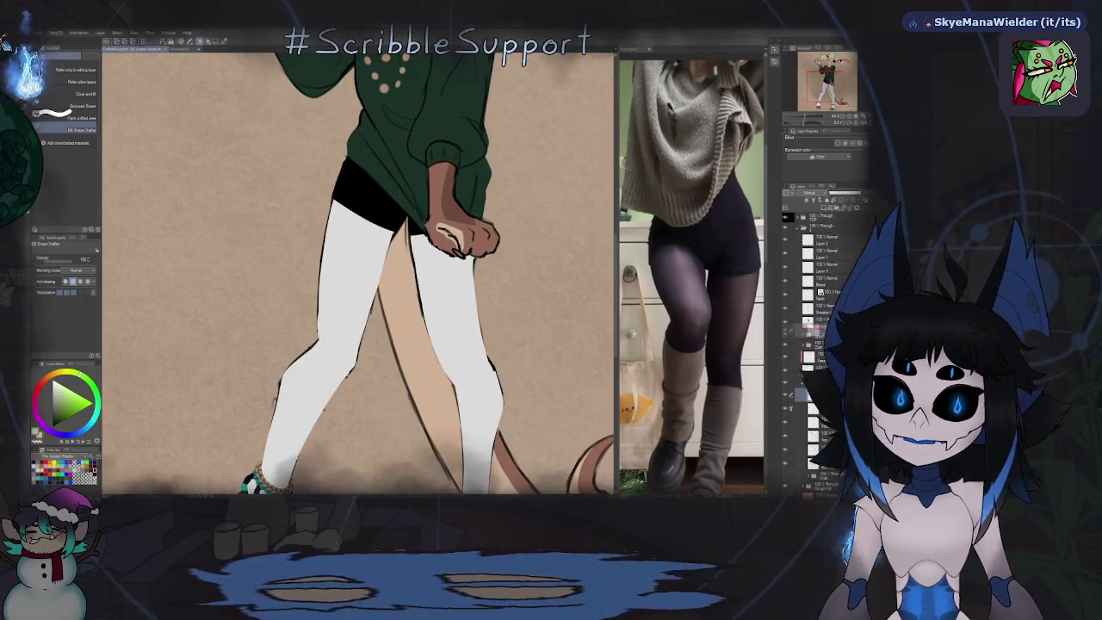
Step: Zoom onto the first foot and draw a pale green toe claw
key(ctrl+0)
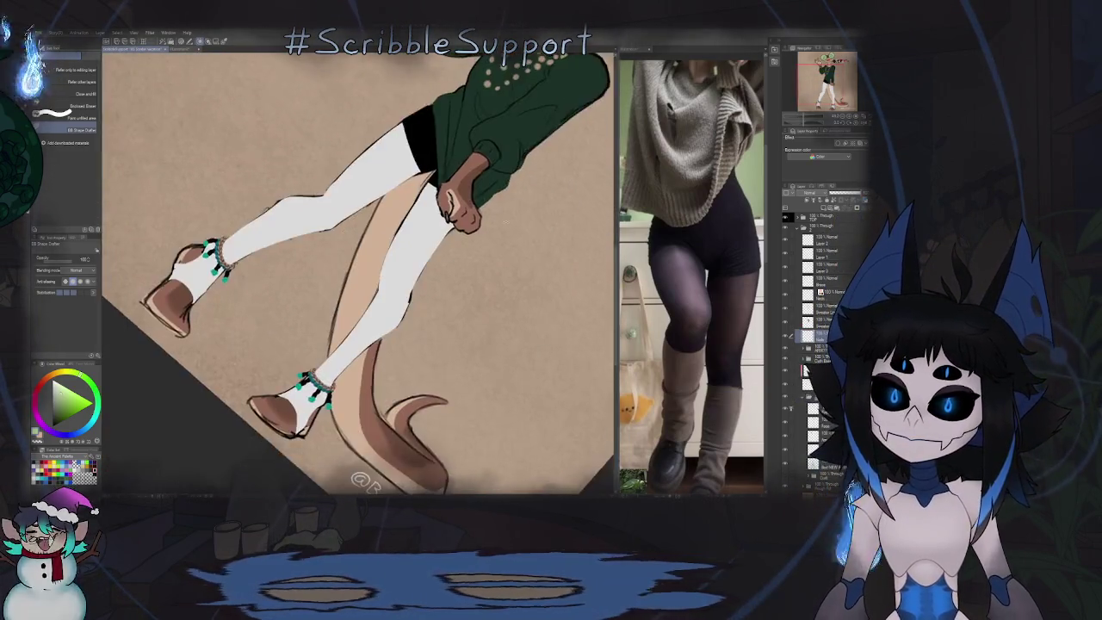
scroll(490, 253, up, 2)
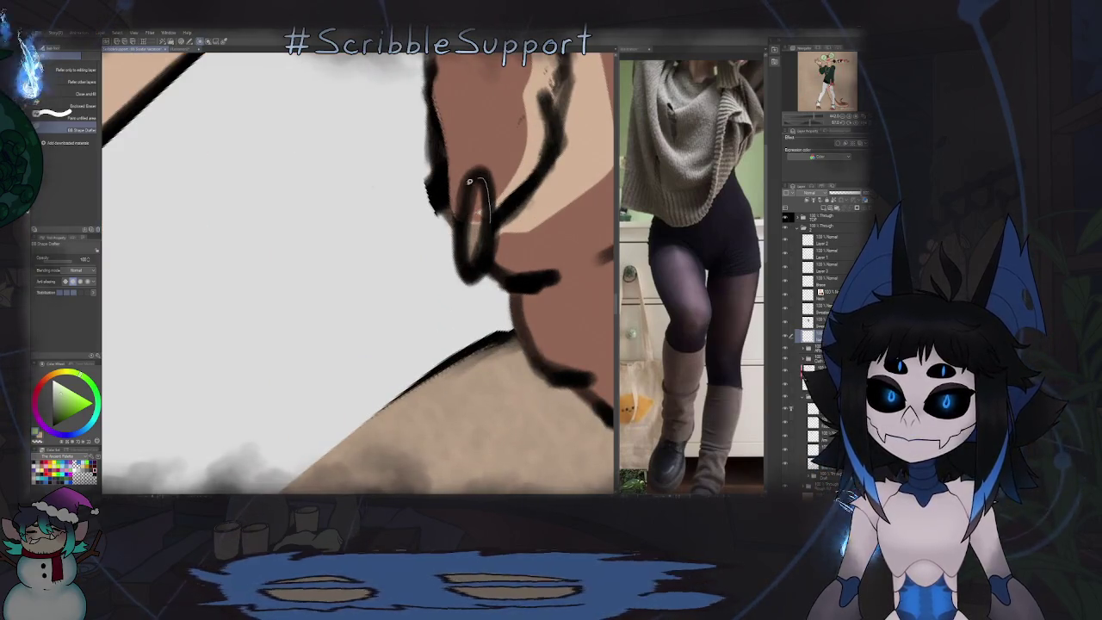
scroll(467, 270, down, 2)
scroll(473, 262, down, 2)
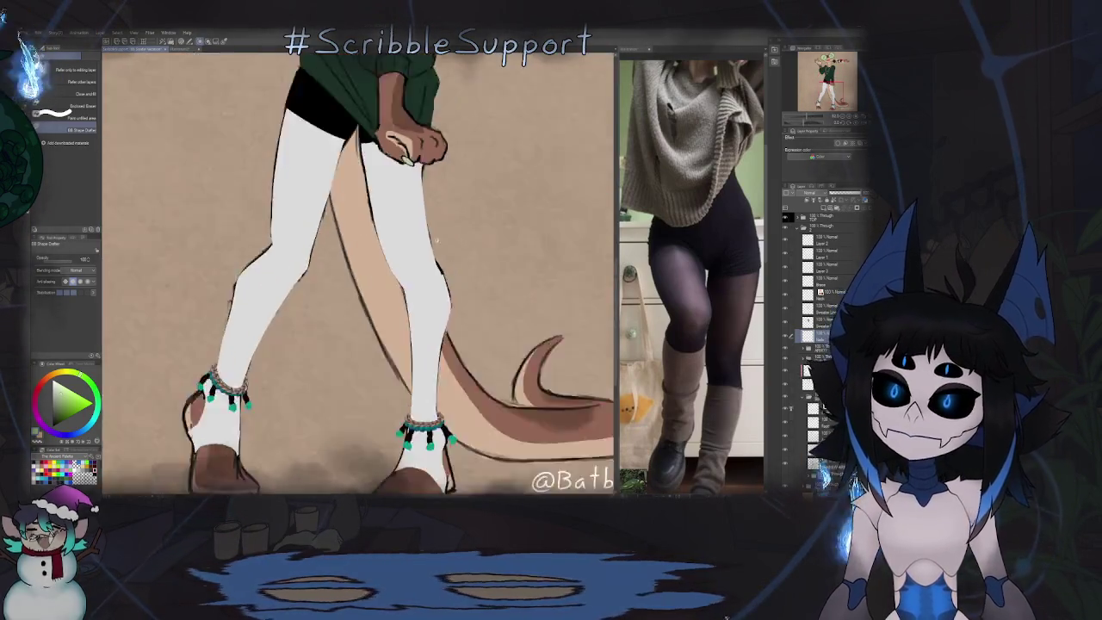
scroll(488, 256, down, 2)
scroll(456, 258, up, 2)
scroll(455, 258, up, 2)
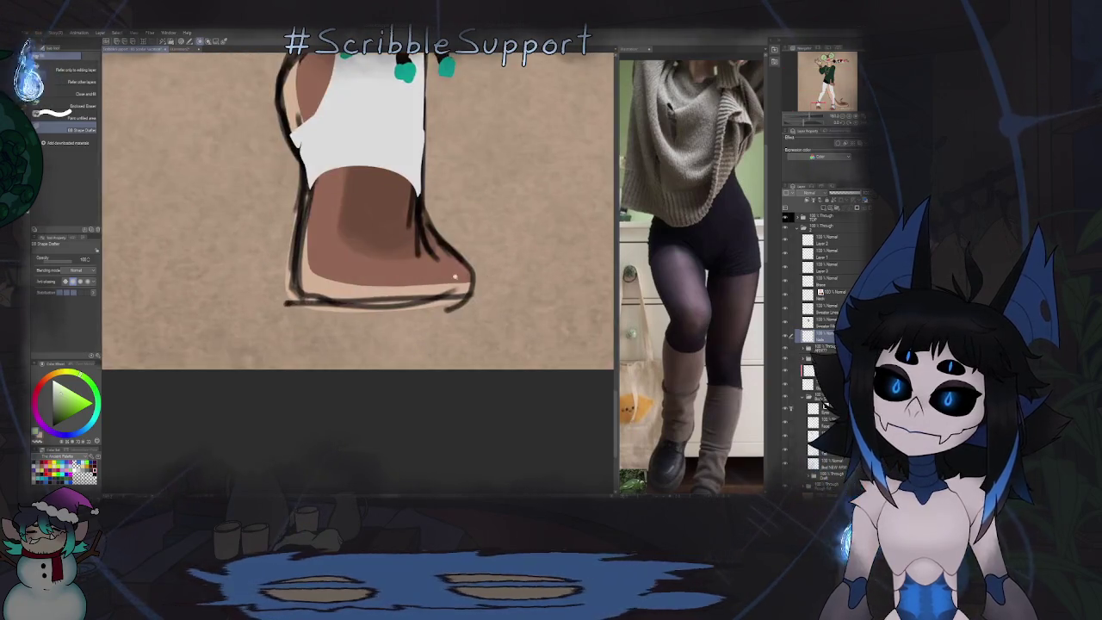
scroll(455, 258, up, 2)
scroll(455, 259, up, 1)
scroll(455, 258, down, 1)
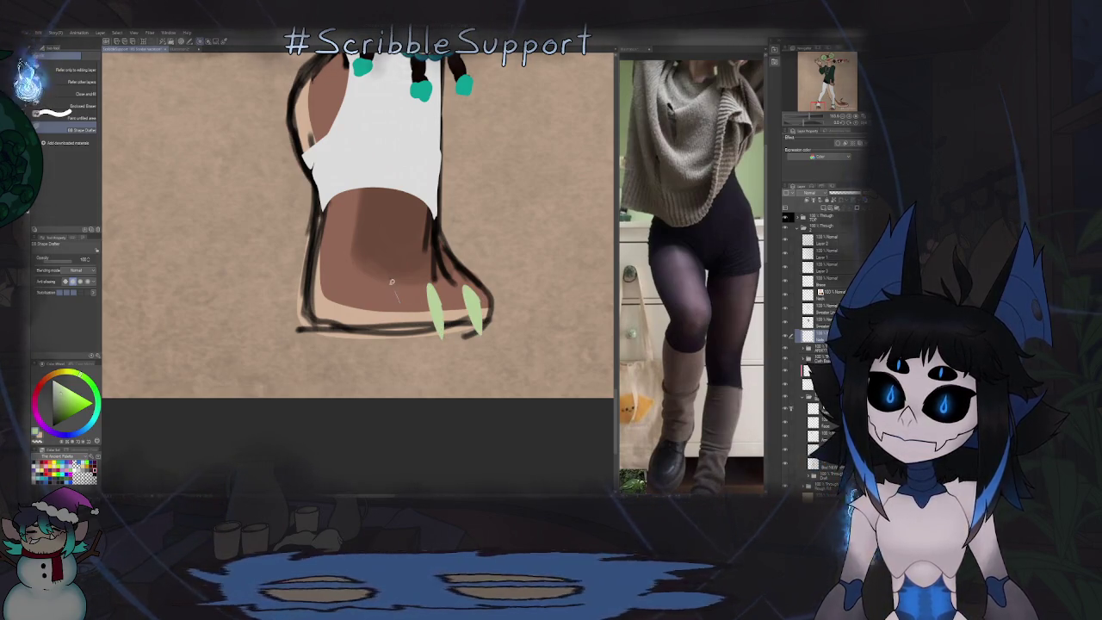
drag(390, 290, 399, 337)
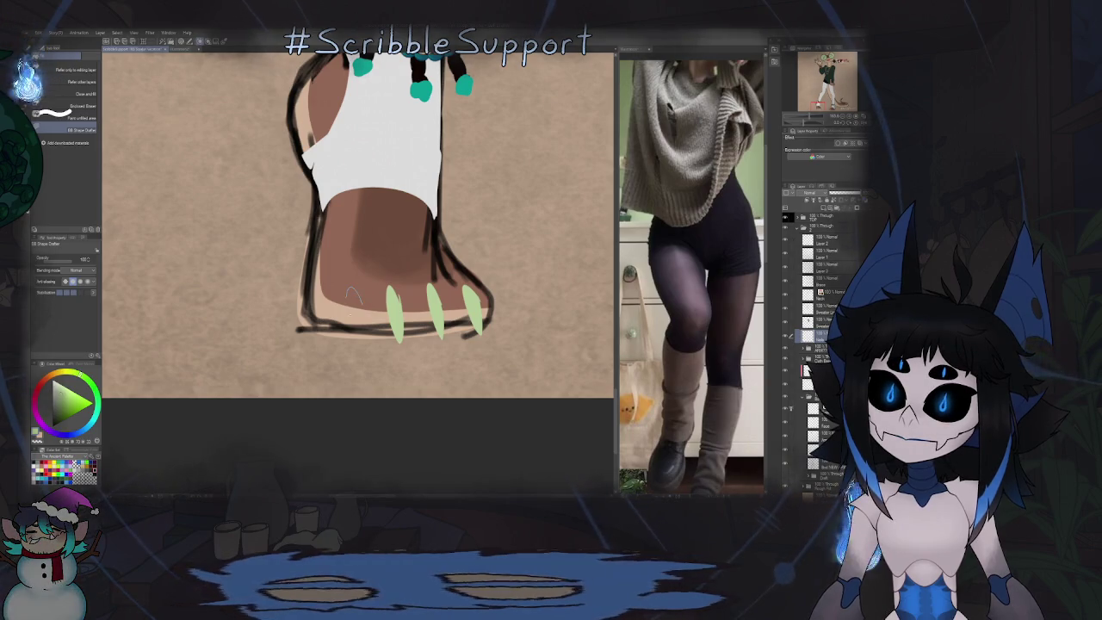
Step: Draw three pale green claws along the other foot's front edge
scroll(366, 293, up, 2)
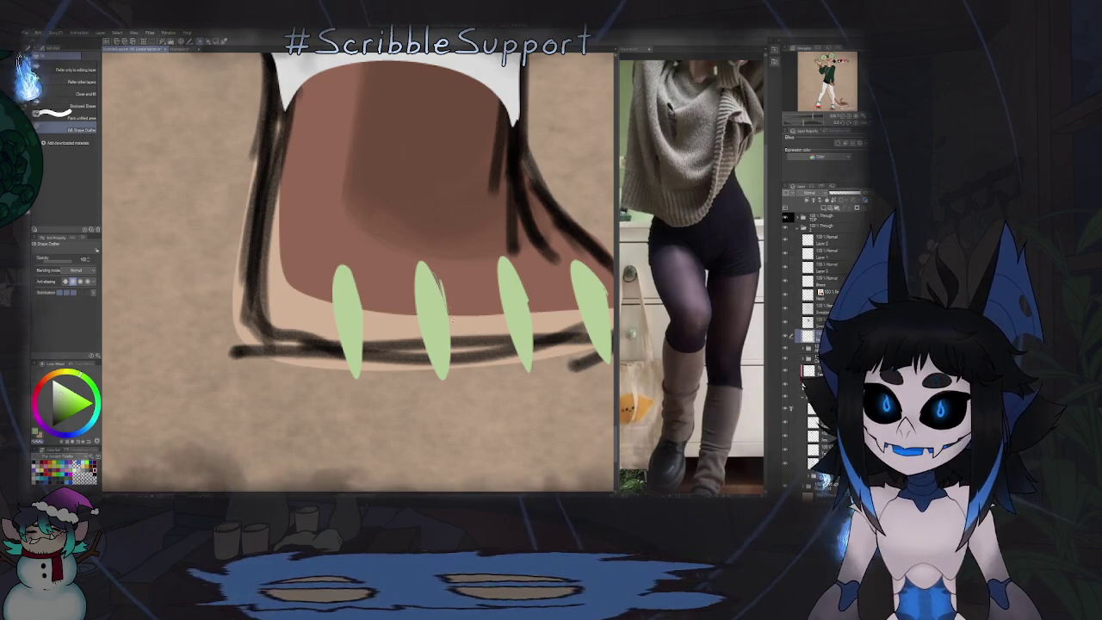
scroll(460, 237, down, 1)
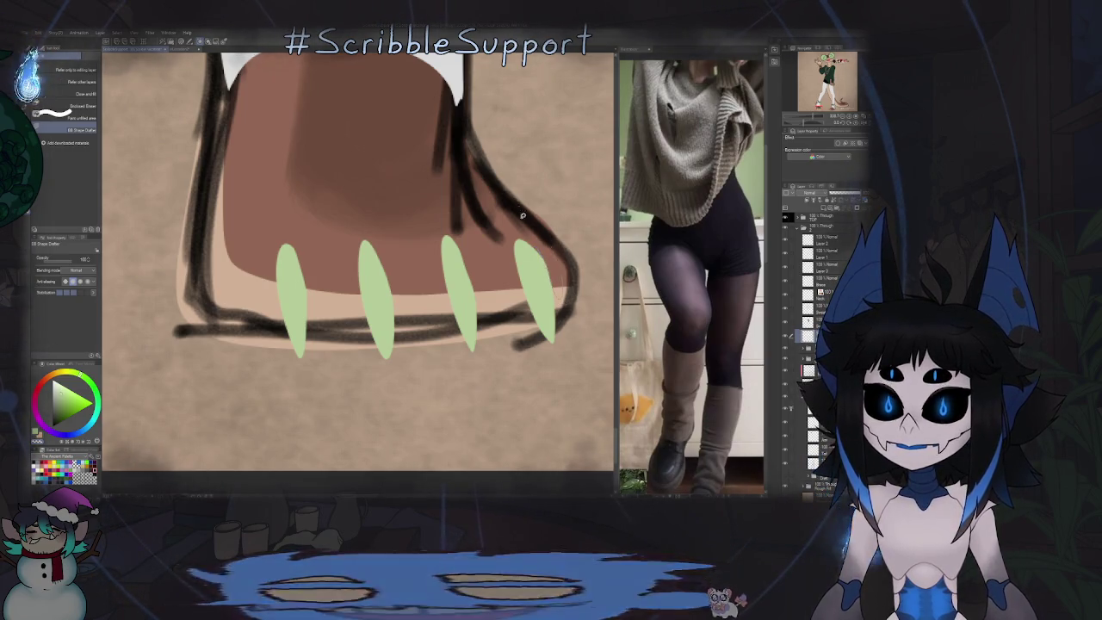
scroll(548, 269, down, 4)
scroll(465, 239, up, 3)
scroll(465, 239, up, 1)
scroll(466, 239, up, 2)
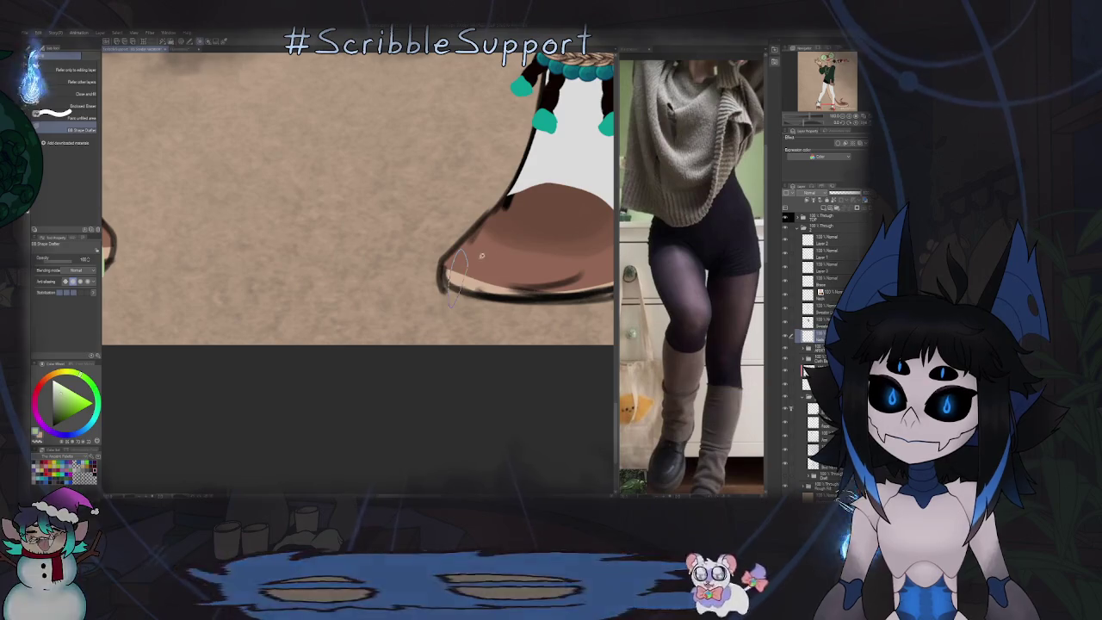
drag(442, 239, 434, 290)
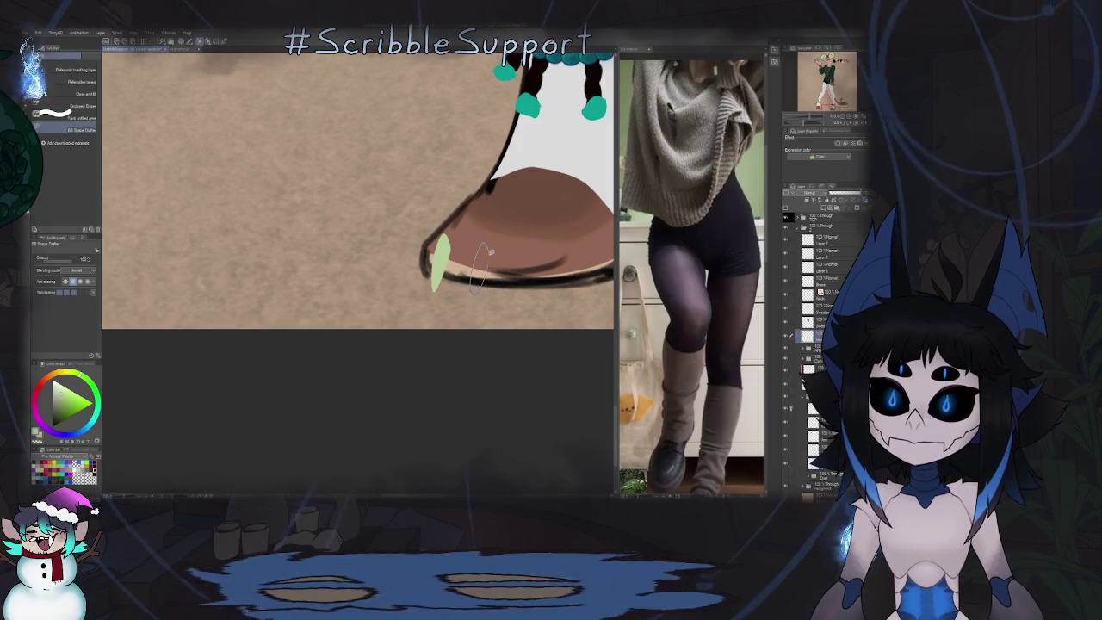
drag(480, 245, 475, 293)
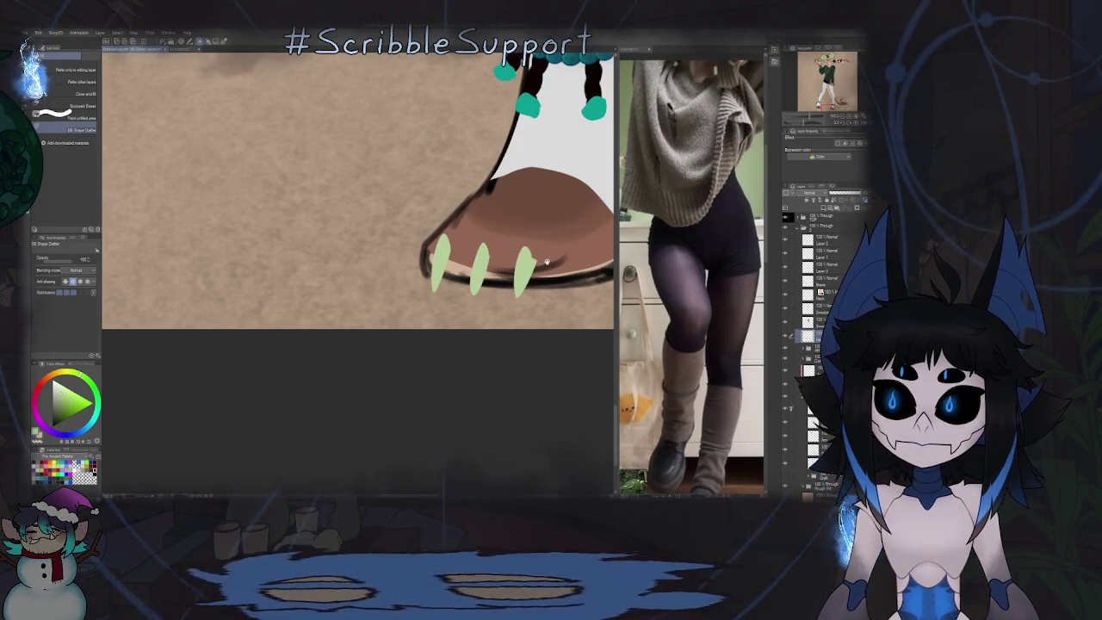
drag(501, 239, 496, 282)
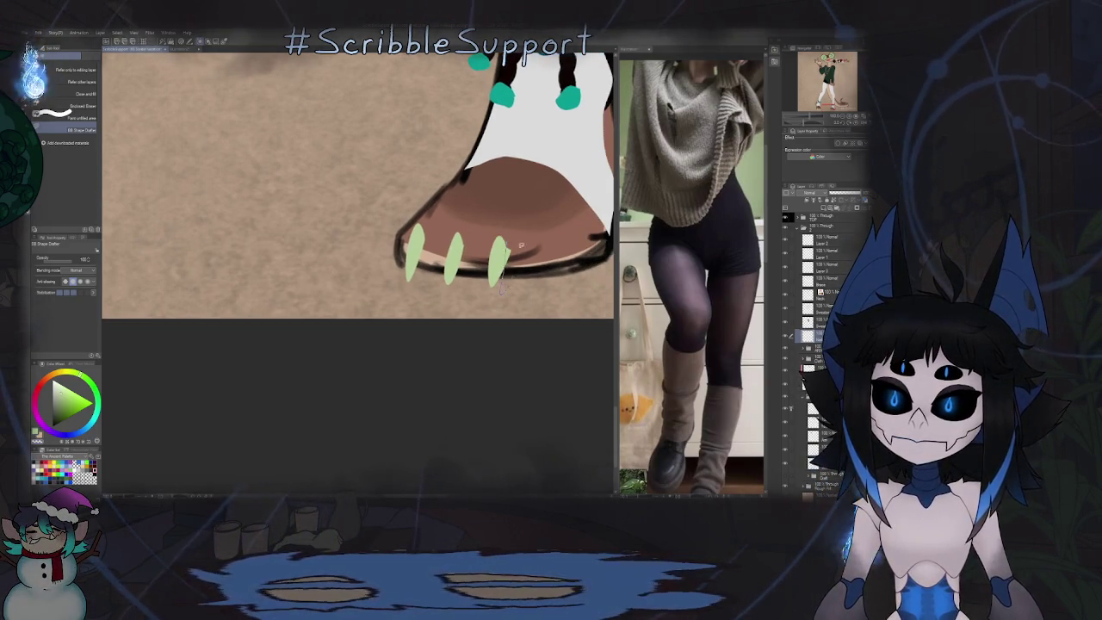
scroll(508, 251, up, 3)
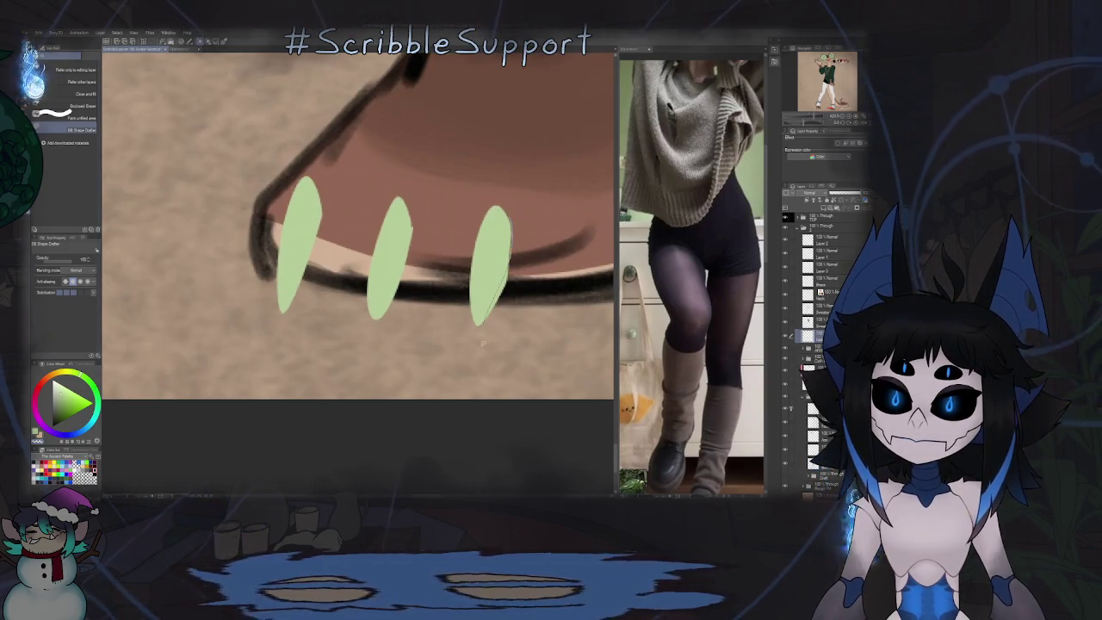
scroll(508, 246, down, 3)
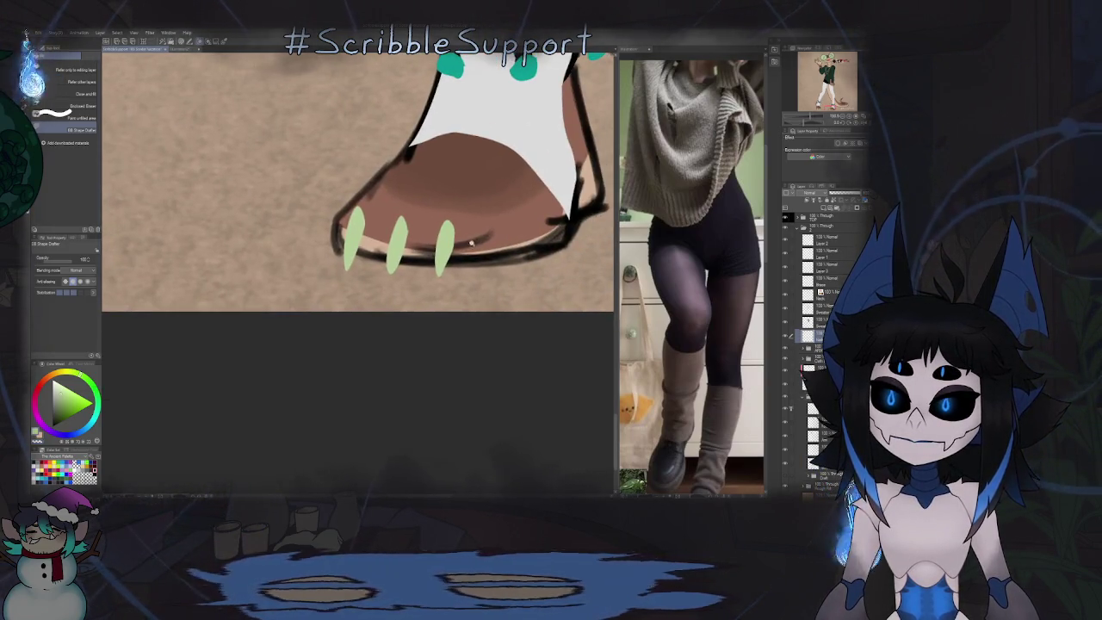
scroll(475, 245, up, 2)
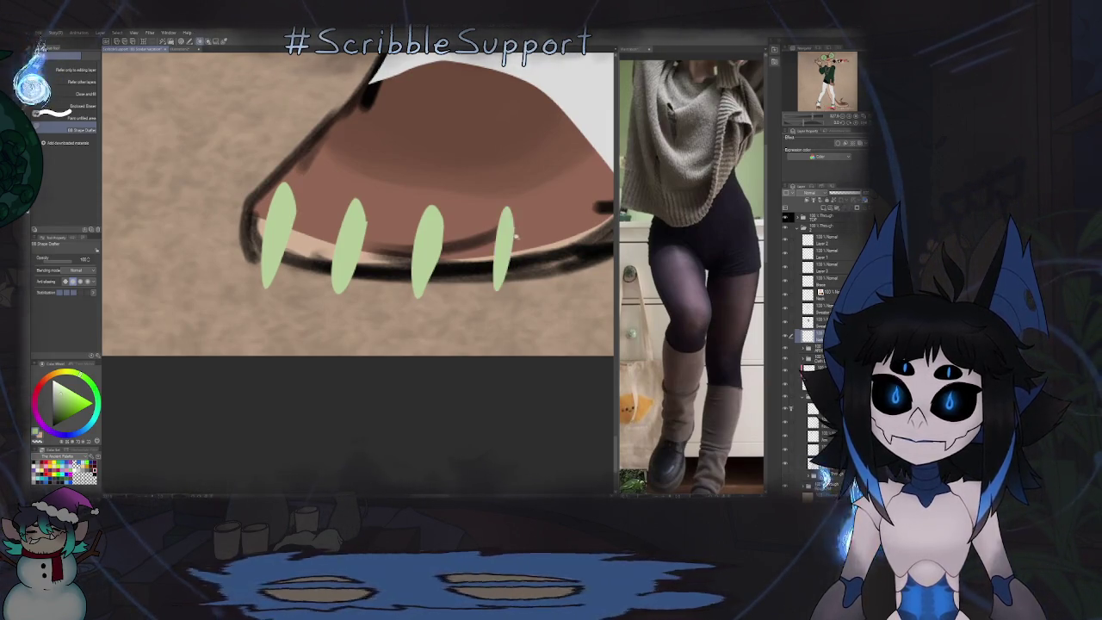
scroll(514, 233, down, 3)
scroll(482, 276, down, 3)
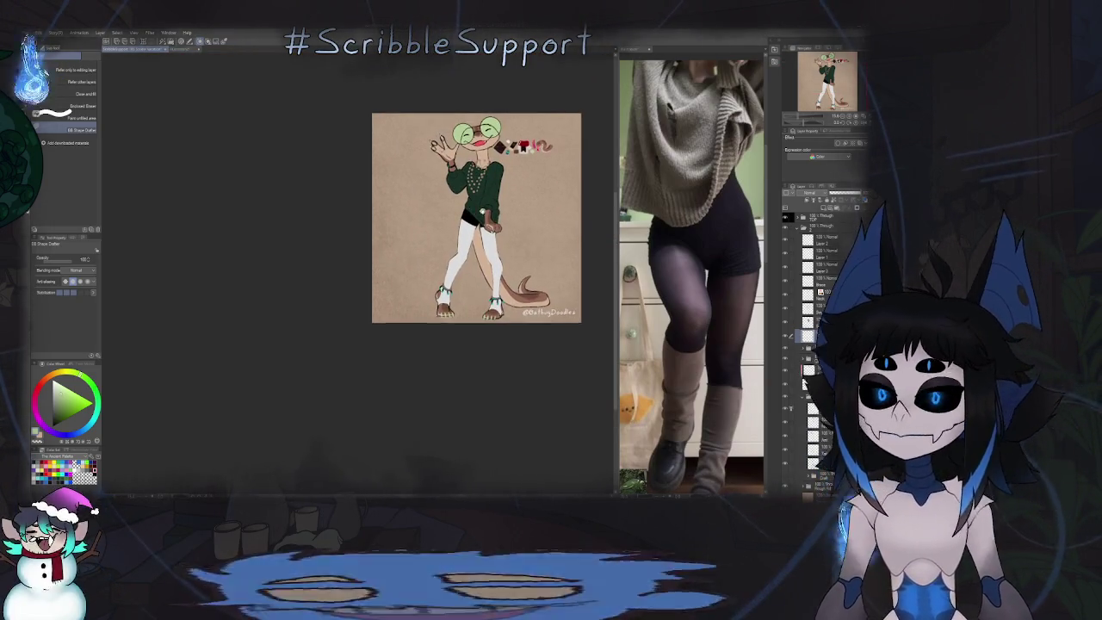
Step: Zoom the view in and out to inspect the whole goblin and flowers illustration
scroll(476, 294, up, 2)
scroll(508, 317, down, 2)
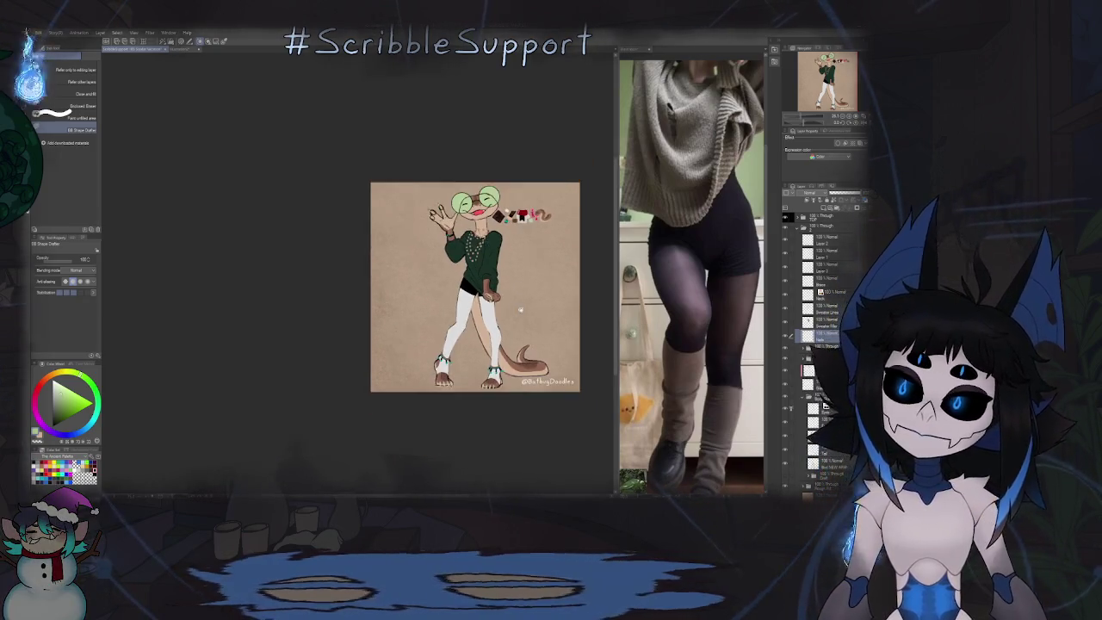
scroll(509, 296, up, 2)
scroll(413, 250, up, 3)
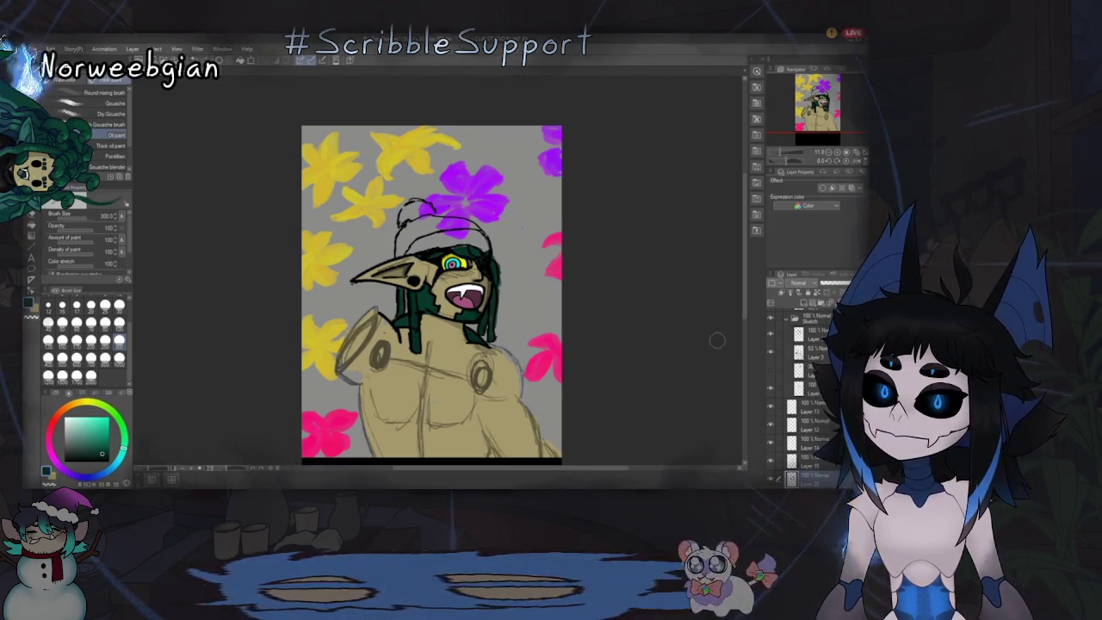
Step: Sample a colour from the Medusa reference, then return to the goblin drawing with the pen
key(ctrl+Tab)
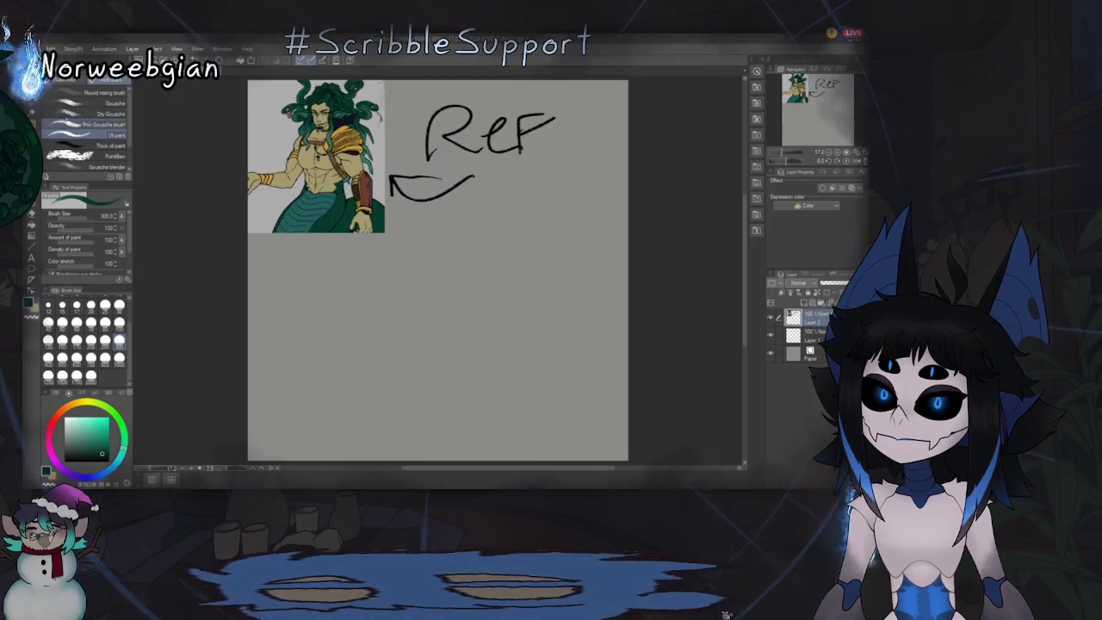
key(i)
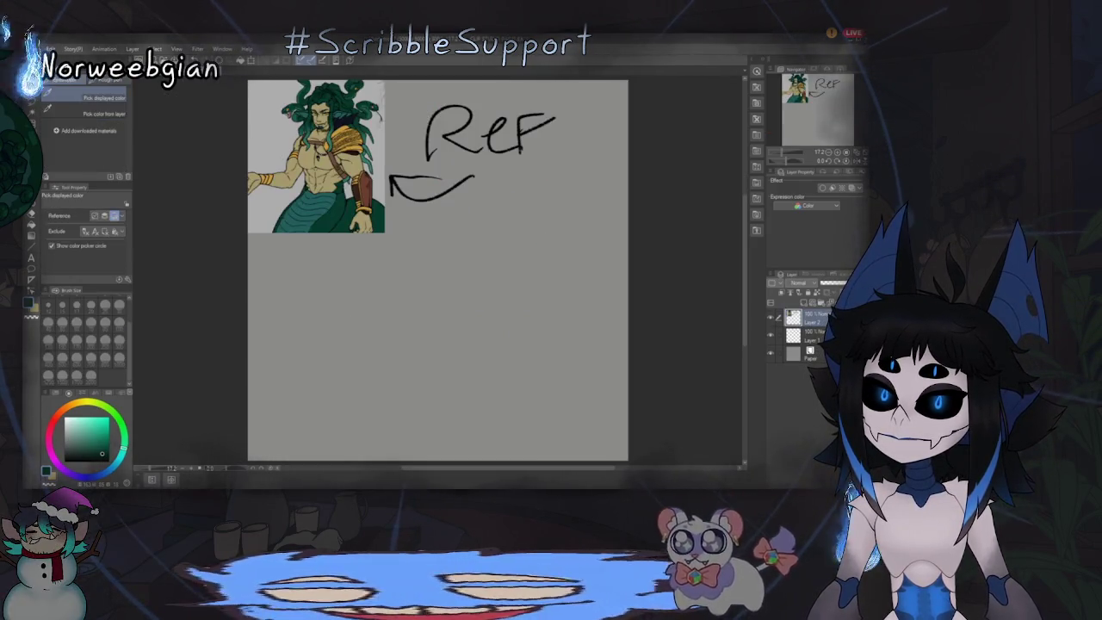
drag(307, 135, 306, 140)
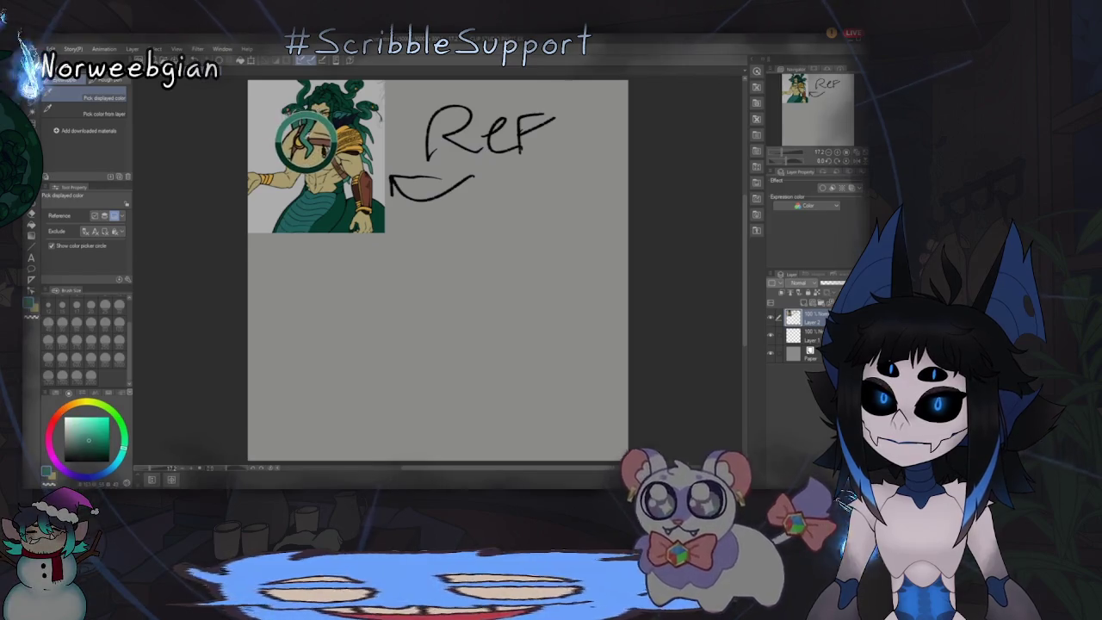
key(ctrl+Tab)
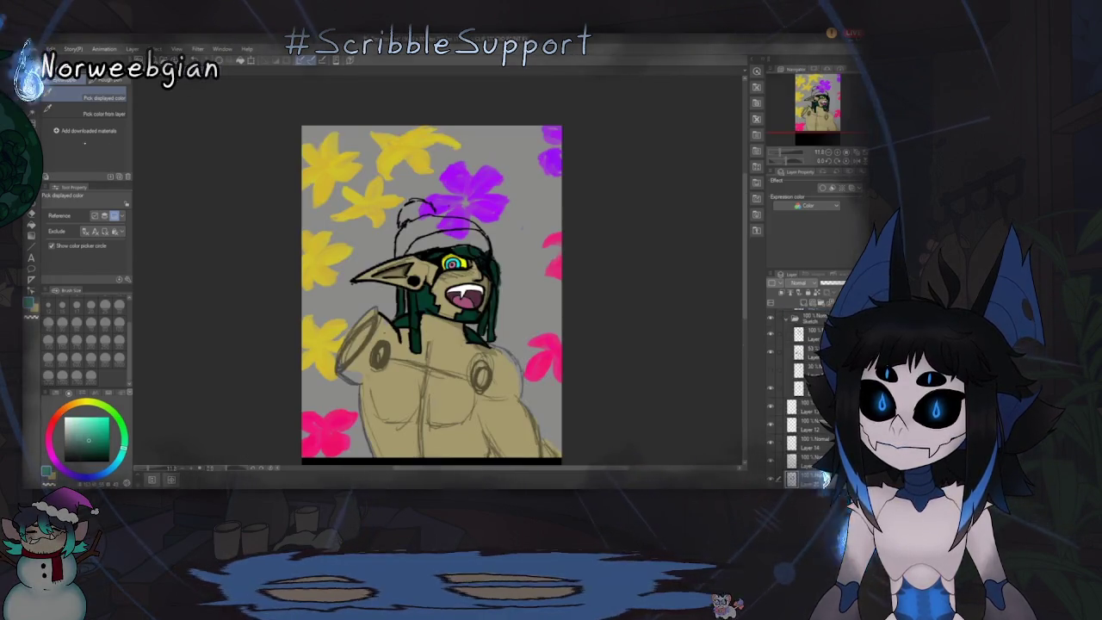
key(p)
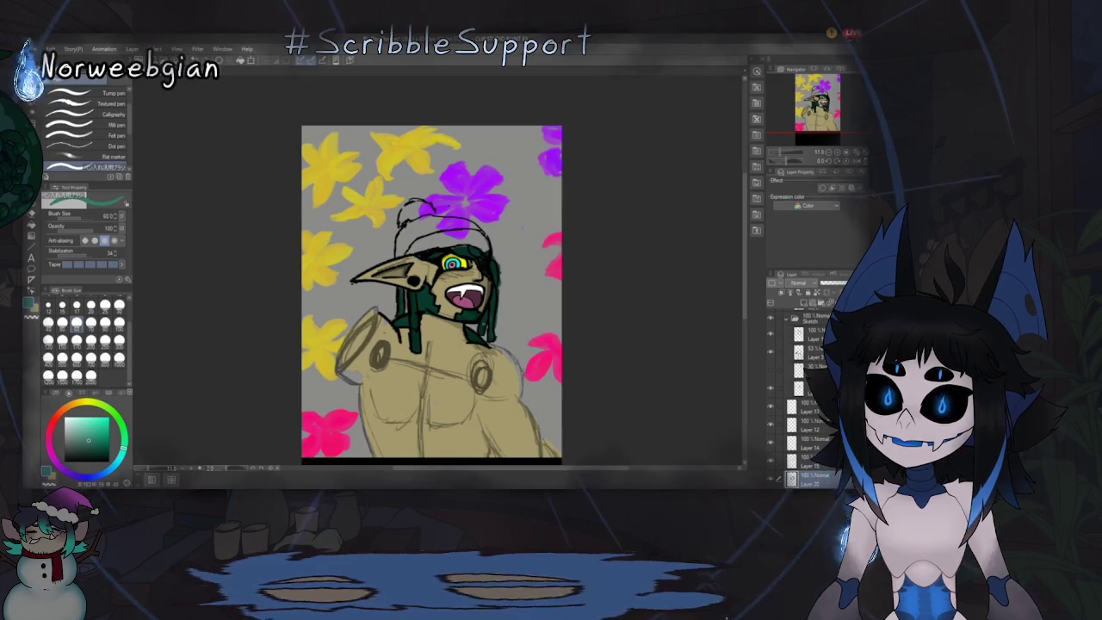
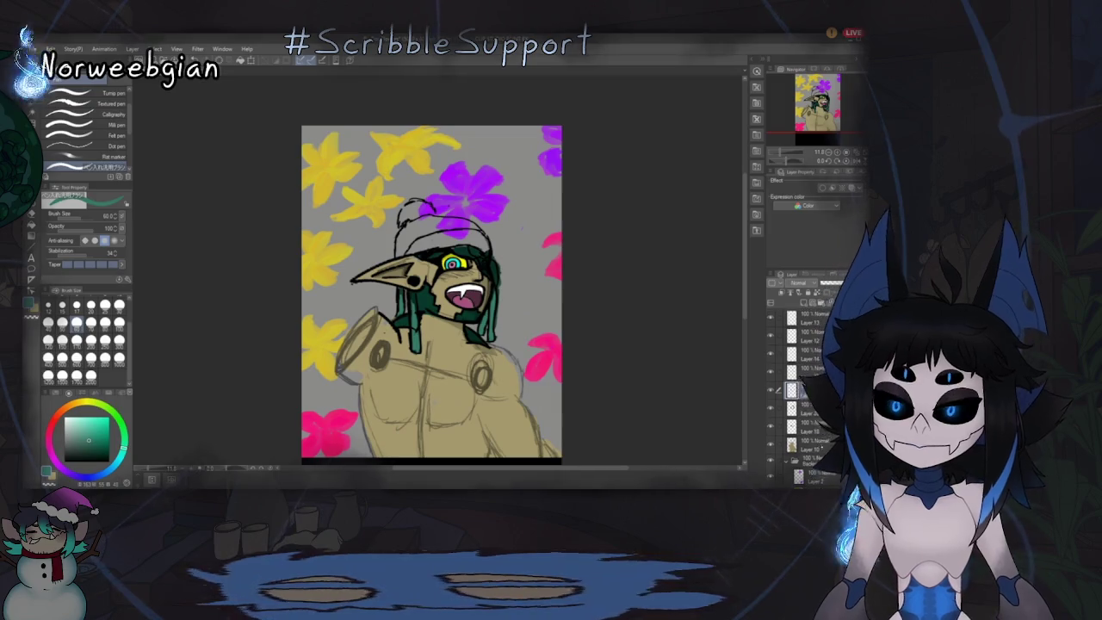
Step: Shade the goblin's beanie dark grey with the oil paint brush, then reset to black pen
click(809, 442)
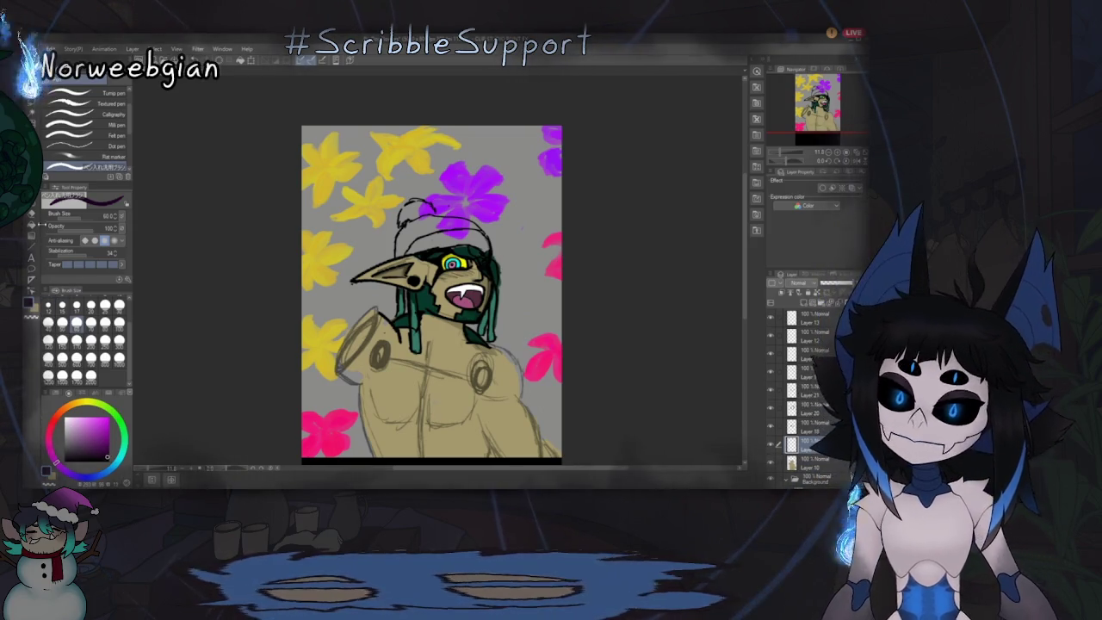
key(b)
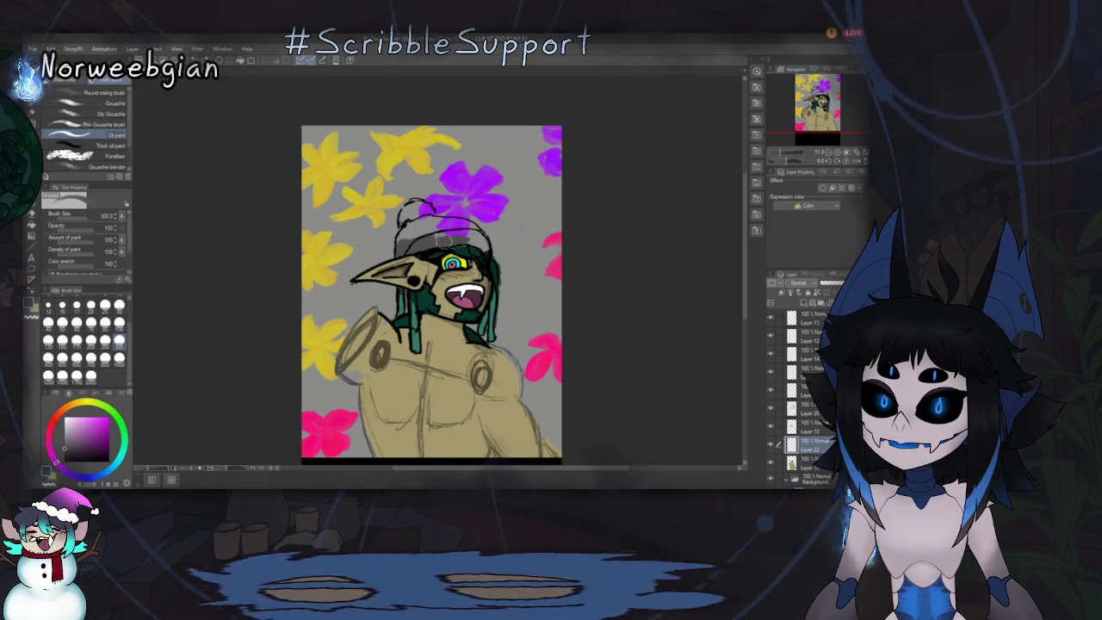
drag(431, 234, 416, 230)
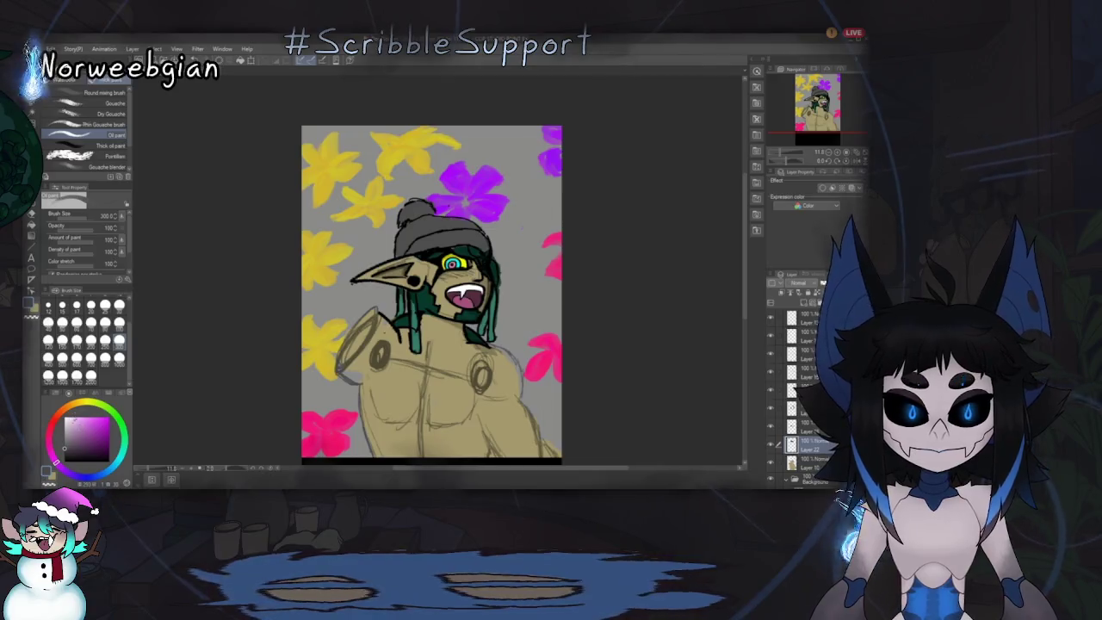
key(x)
key(p)
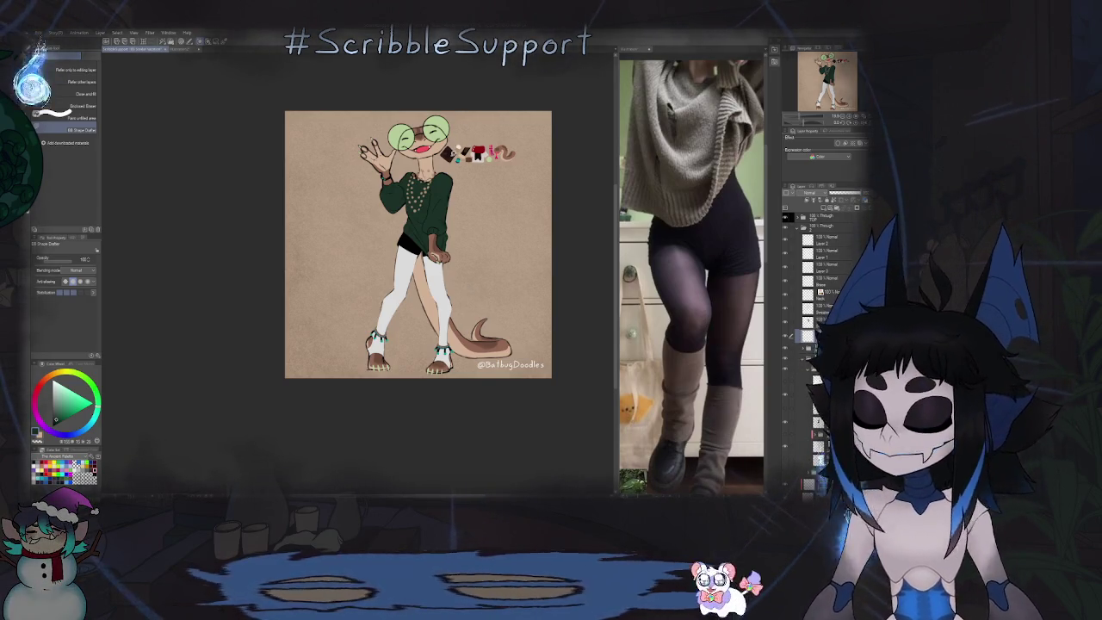
Step: Sample the dark blue from the colour swatches with the pen brushes active
key(p)
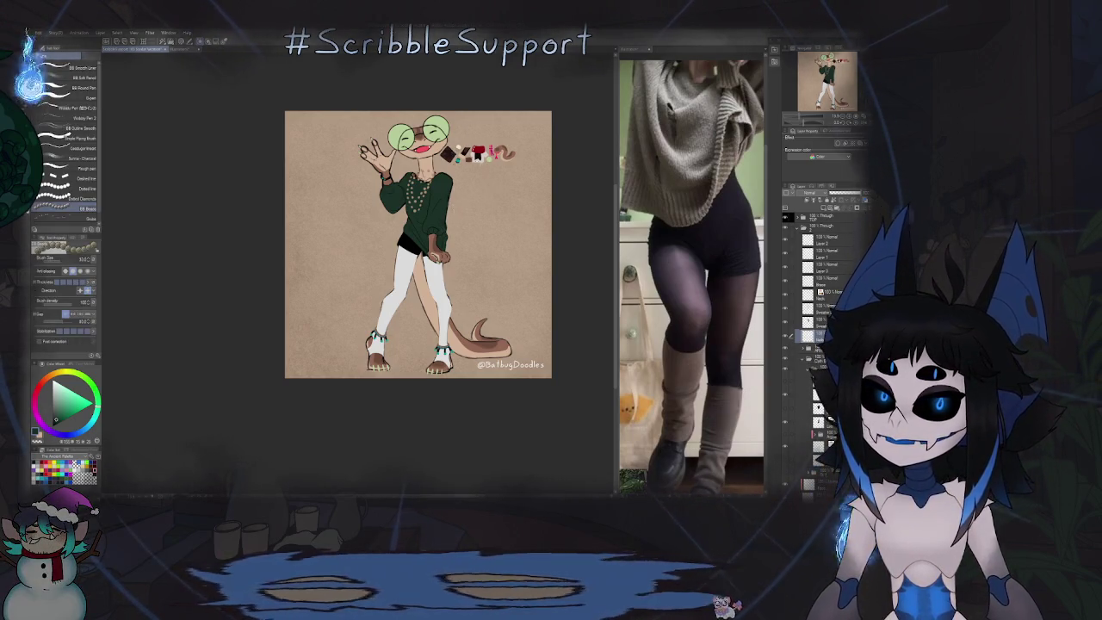
scroll(464, 153, up, 3)
scroll(464, 153, up, 2)
scroll(464, 153, up, 2)
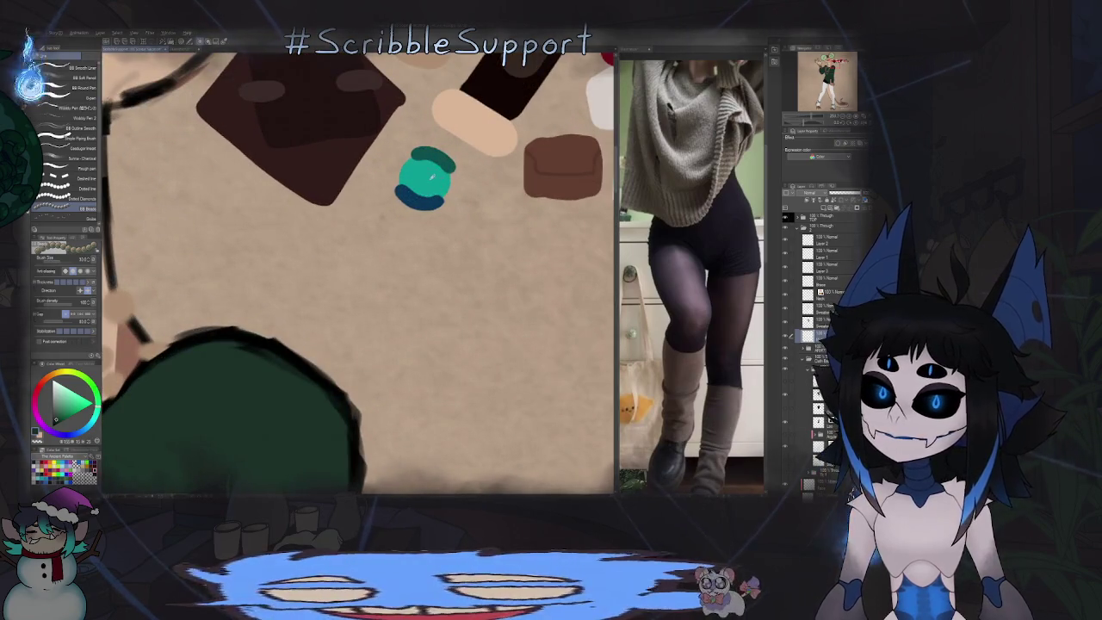
alt+click(418, 198)
scroll(428, 199, down, 2)
scroll(428, 200, down, 2)
scroll(426, 208, up, 4)
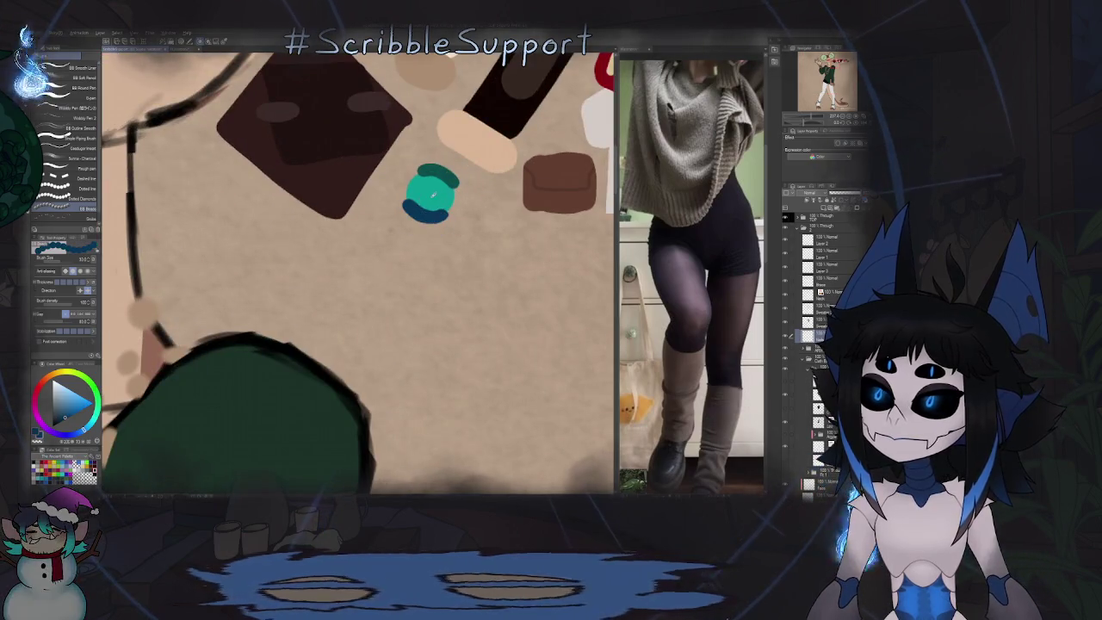
scroll(444, 196, down, 3)
scroll(444, 197, up, 1)
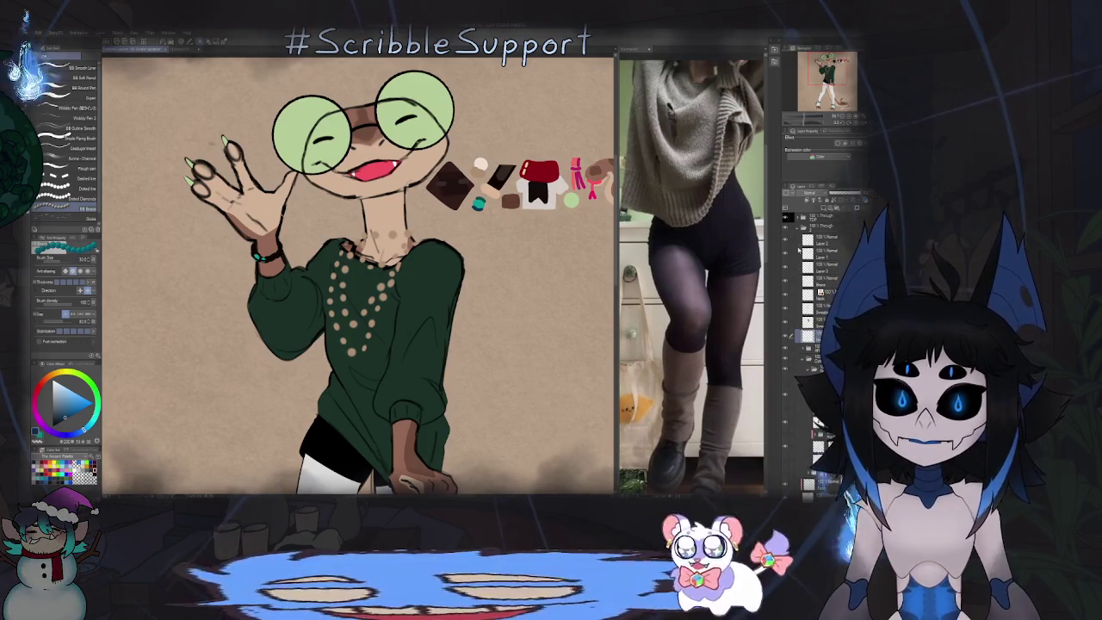
Step: Select layers in the stack and undo to bring back the teal anklet beads
click(822, 226)
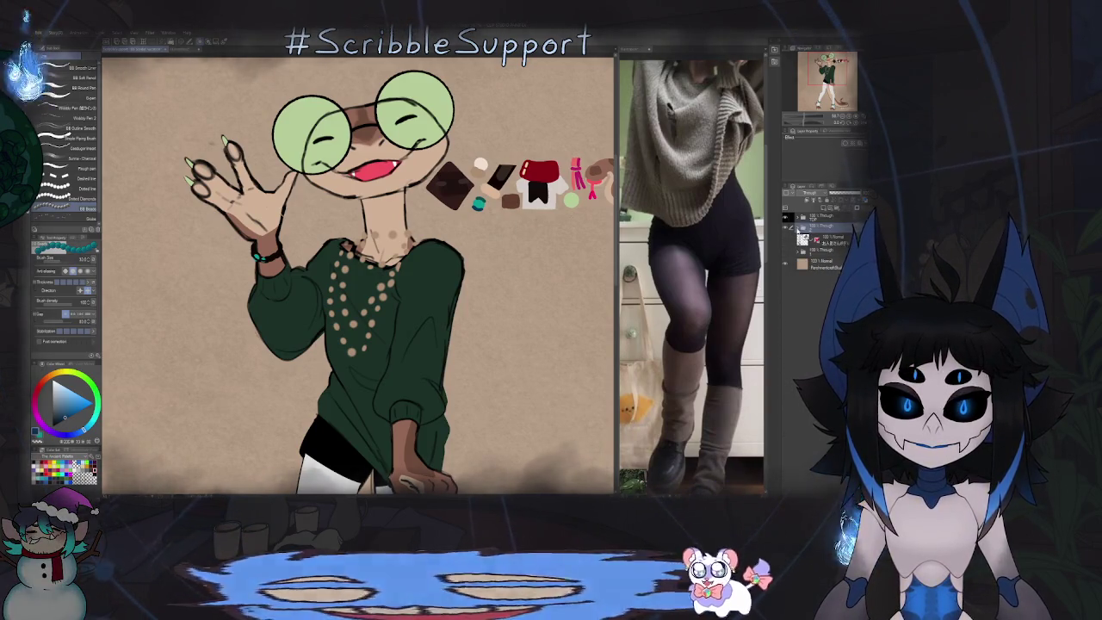
click(834, 270)
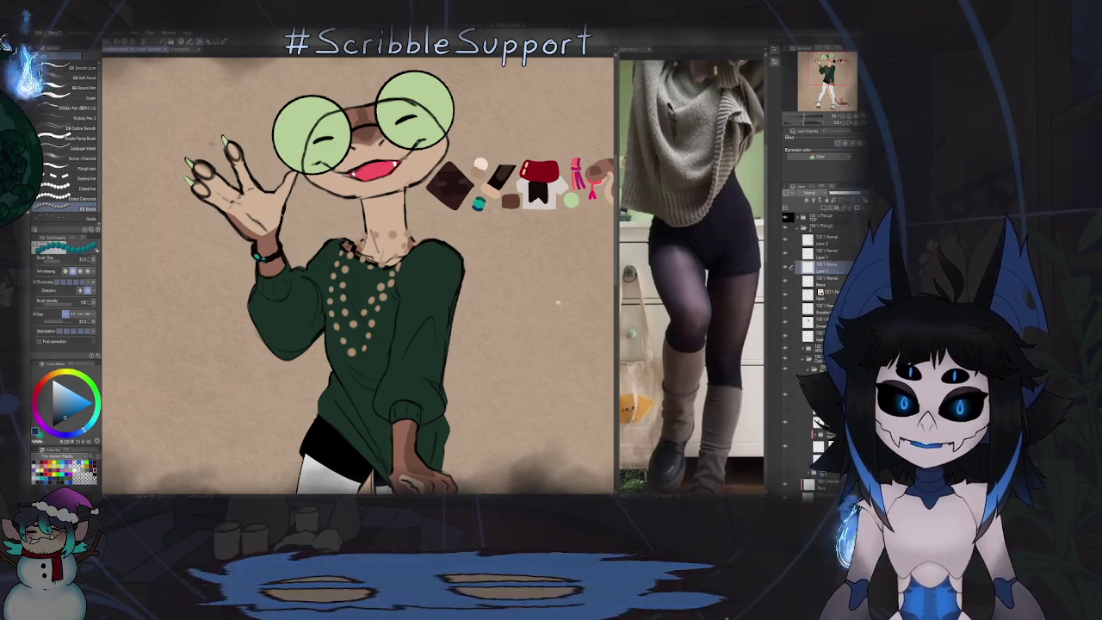
key(ctrl+0)
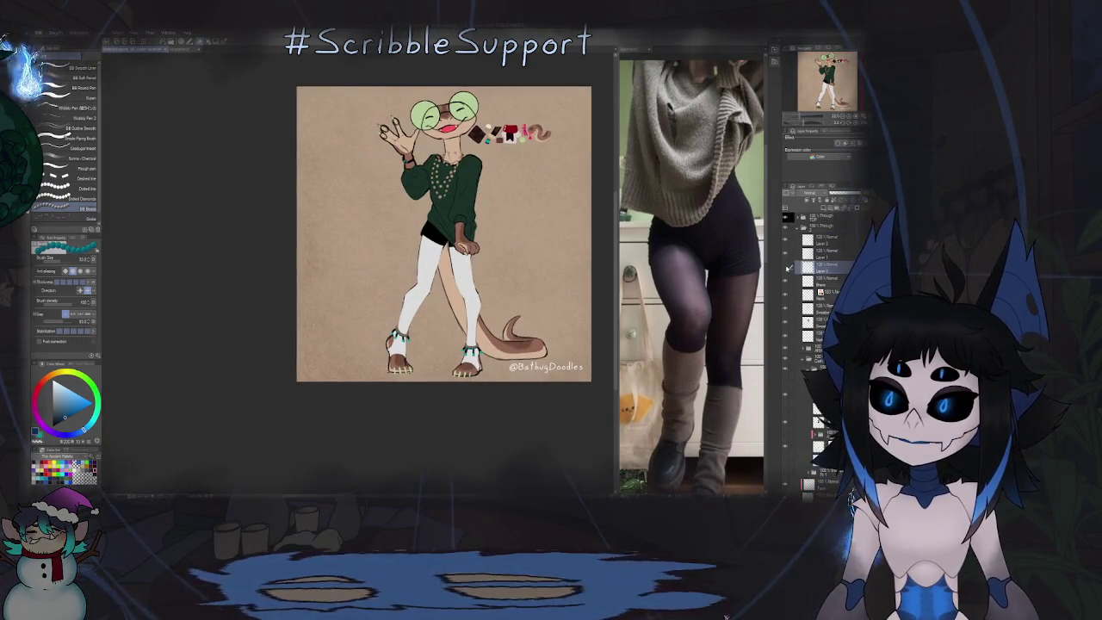
key(ctrl+z)
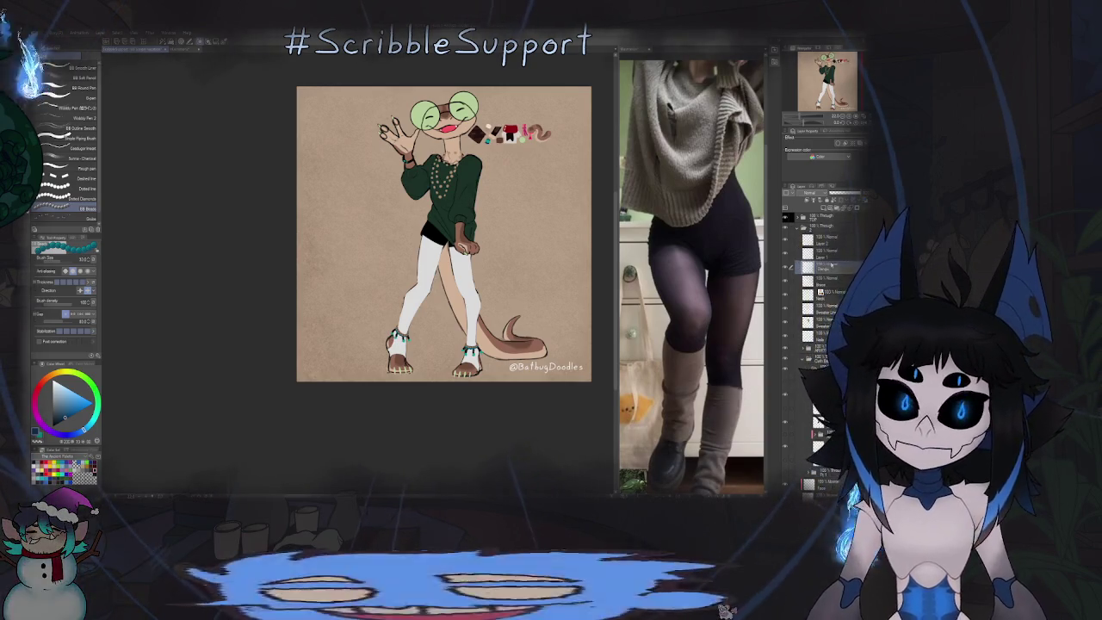
click(786, 256)
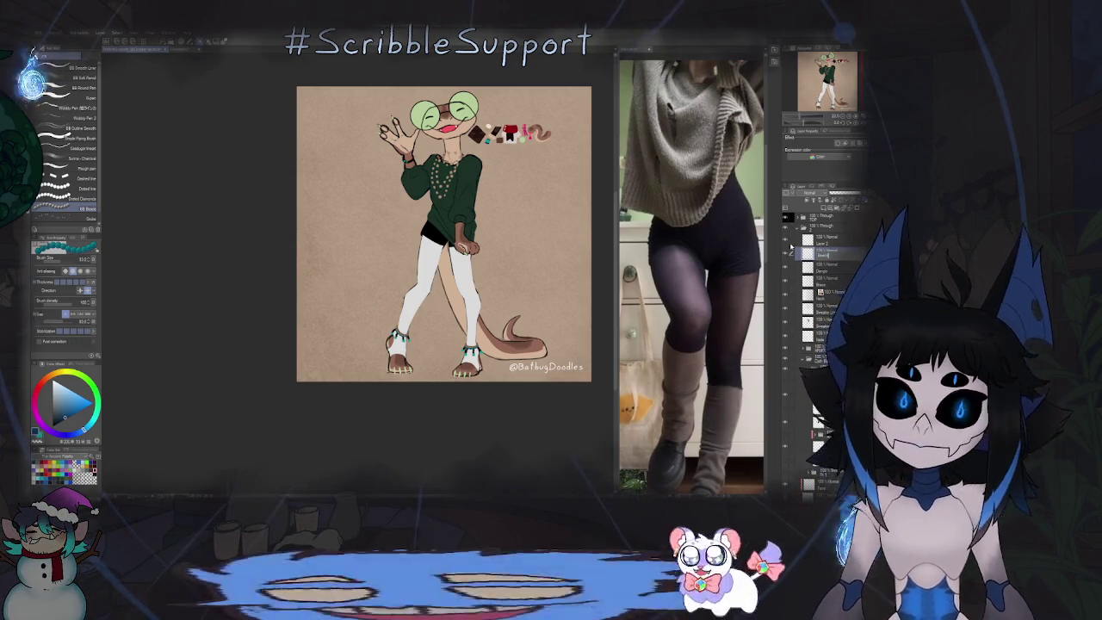
Step: Rename the top layer to 'Base' and expand the folders holding the sweater layers
click(822, 238)
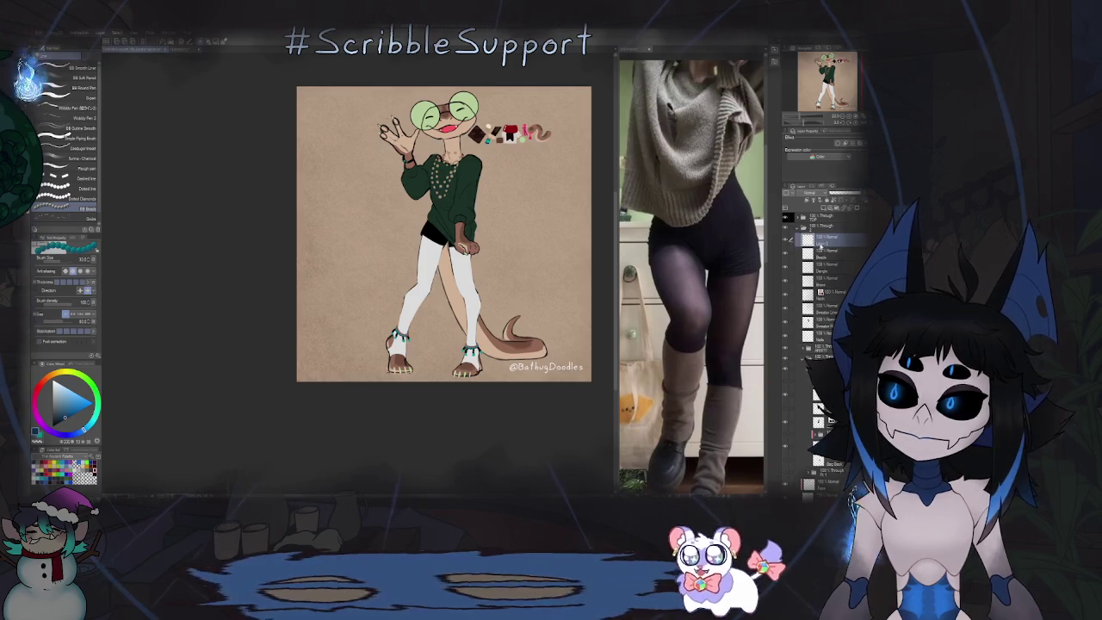
text(Base)
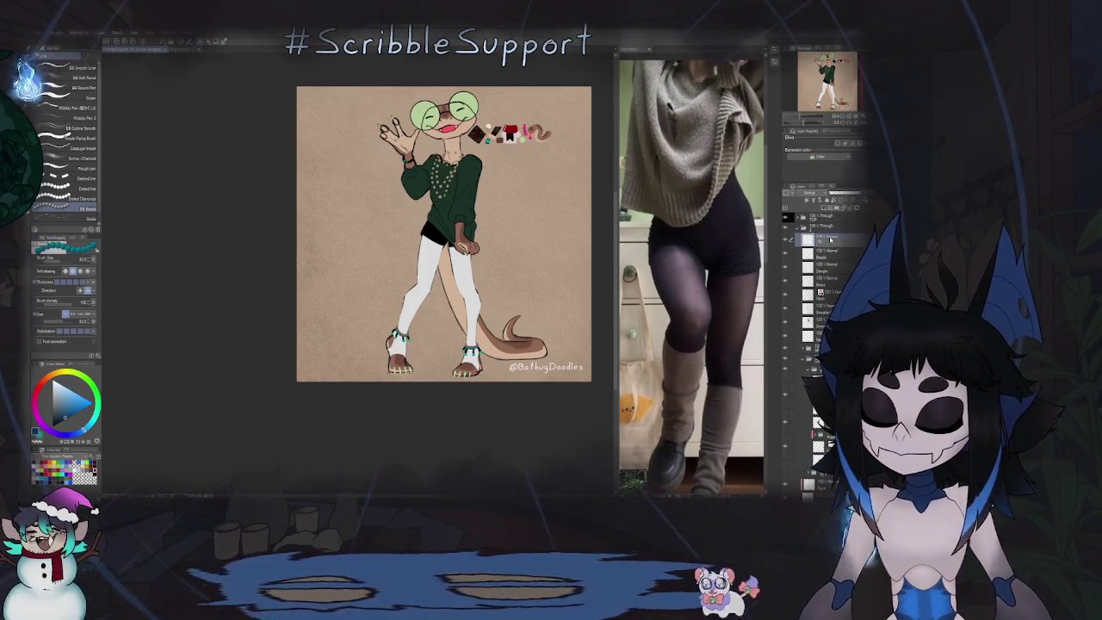
key(Return)
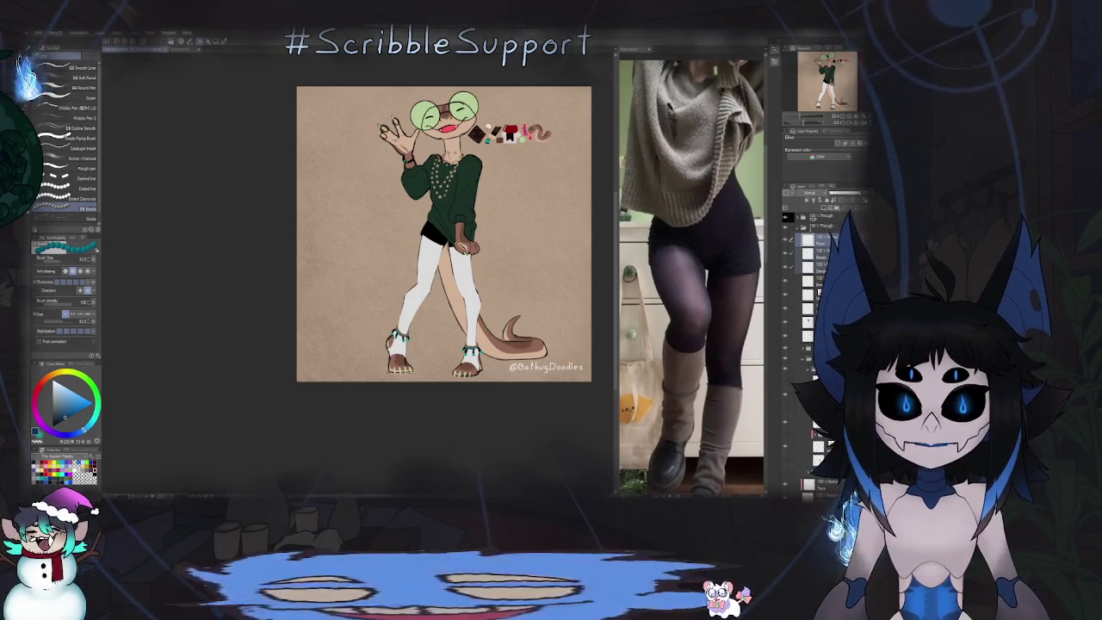
click(828, 238)
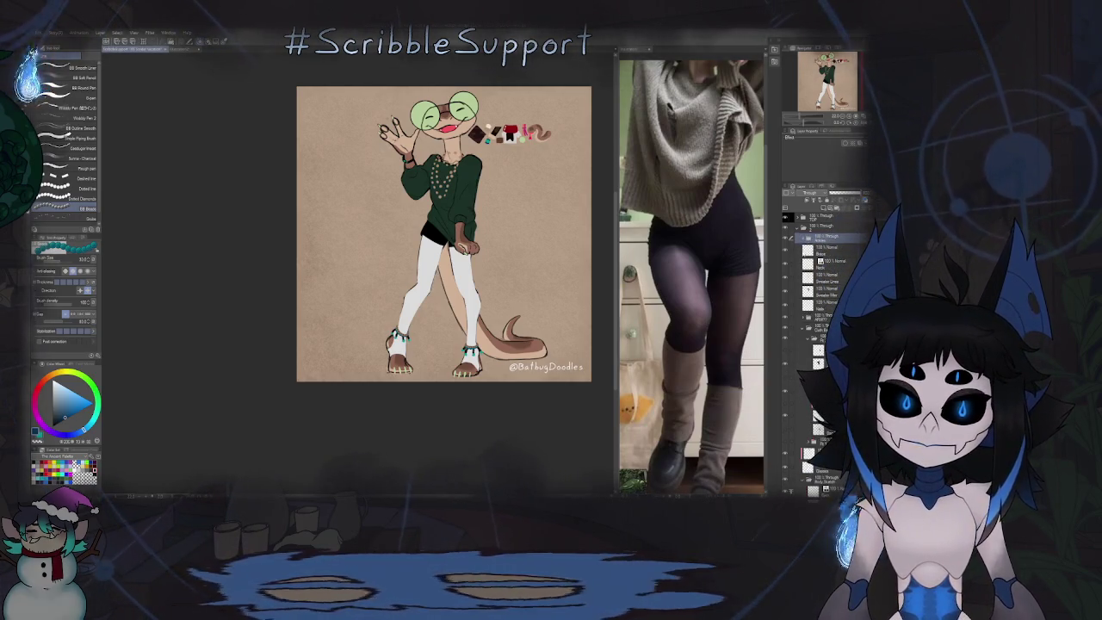
click(786, 252)
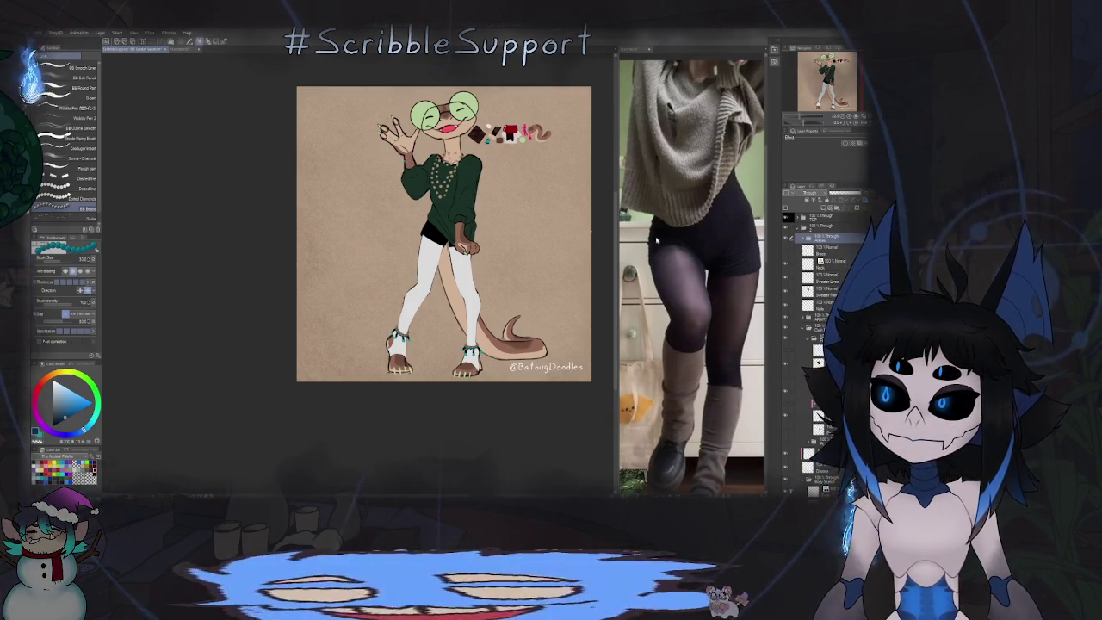
drag(443, 232, 462, 250)
scroll(422, 213, up, 5)
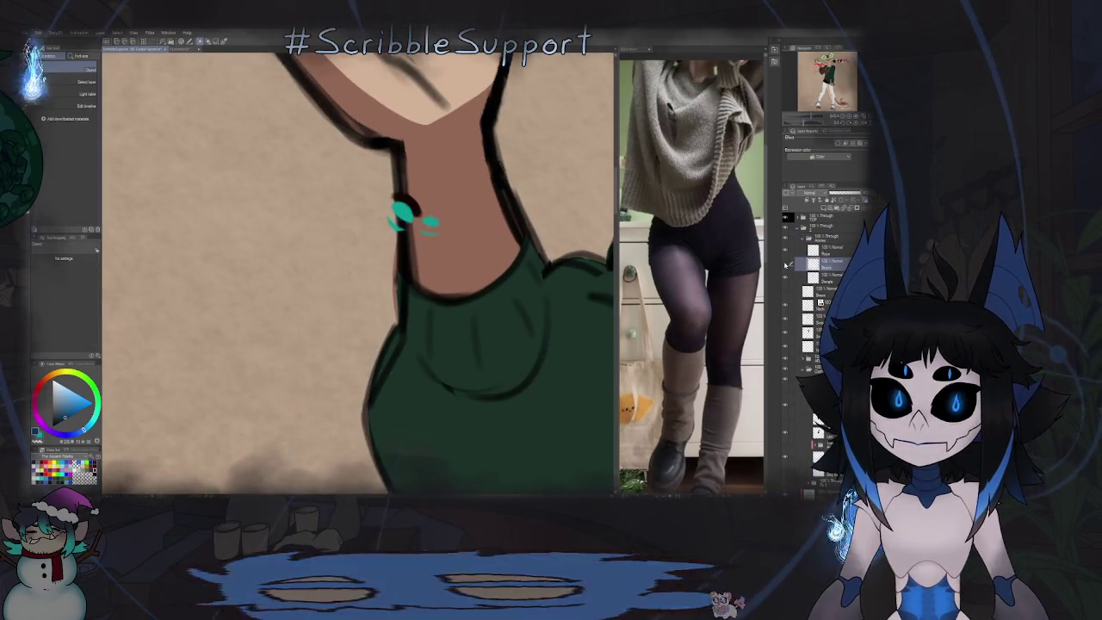
Step: Lasso the lizard character's neck and add a braided dark necklace there
key(m)
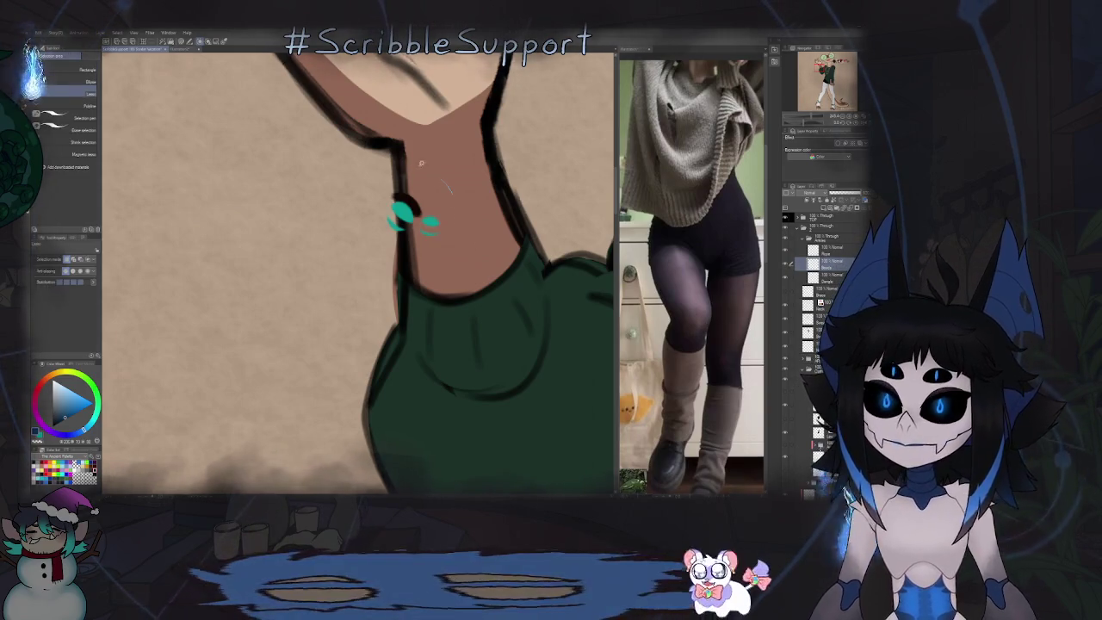
drag(409, 165, 499, 254)
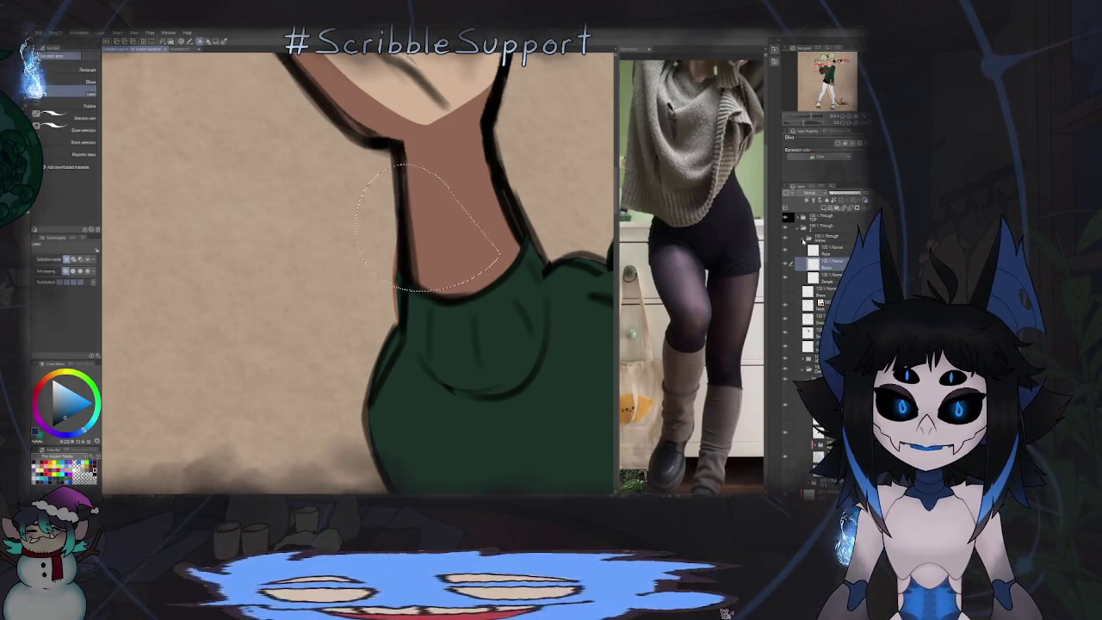
click(803, 240)
click(785, 252)
click(833, 249)
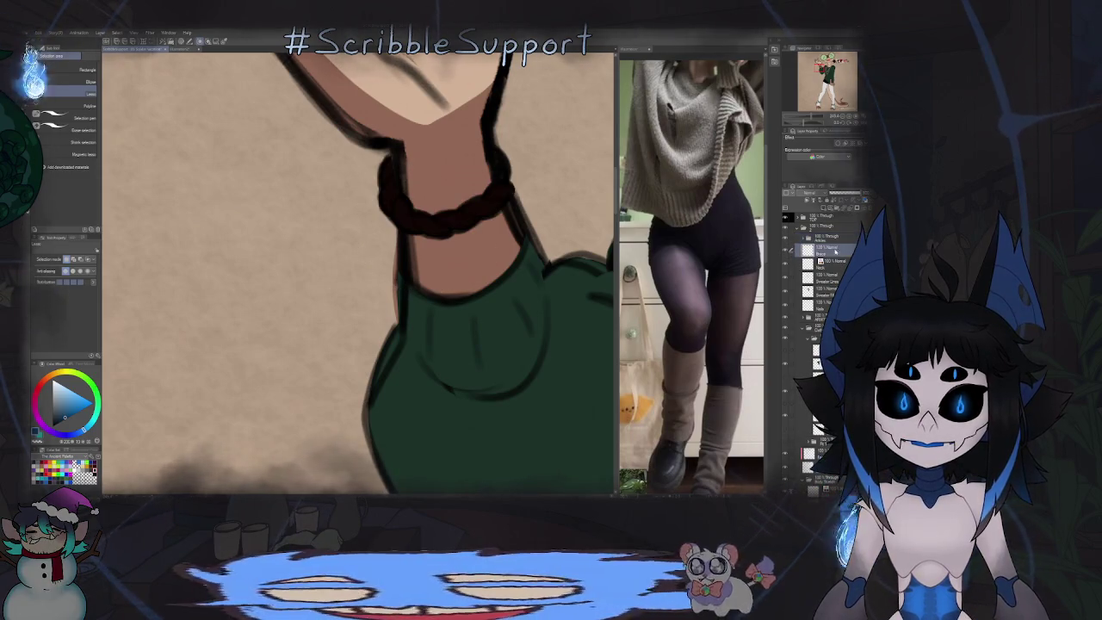
key(ctrl+0)
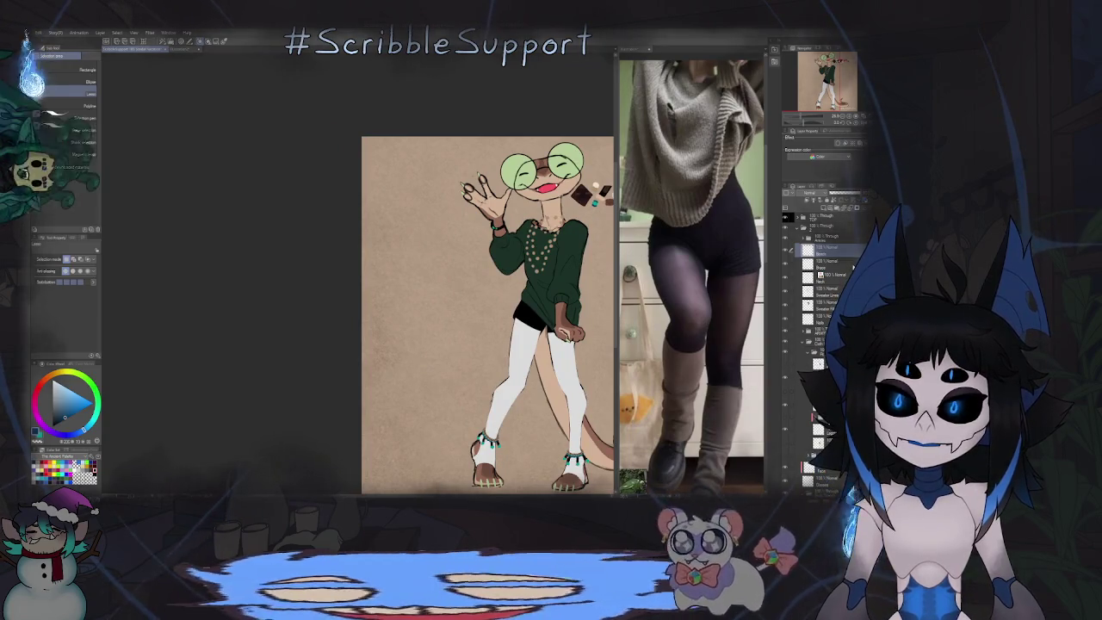
Step: Group the selected layers into a new folder and fit the whole illustration in view
key(ctrl+g)
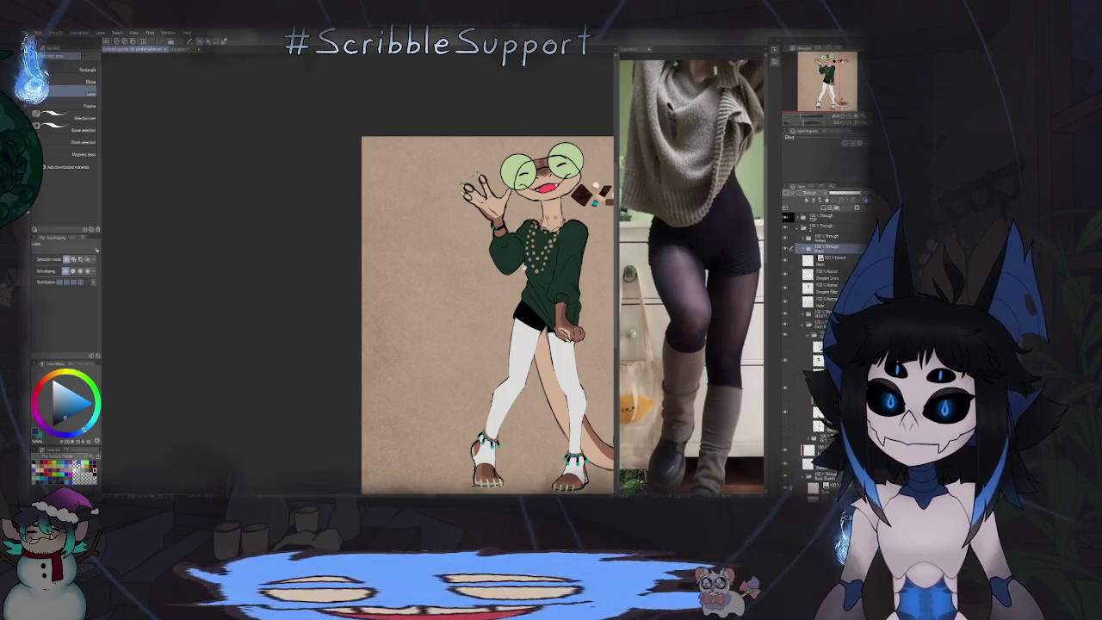
scroll(520, 276, down, 1)
scroll(520, 276, down, 2)
scroll(520, 275, down, 1)
key(ctrl+0)
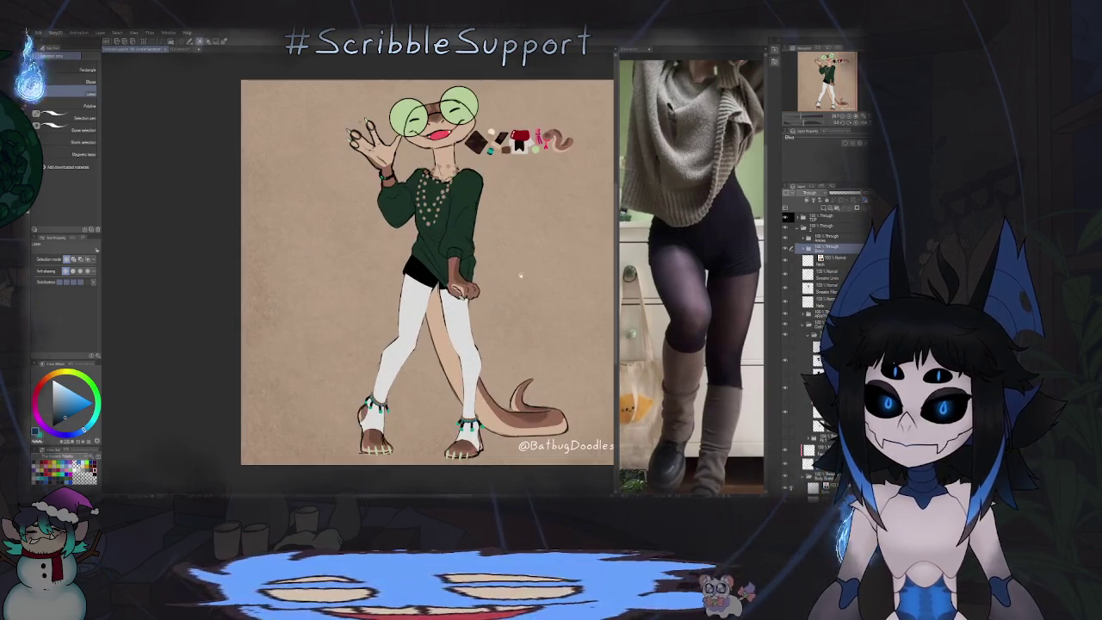
drag(512, 283, 519, 317)
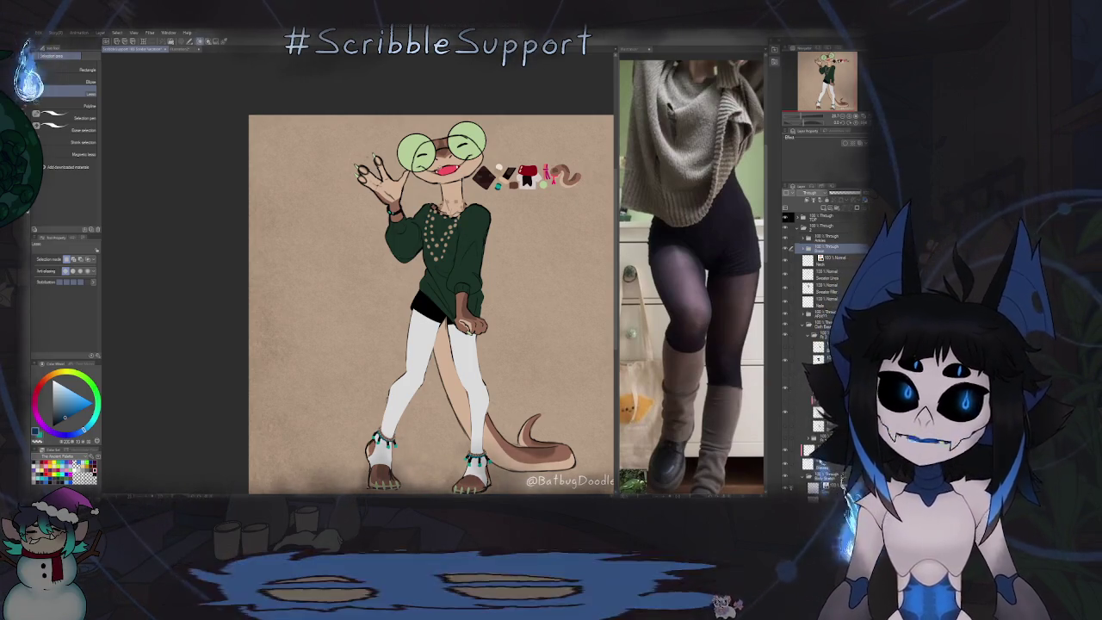
scroll(494, 142, up, 2)
scroll(494, 141, up, 2)
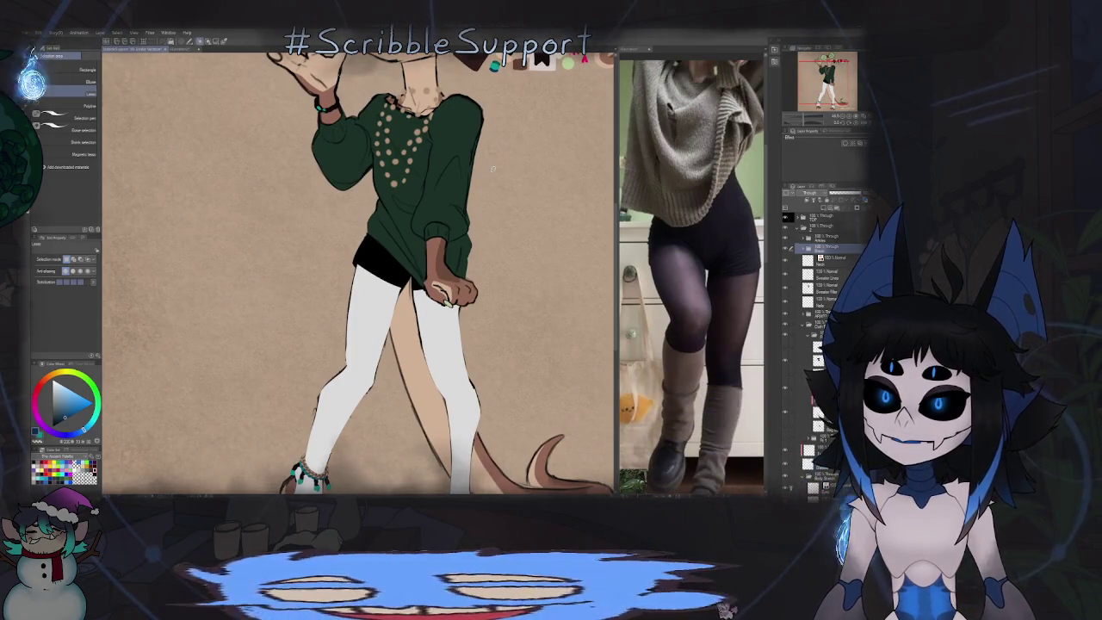
scroll(505, 207, down, 5)
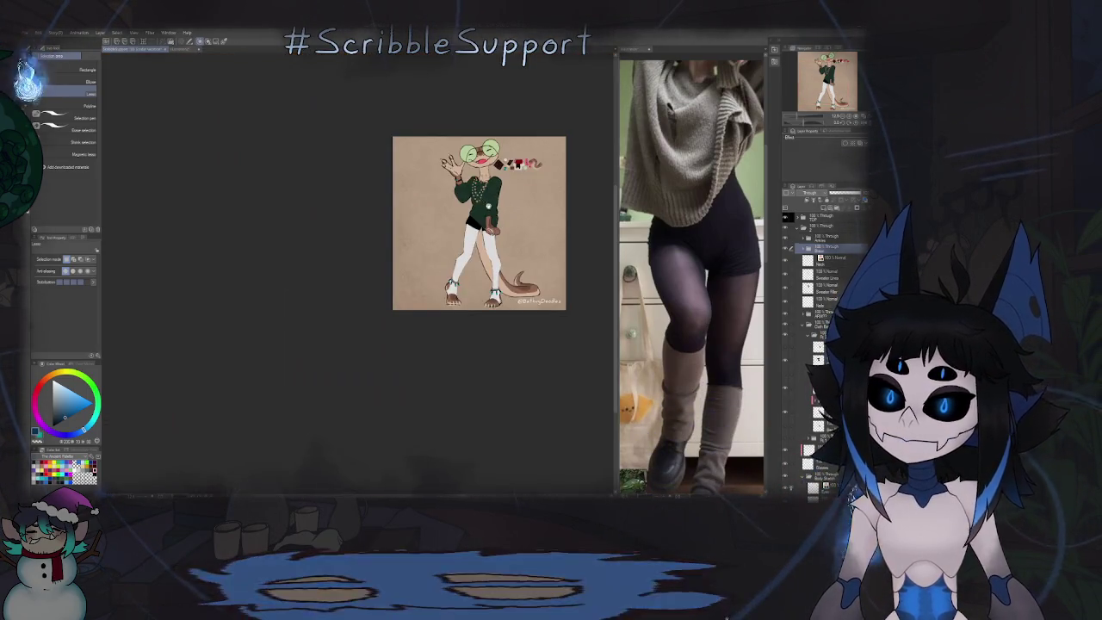
scroll(482, 230, up, 2)
drag(501, 228, 487, 198)
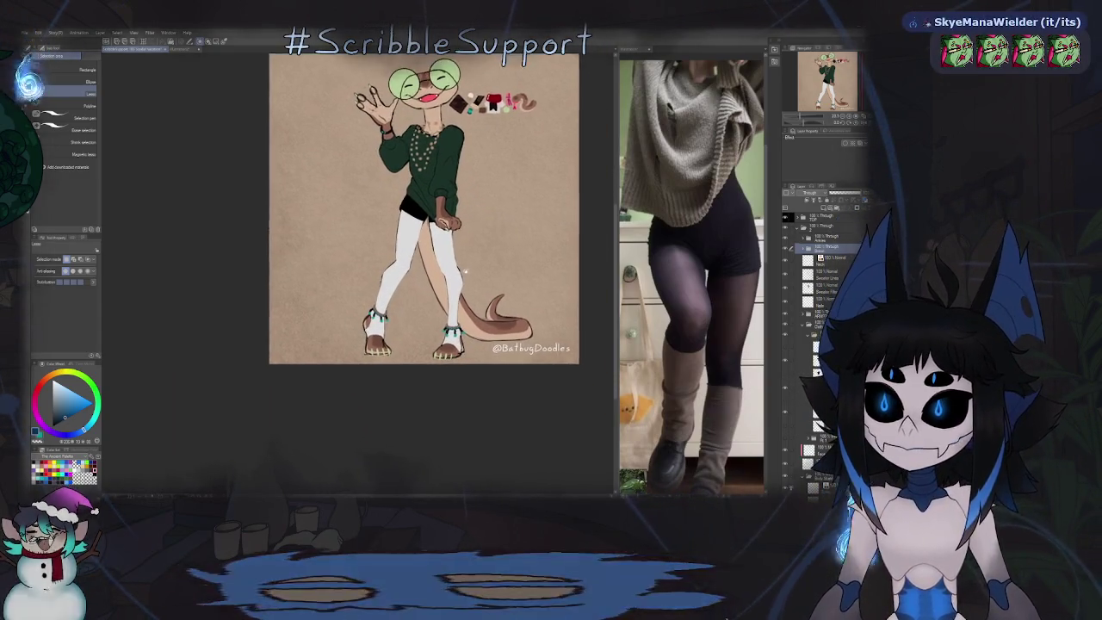
scroll(478, 303, down, 3)
scroll(478, 310, up, 3)
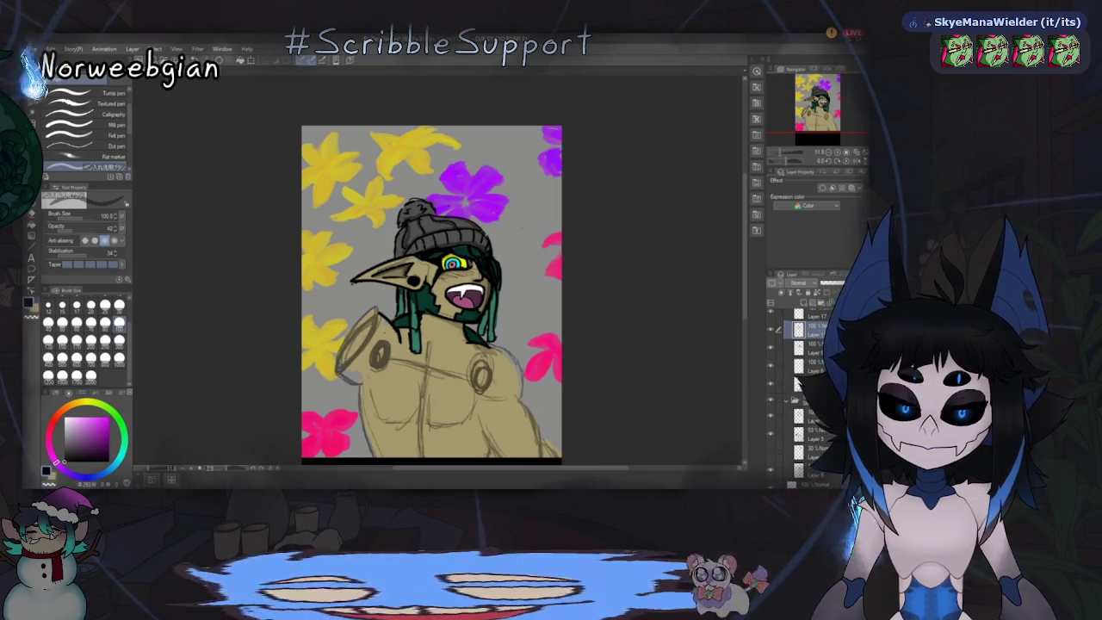
Step: Eyedrop the teal hair colour from the Medusa reference and return to the goblin drawing
key(ctrl+Tab)
key(i)
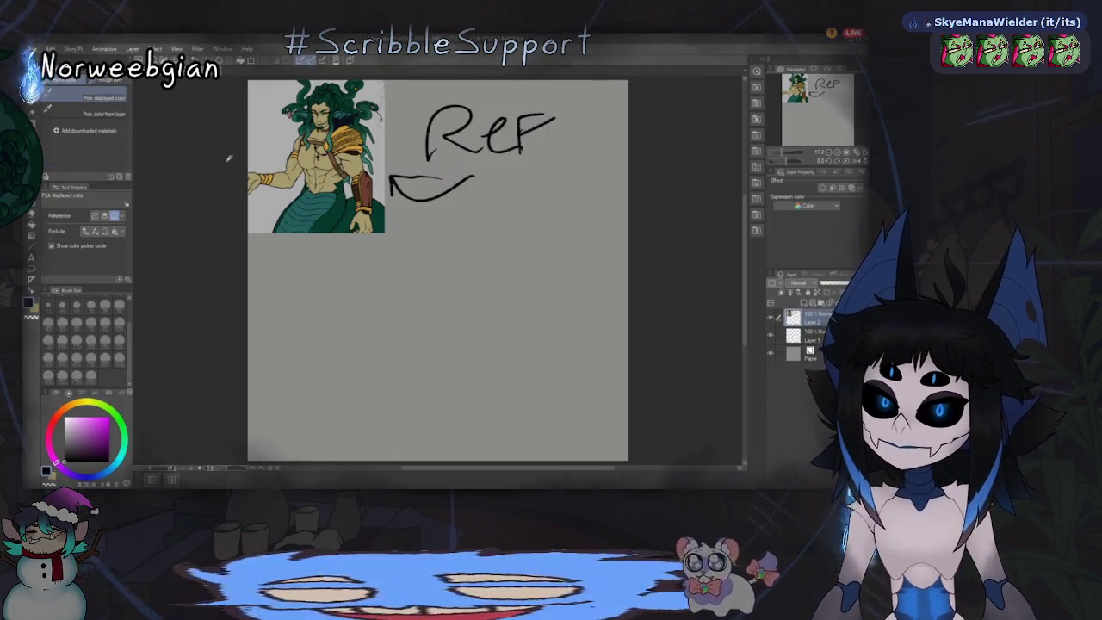
click(340, 118)
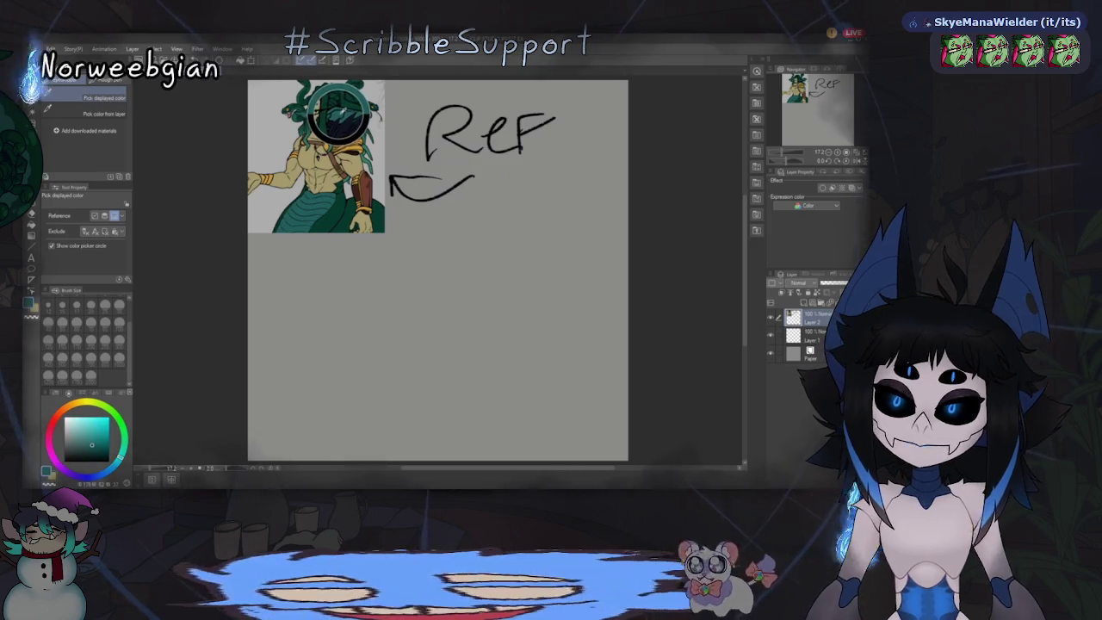
key(ctrl+Tab)
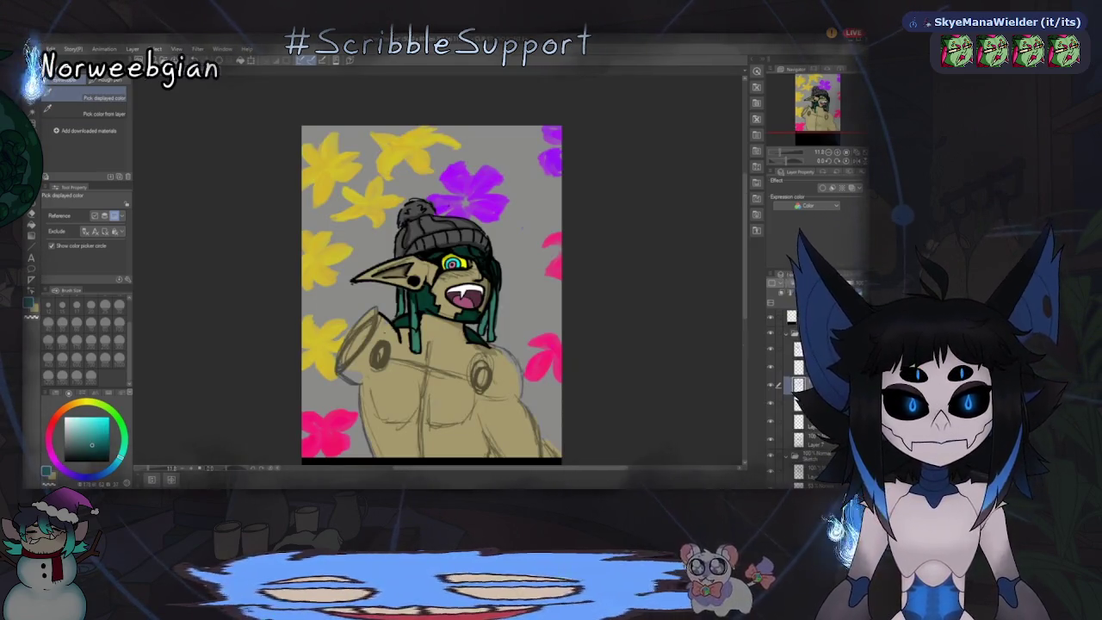
Step: Select the pen and add a new layer above Layer 10 for the teal ear
key(p)
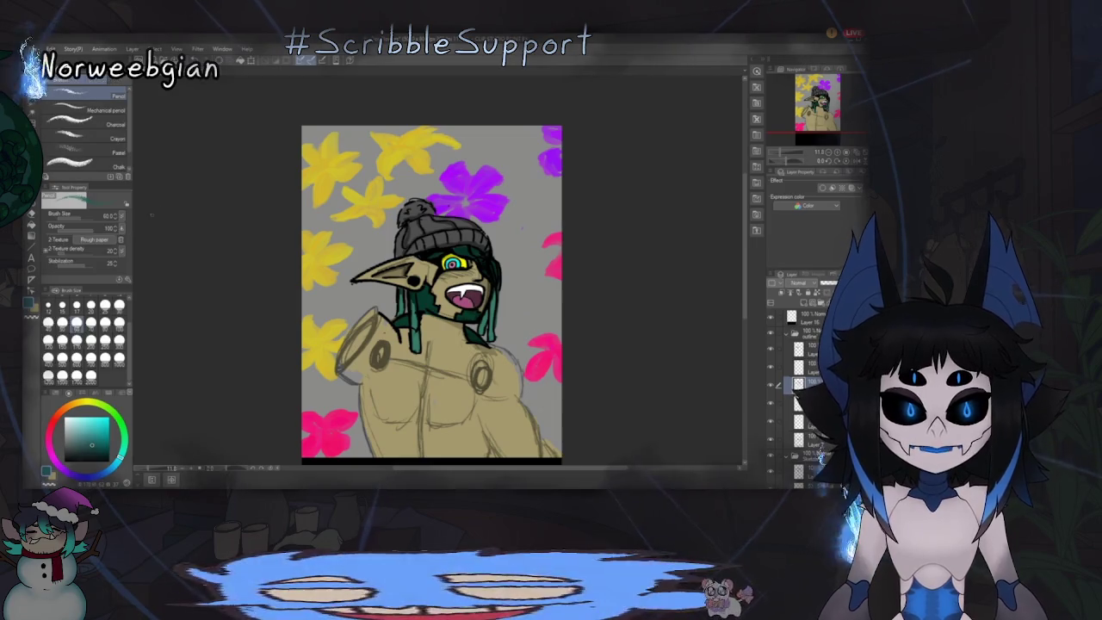
key(p)
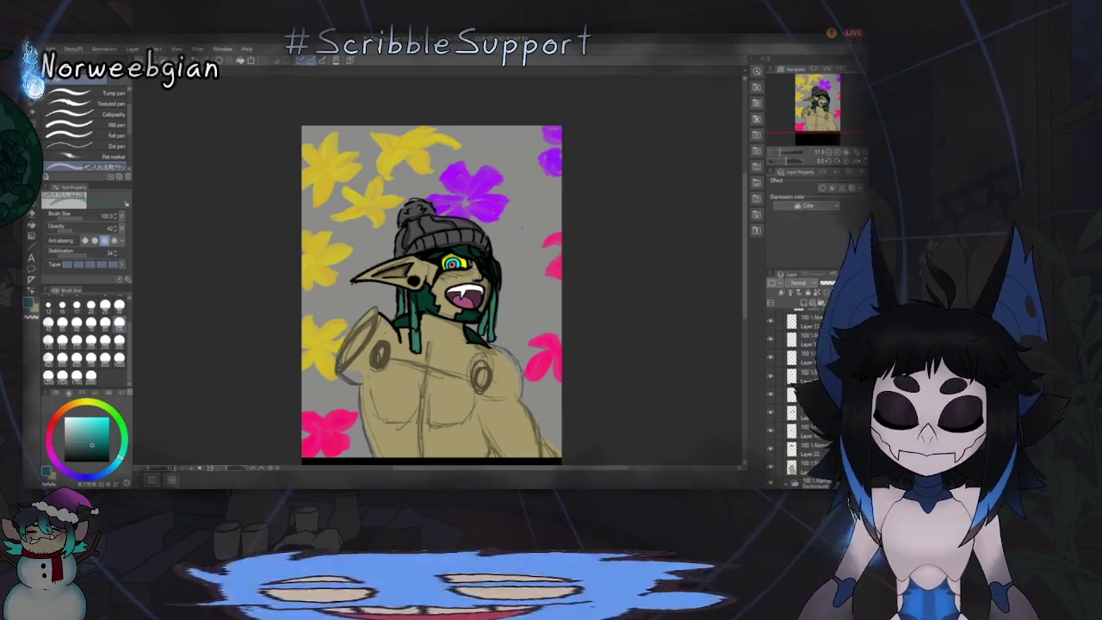
scroll(805, 387, down, 3)
key(ctrl+shift+n)
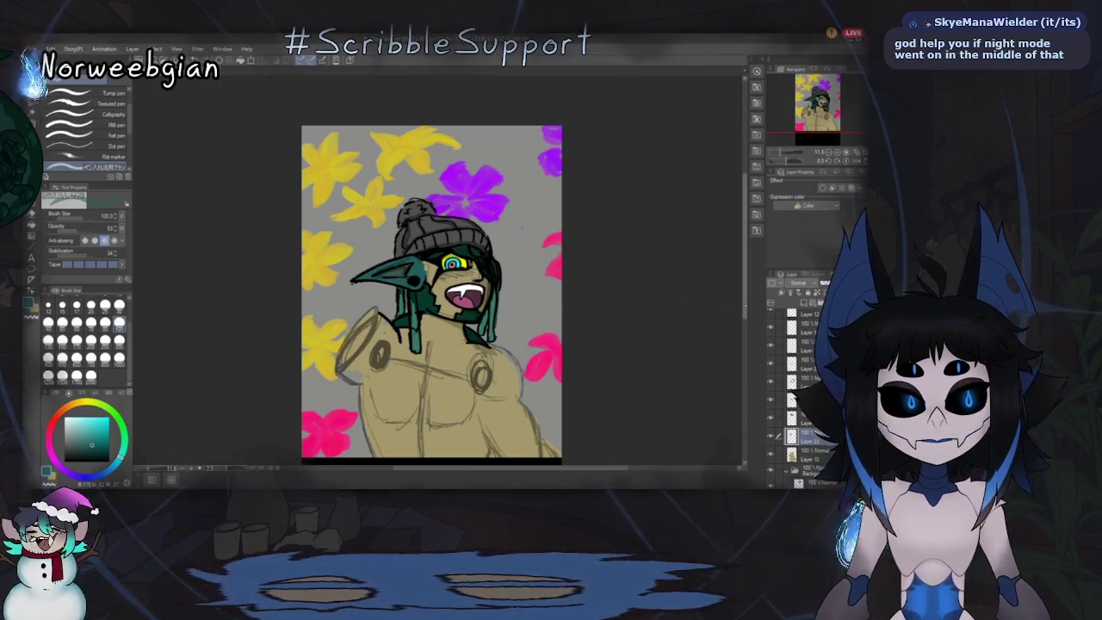
Step: Undo the beanie's grey fill and create new Layer 24 beneath Layer 1
scroll(431, 293, down, 2)
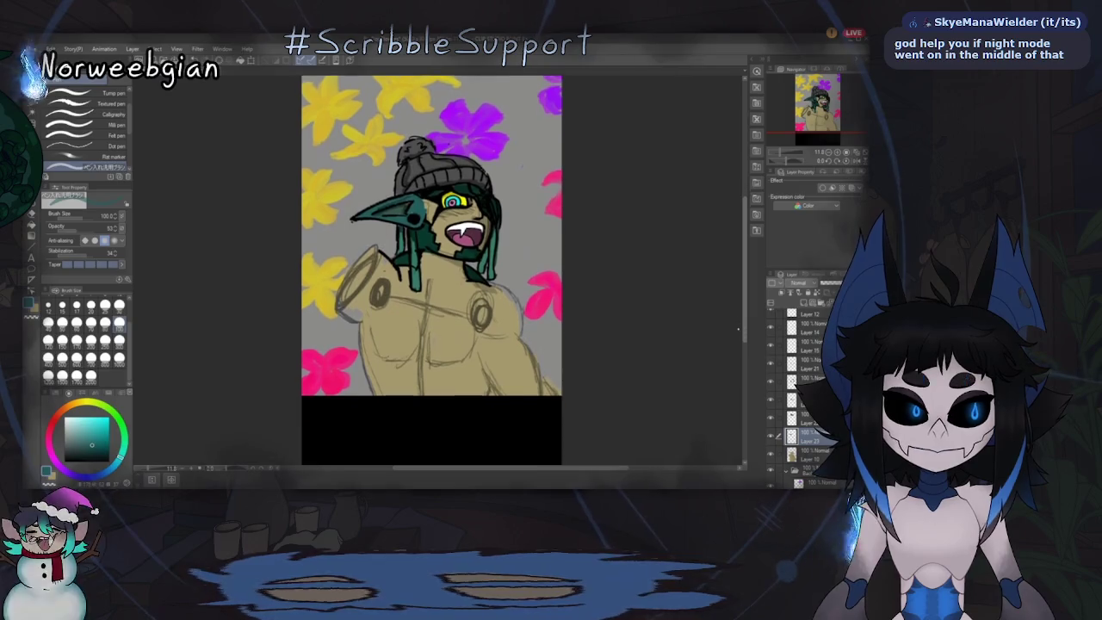
scroll(430, 292, up, 1)
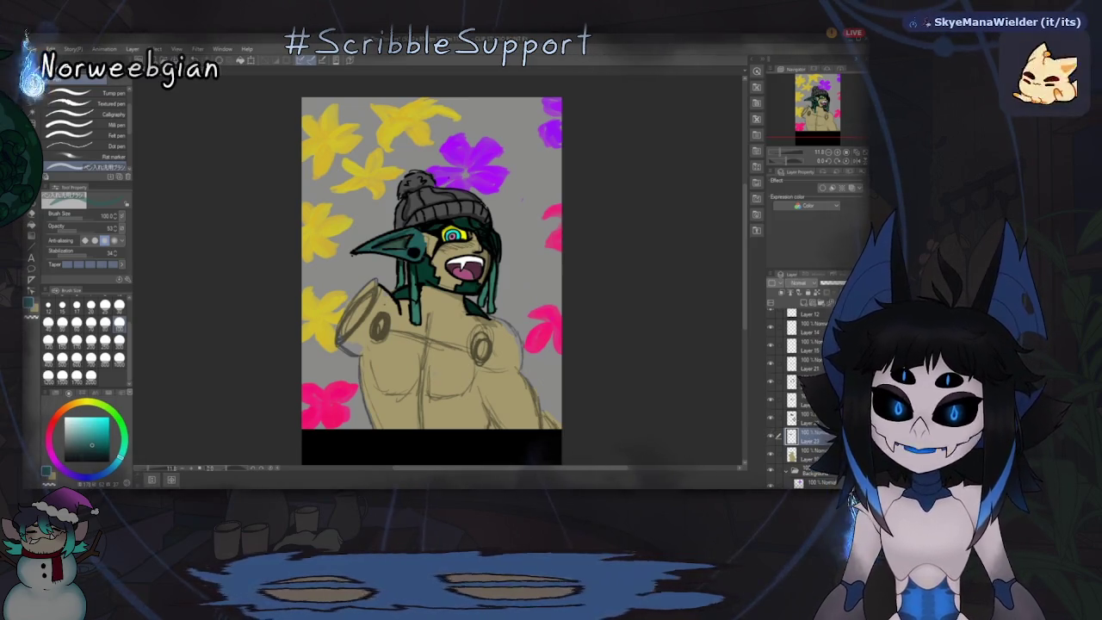
key(ctrl+z)
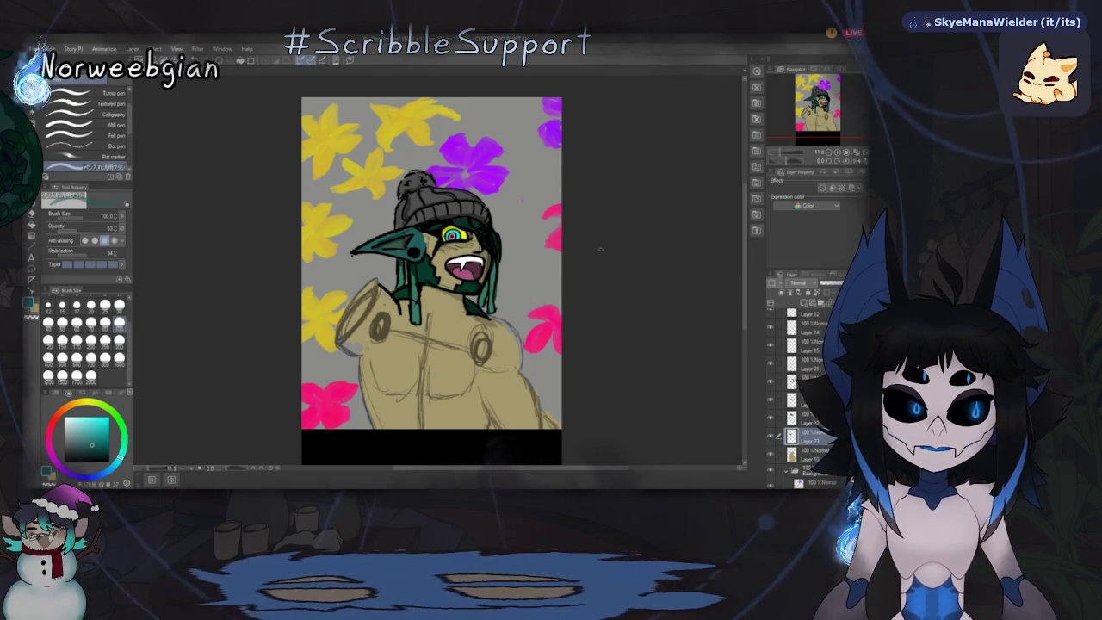
scroll(805, 388, down, 3)
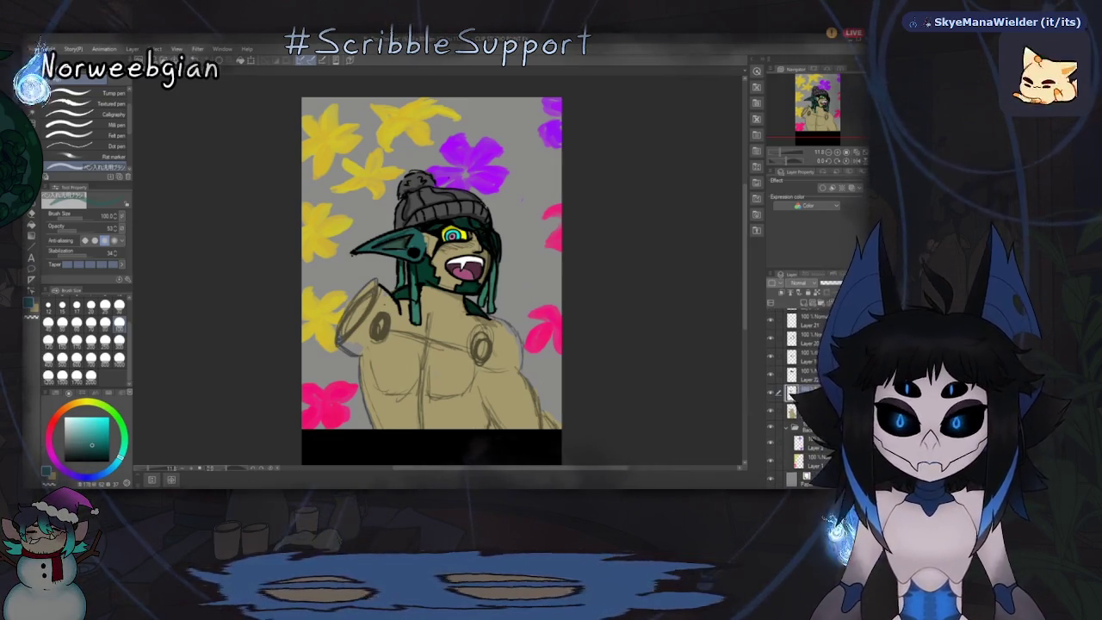
click(816, 465)
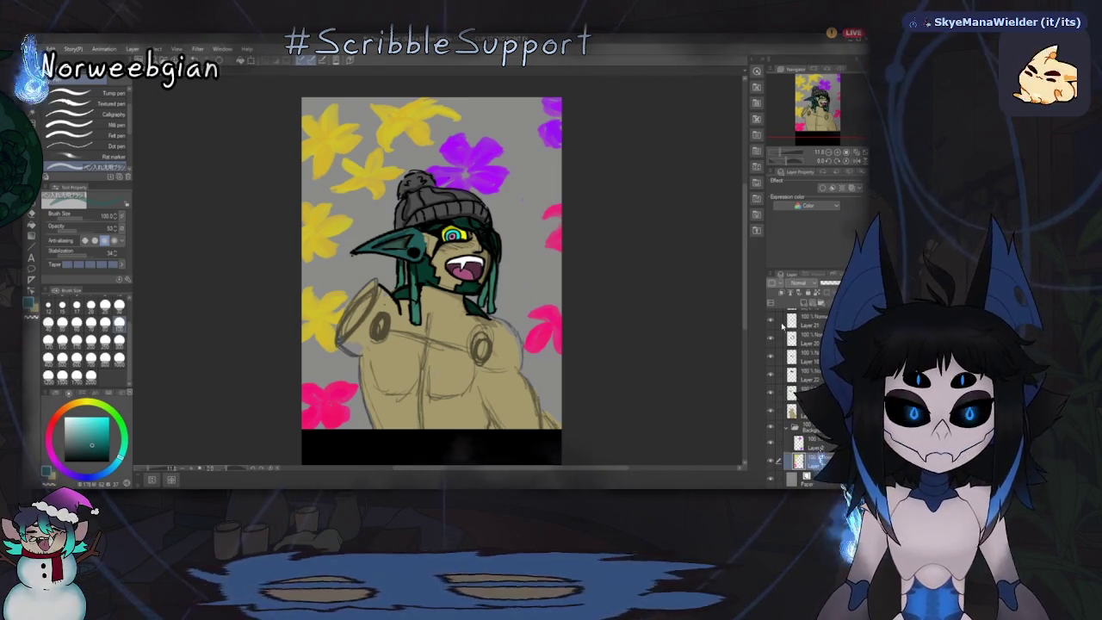
key(ctrl+shift+n)
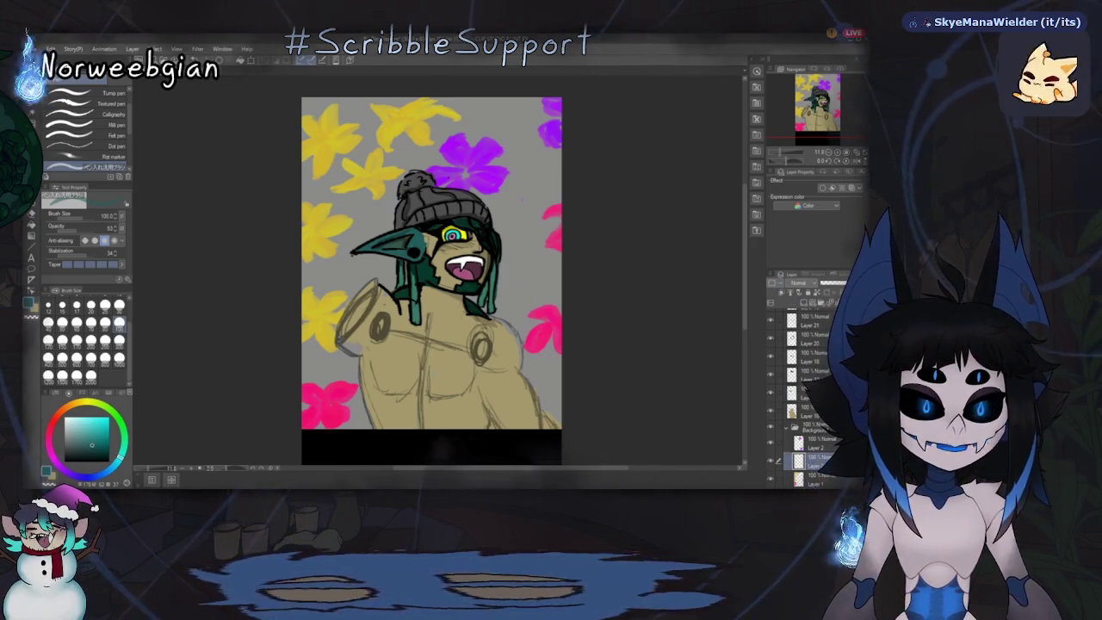
drag(805, 446, 805, 469)
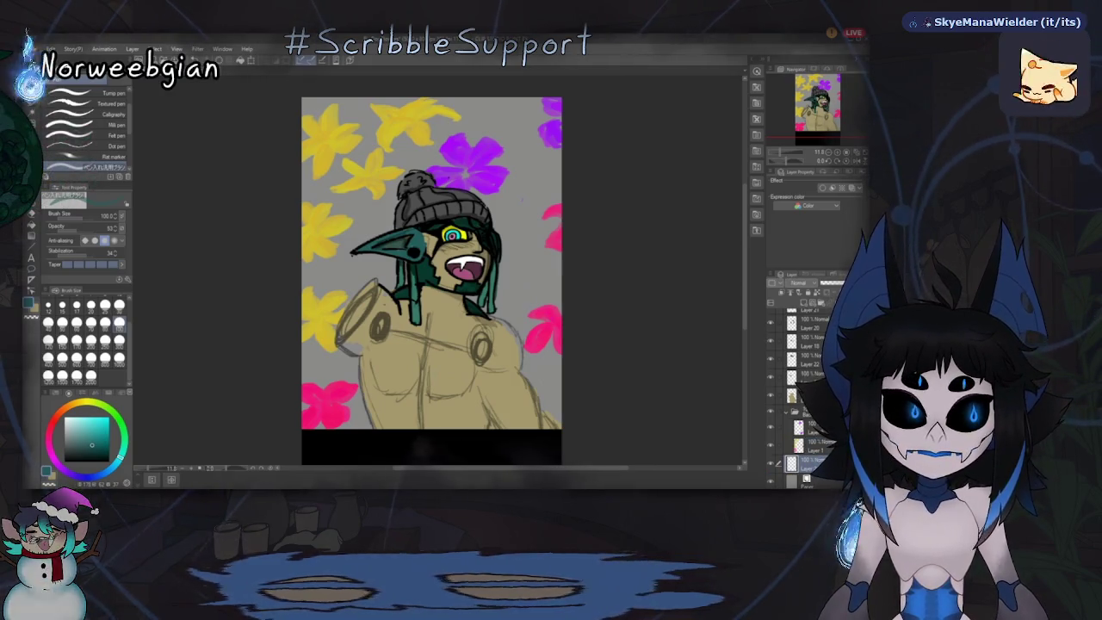
Step: Choose a deep green on the colour wheel and the oil paint brush
drag(120, 456, 125, 441)
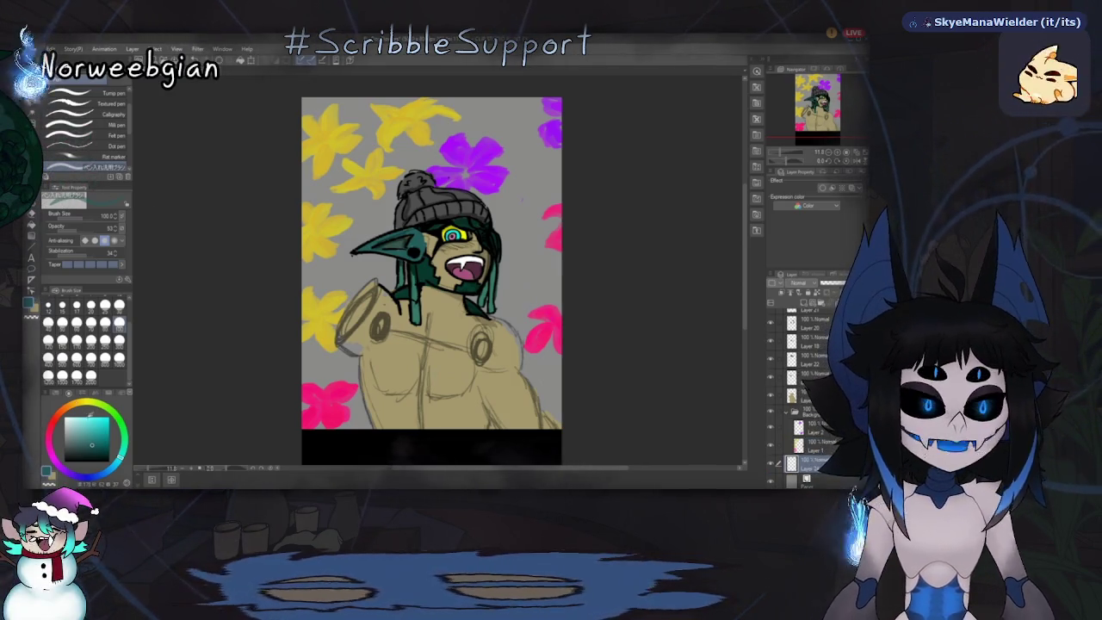
click(102, 450)
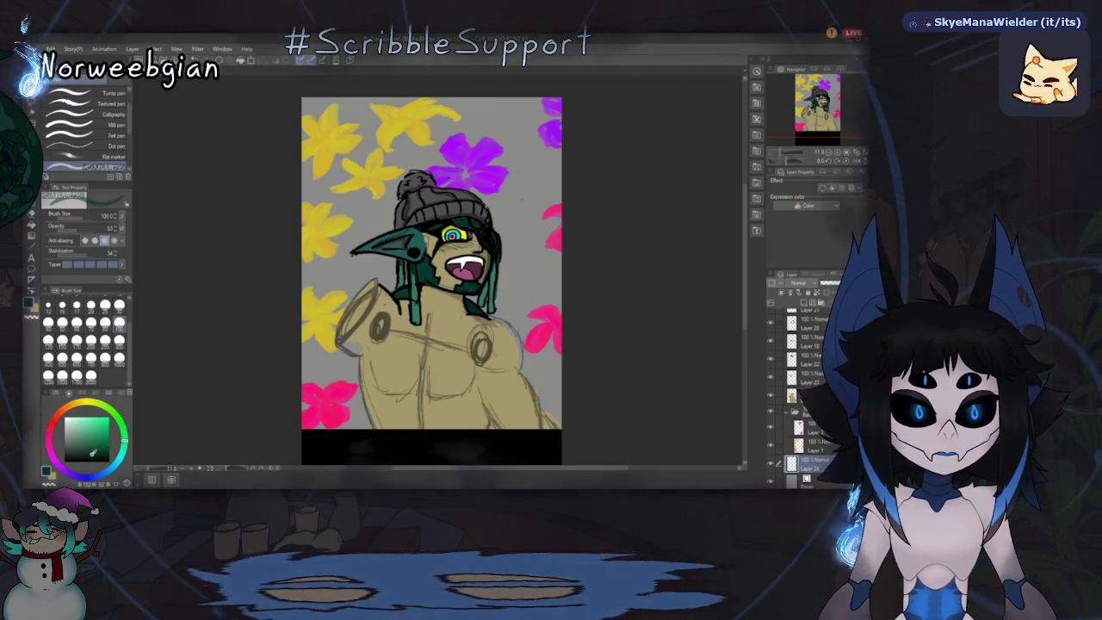
click(90, 450)
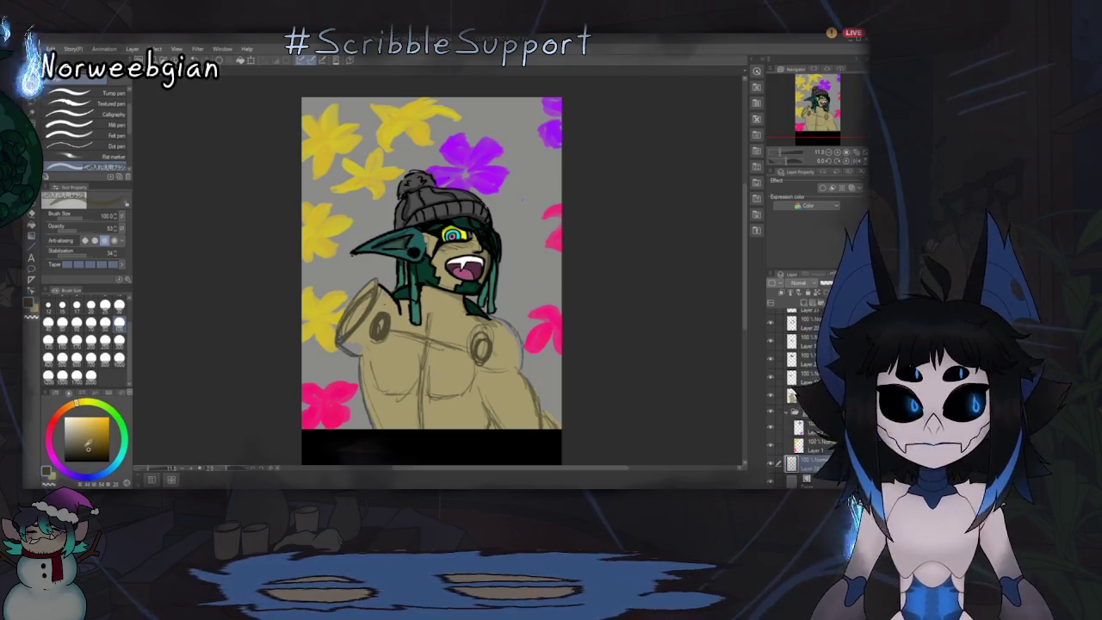
key(b)
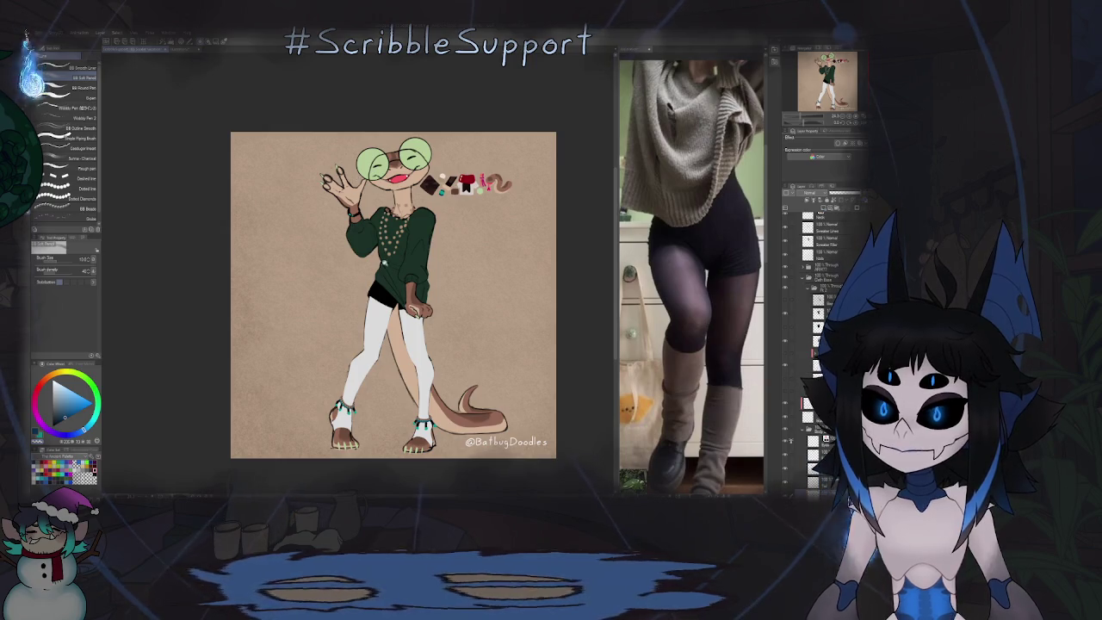
scroll(387, 266, up, 3)
scroll(459, 255, down, 3)
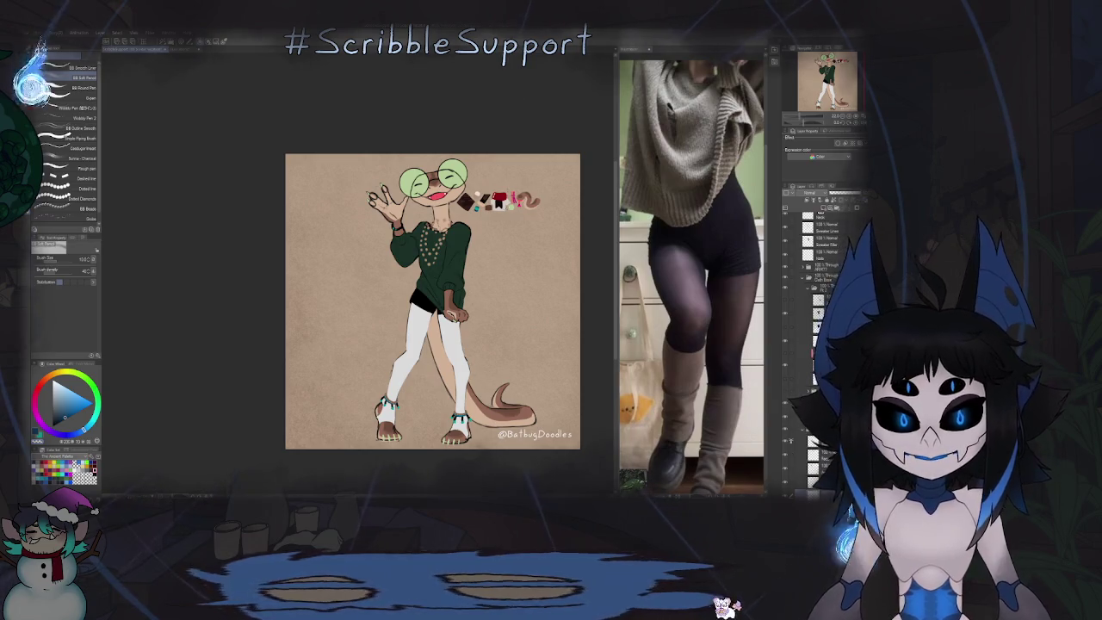
scroll(458, 276, up, 5)
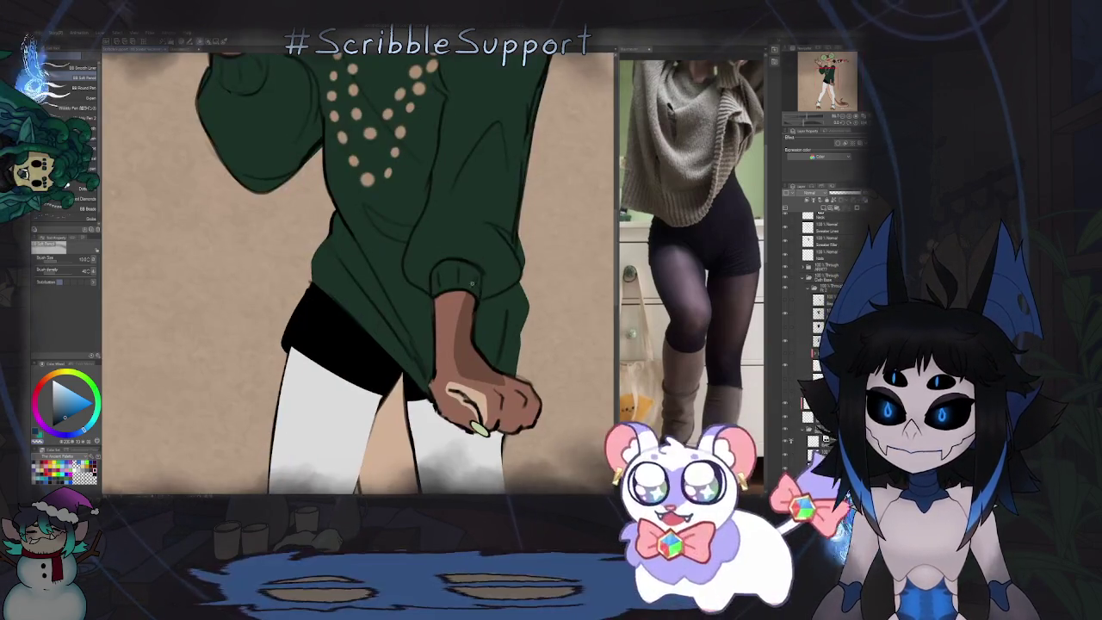
click(458, 277)
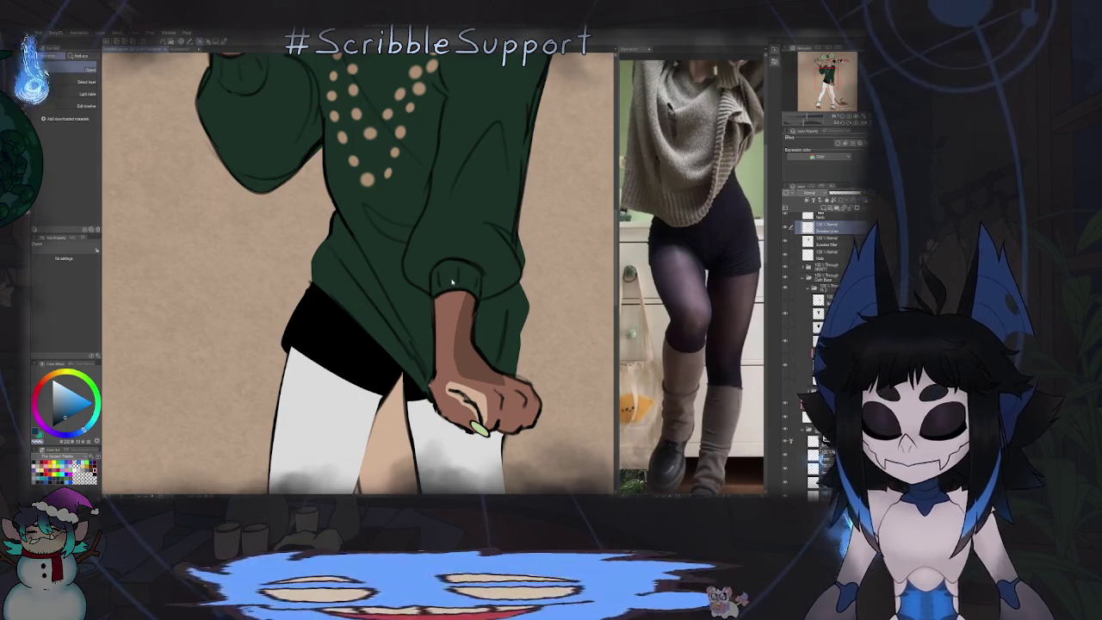
key(b)
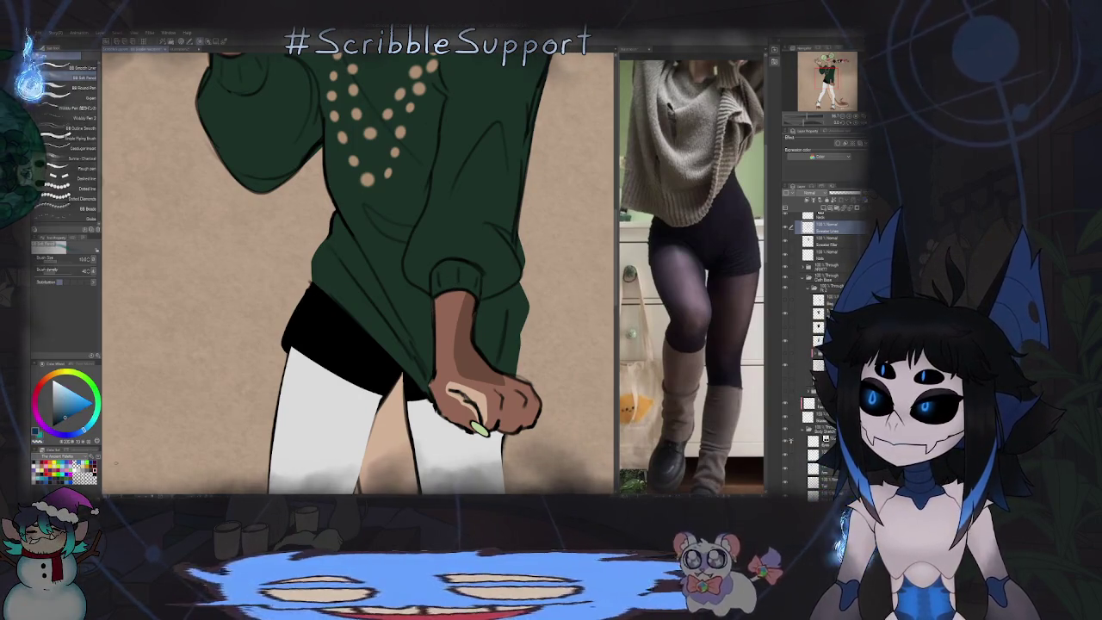
click(38, 389)
scroll(331, 252, up, 3)
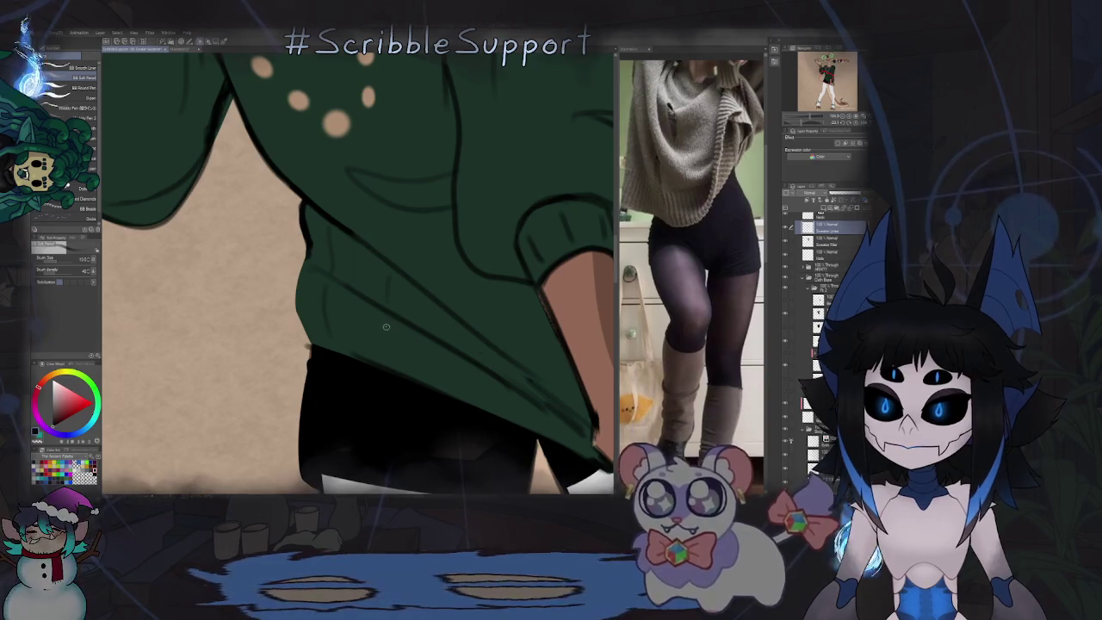
drag(386, 277, 409, 341)
key(ctrl+0)
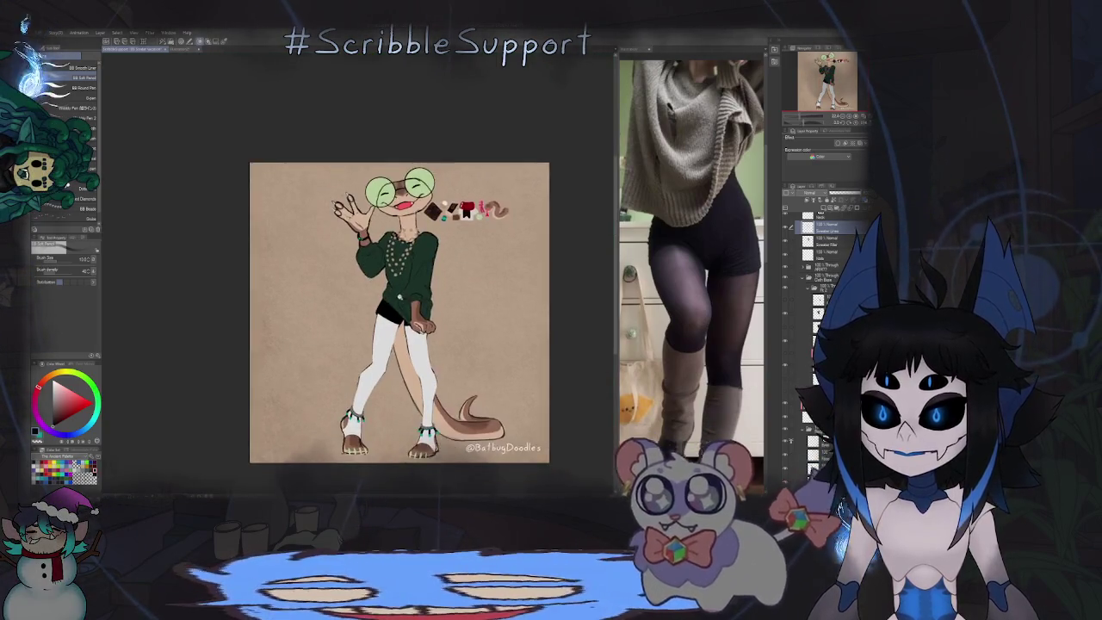
scroll(396, 315, up, 5)
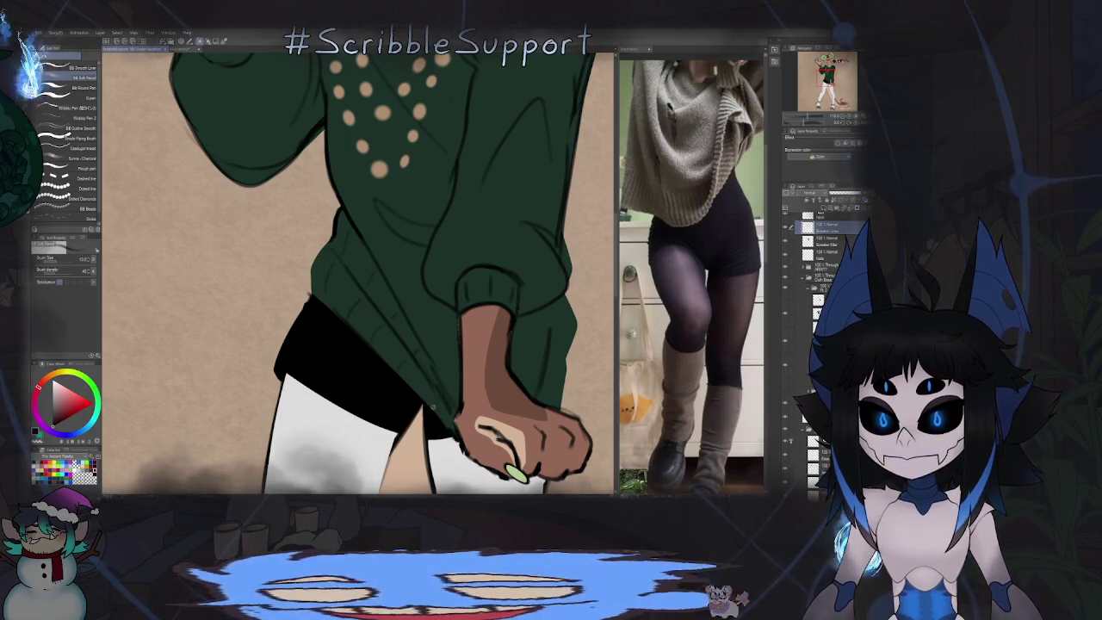
drag(440, 397, 362, 363)
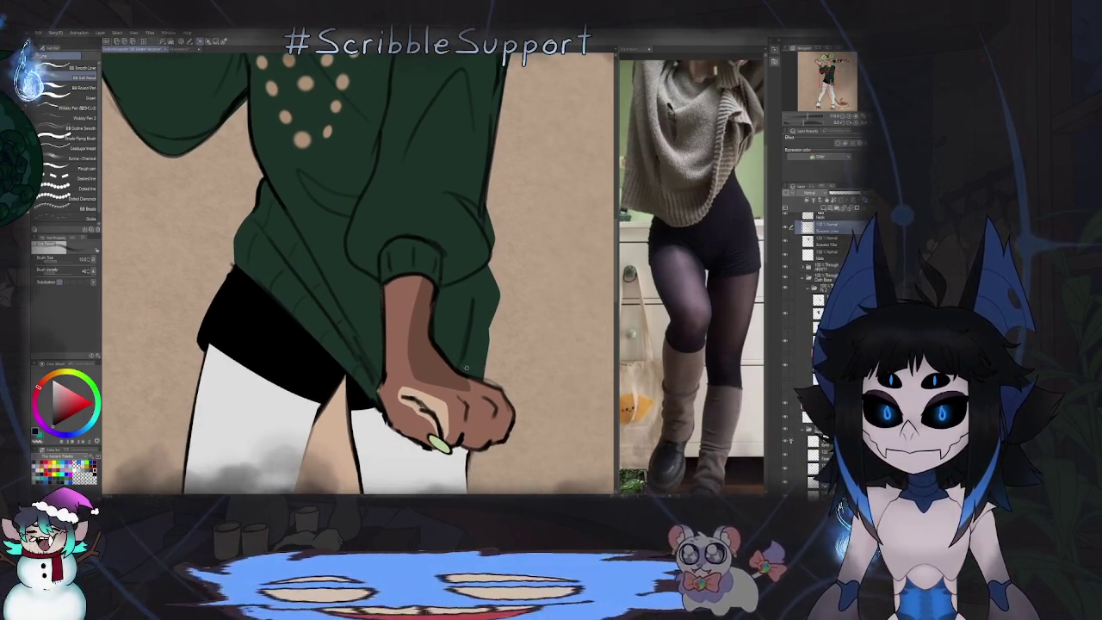
scroll(462, 338, down, 5)
scroll(461, 338, up, 5)
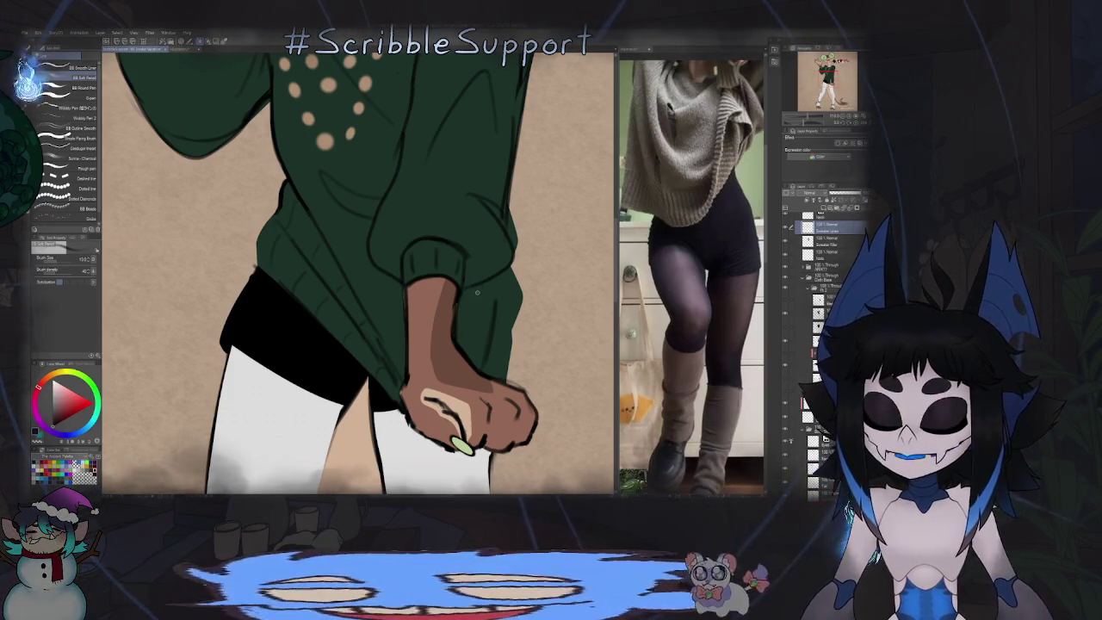
key(minus)
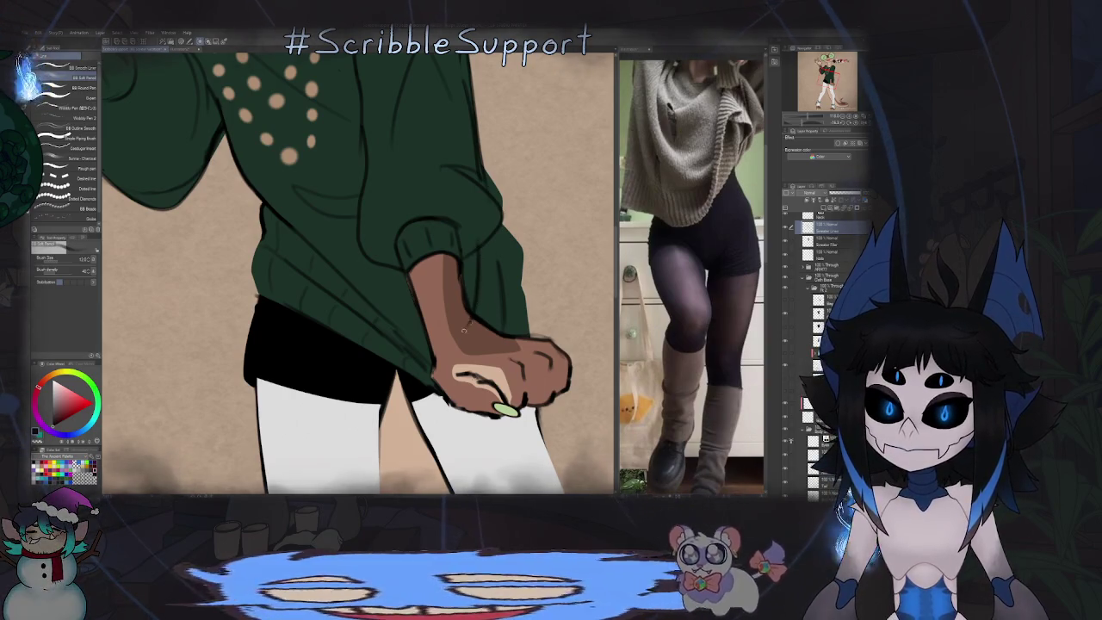
key(e)
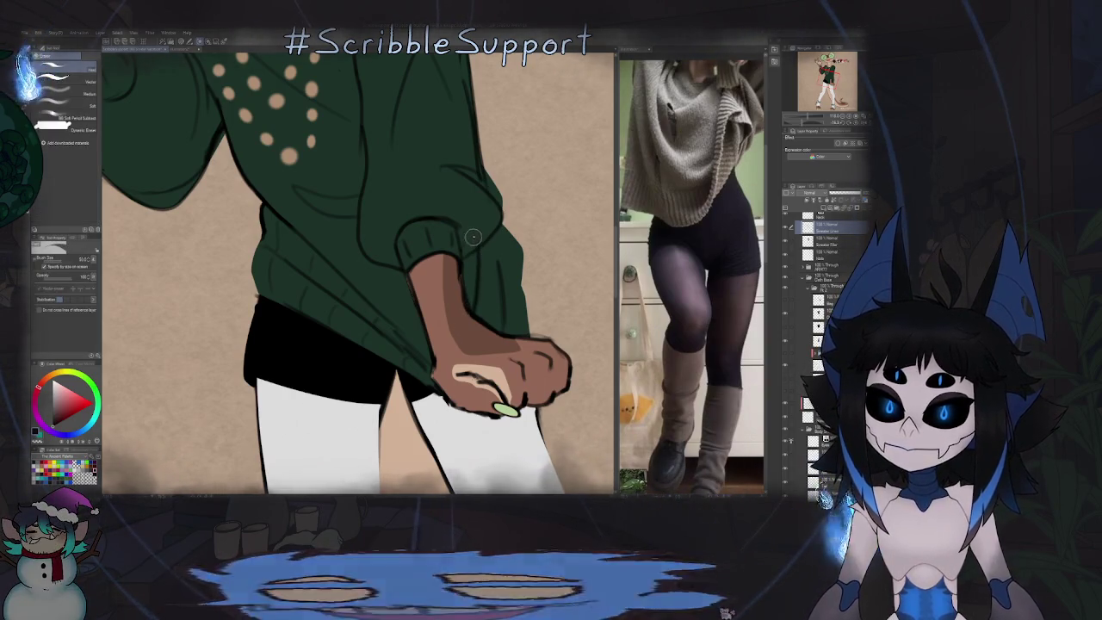
key(p)
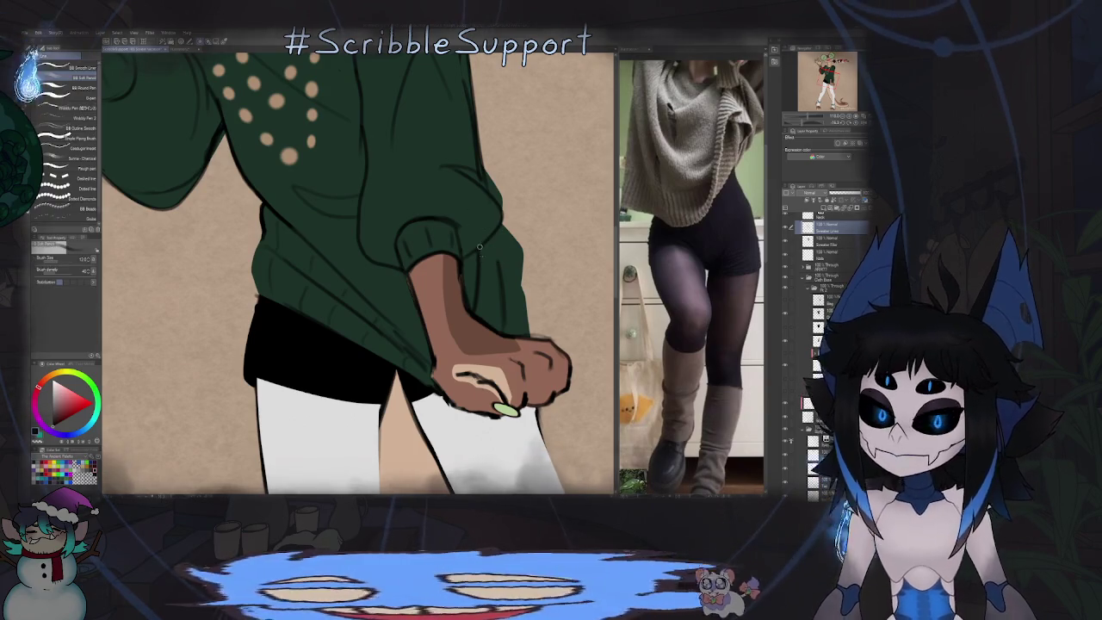
key(asciicircum)
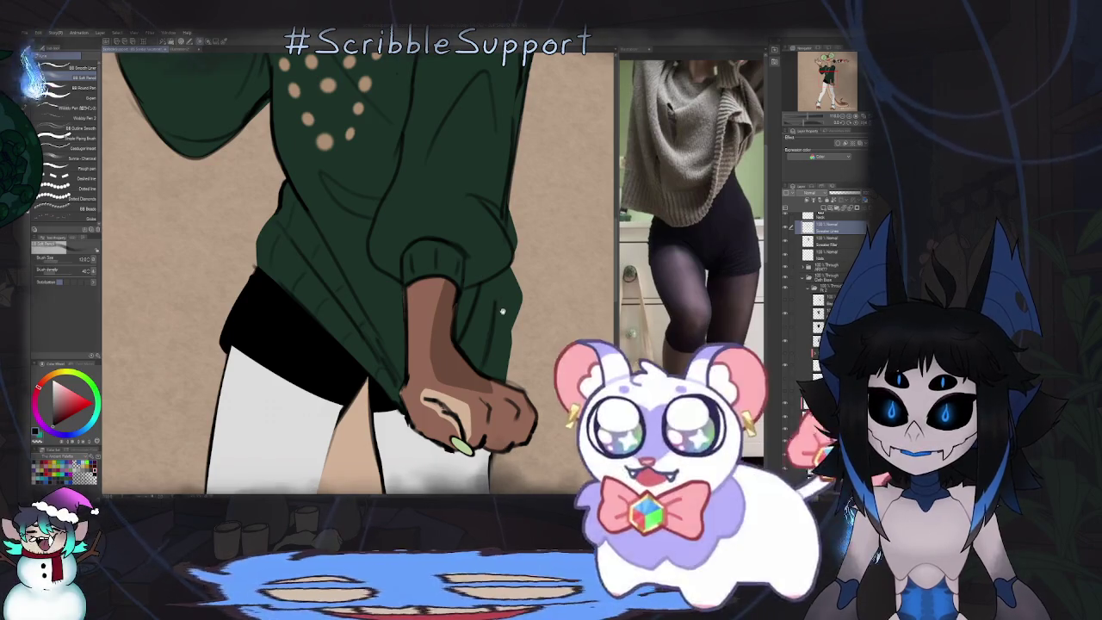
key(minus)
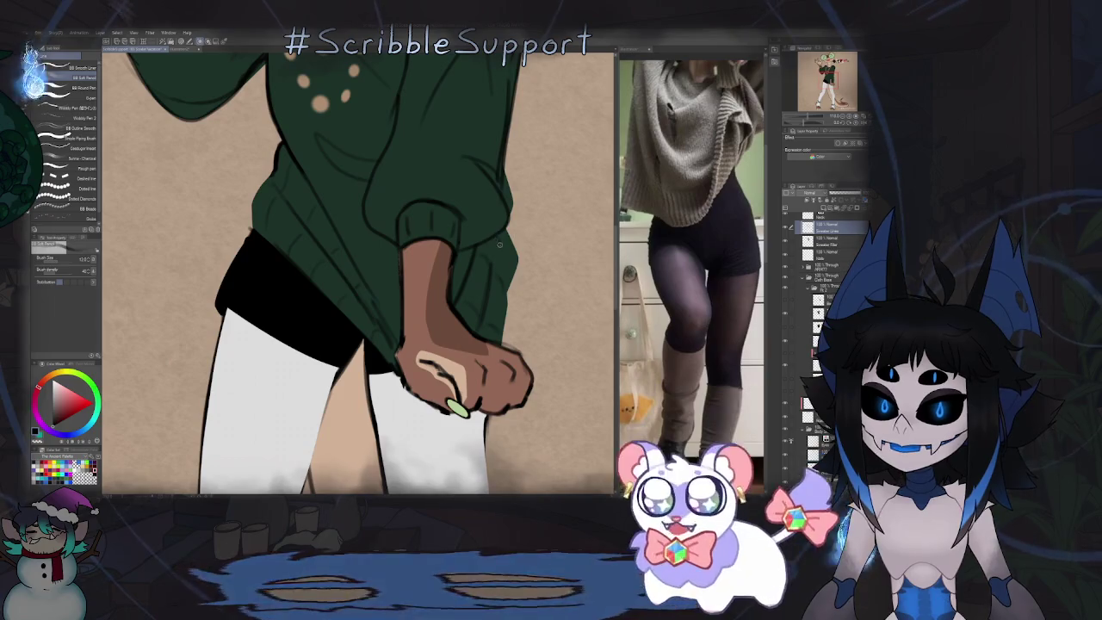
scroll(357, 271, down, 5)
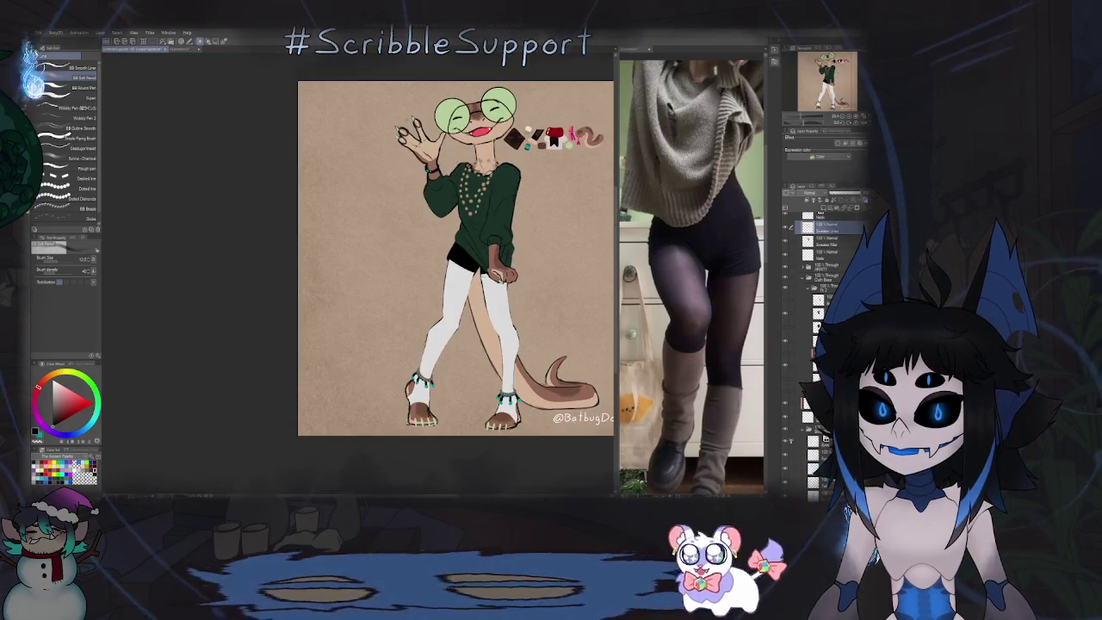
Step: Zoom in and out around the character's hand and switch to the eraser
scroll(503, 237, up, 3)
scroll(503, 236, up, 3)
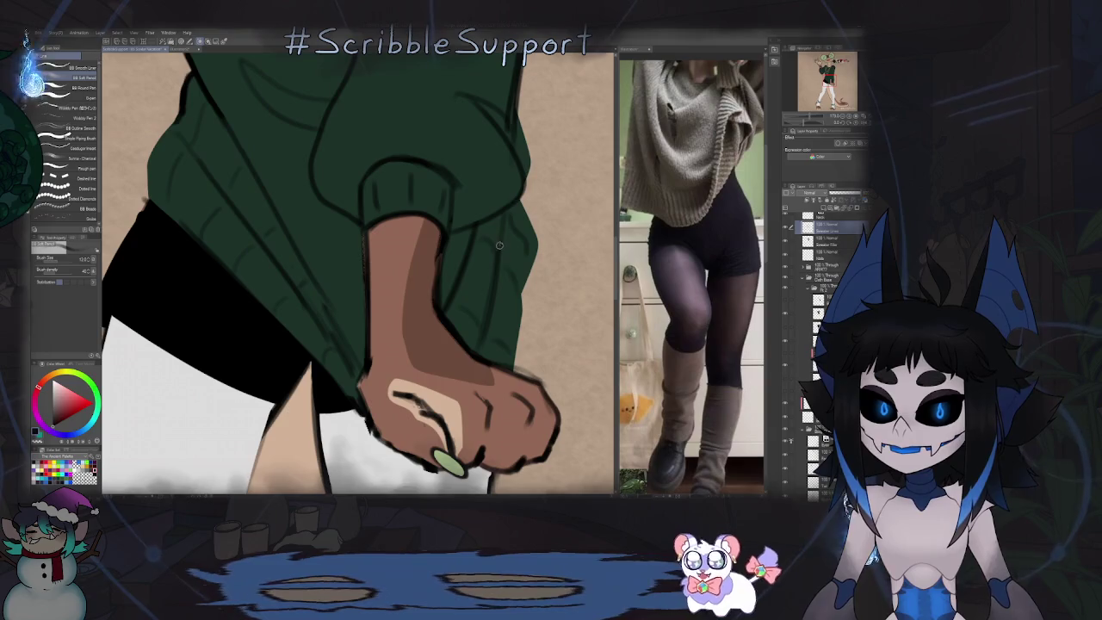
scroll(496, 272, down, 5)
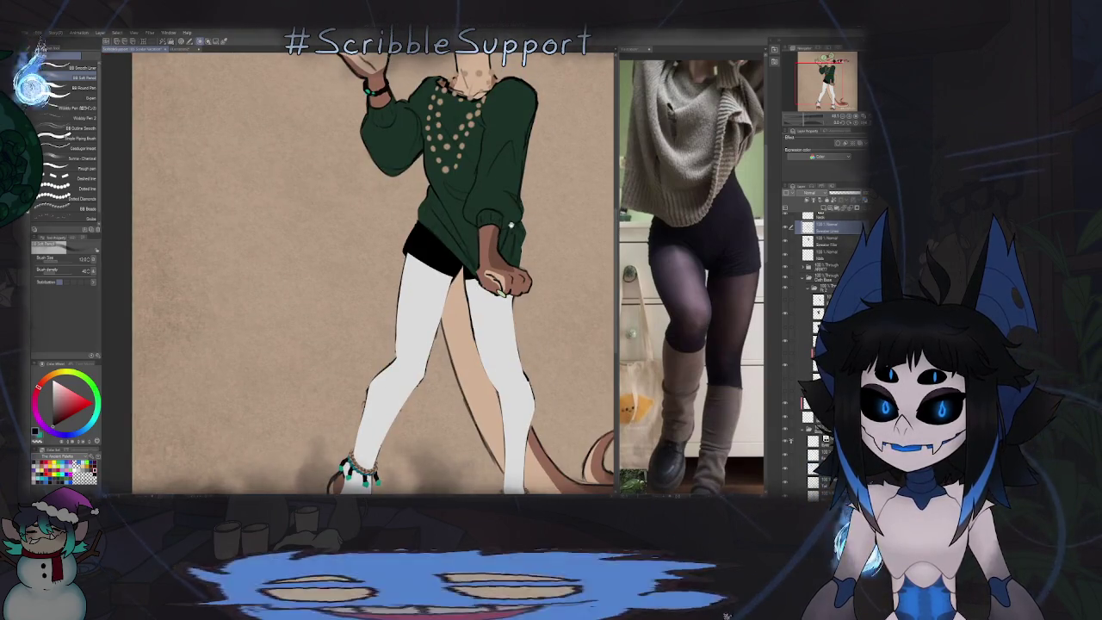
scroll(511, 225, up, 5)
key(e)
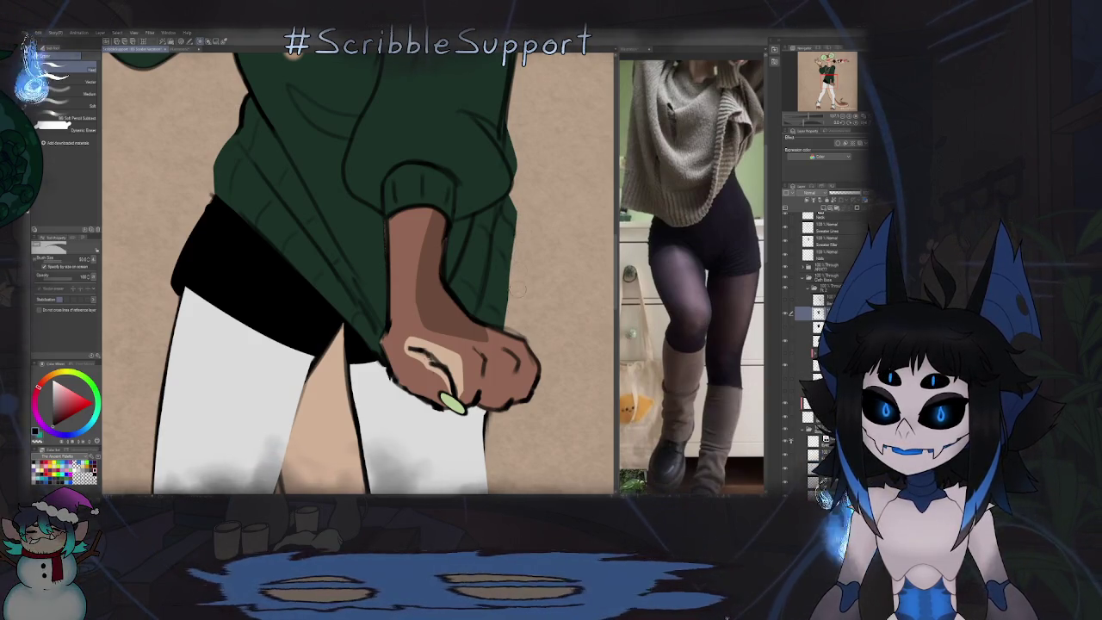
scroll(450, 401, down, 5)
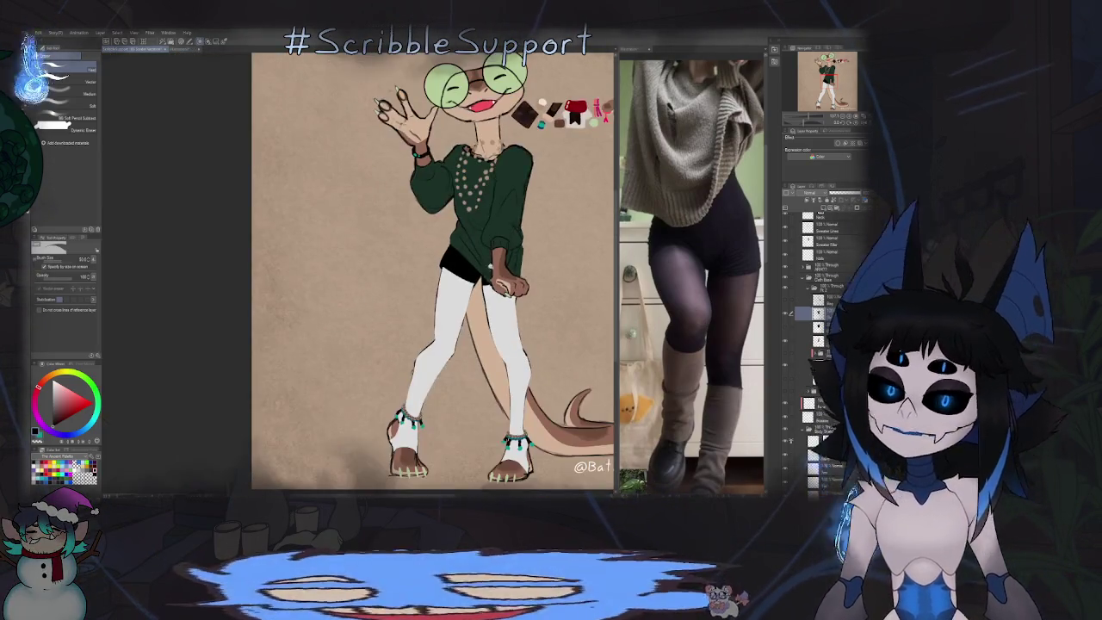
scroll(529, 251, up, 2)
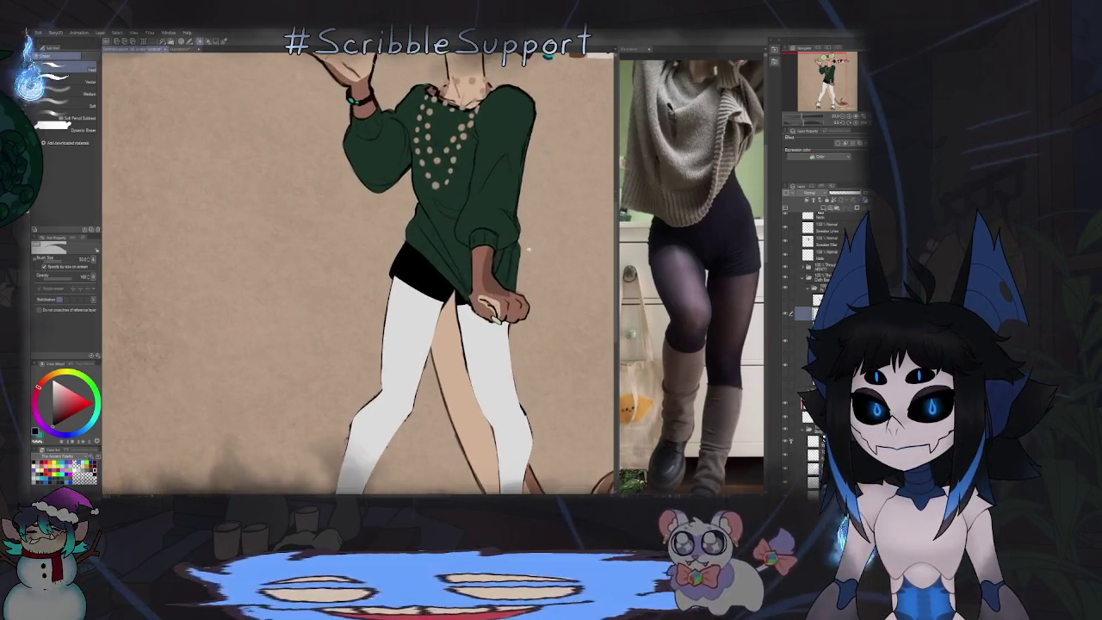
scroll(525, 284, up, 2)
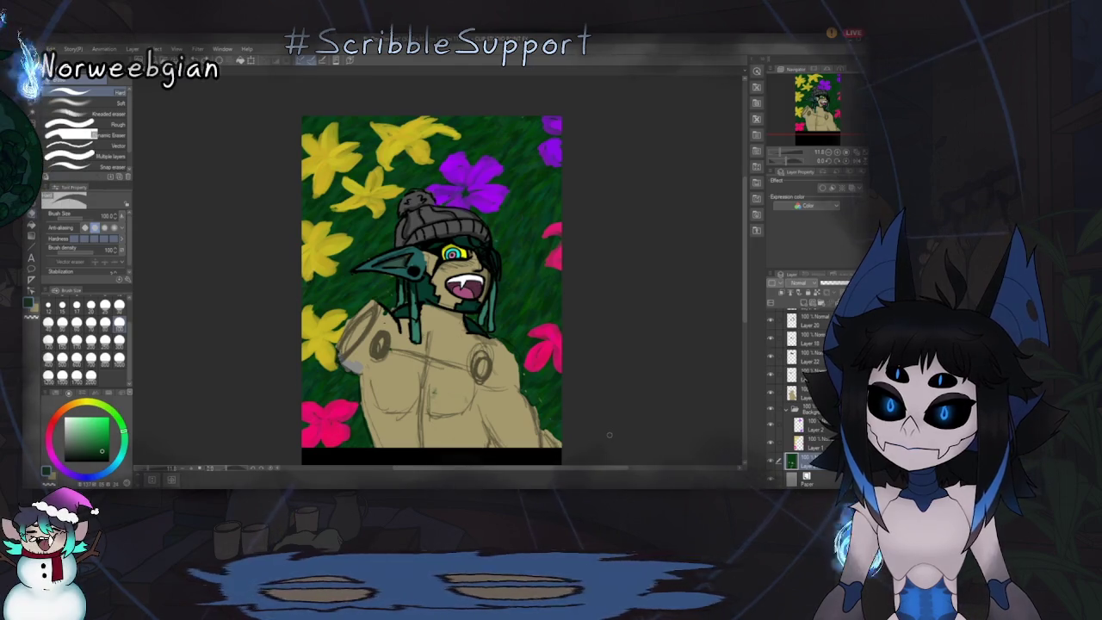
Step: Select the goblin's tan skin layer and pen short strokes along the torso's right edge
click(805, 391)
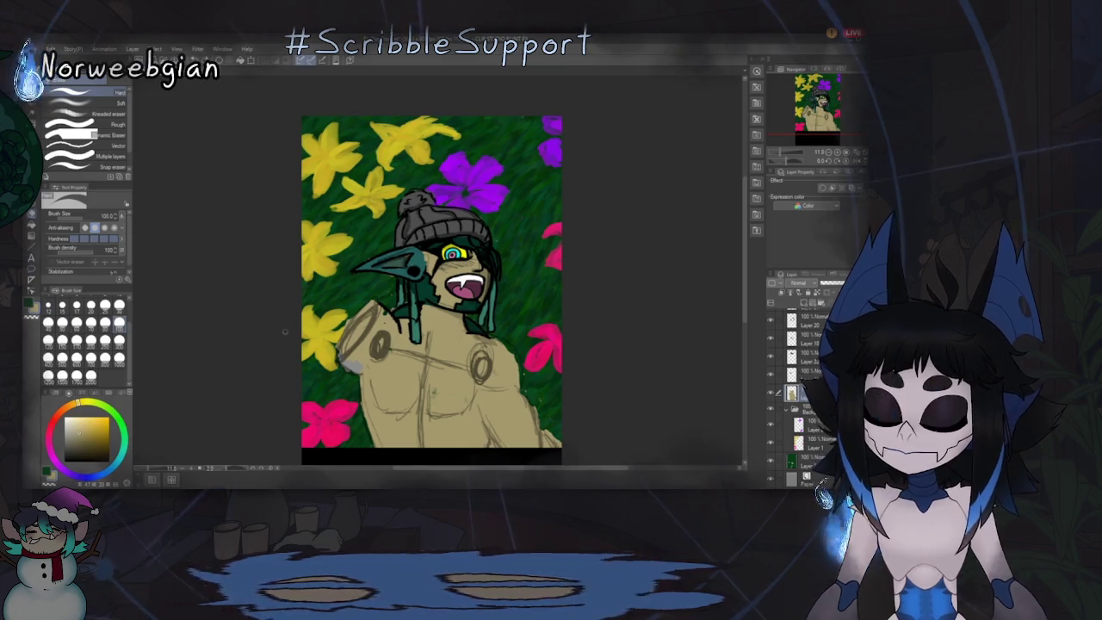
key(p)
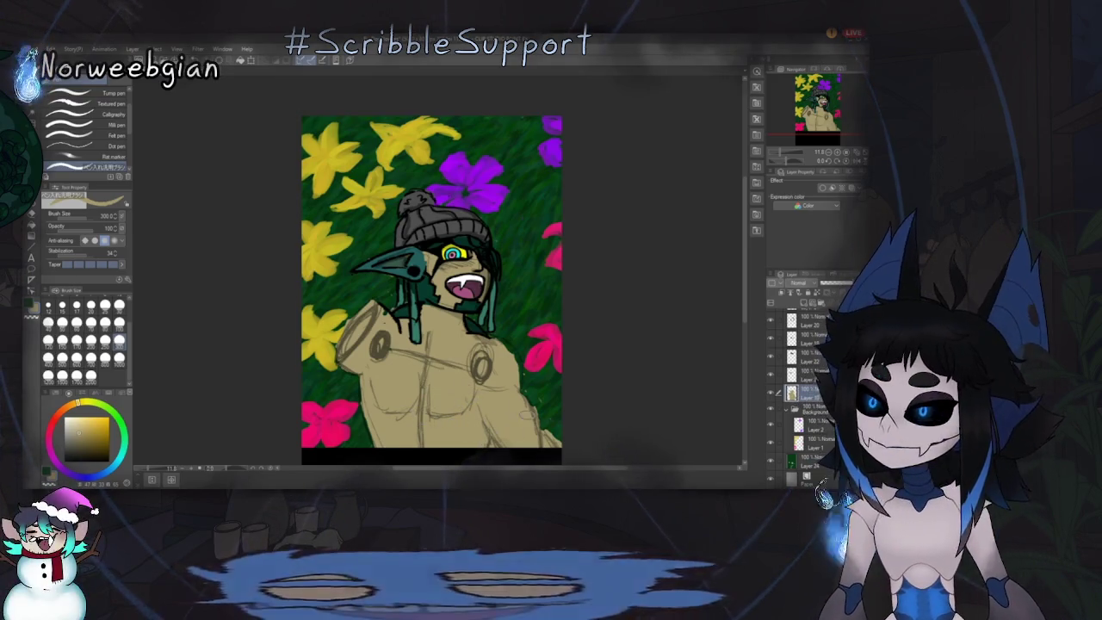
drag(522, 392, 535, 423)
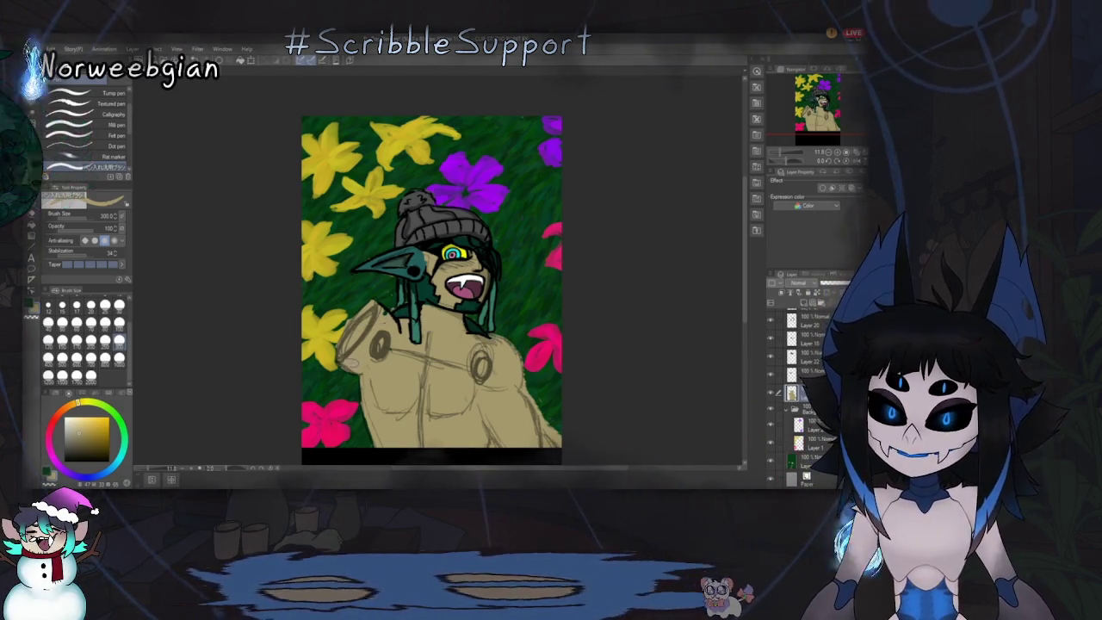
Step: Paint a tan arm from the goblin's shoulder, extending over the yellow flower and up-left
mouse_move(340, 344)
mouse_down()
mouse_move(309, 297)
mouse_move(338, 340)
mouse_up()
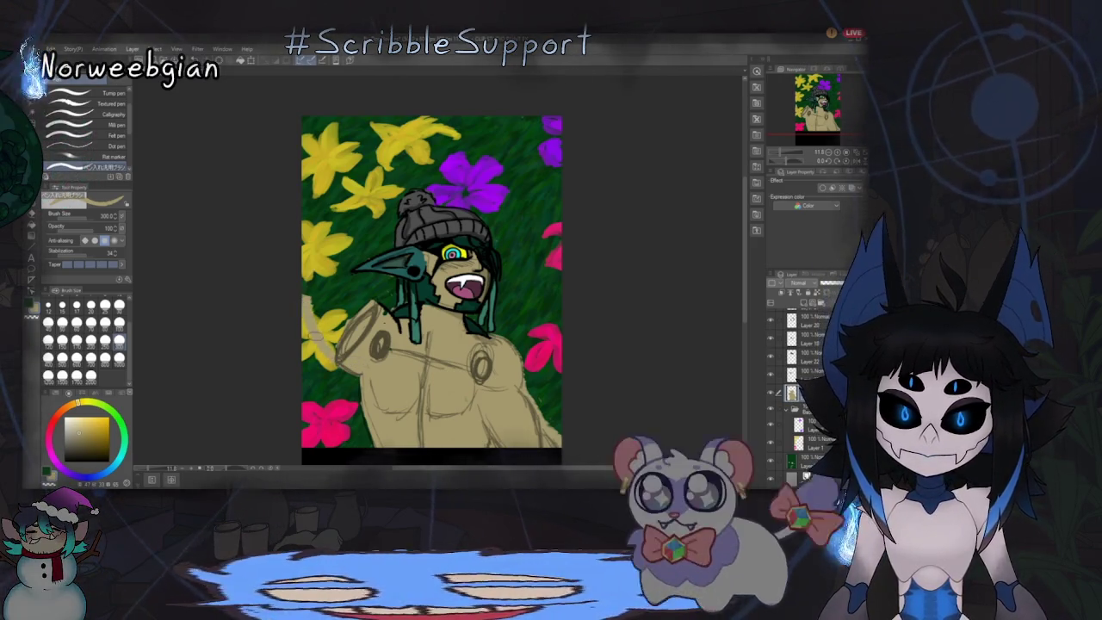
mouse_move(344, 296)
mouse_down()
mouse_move(304, 301)
mouse_move(340, 340)
mouse_up()
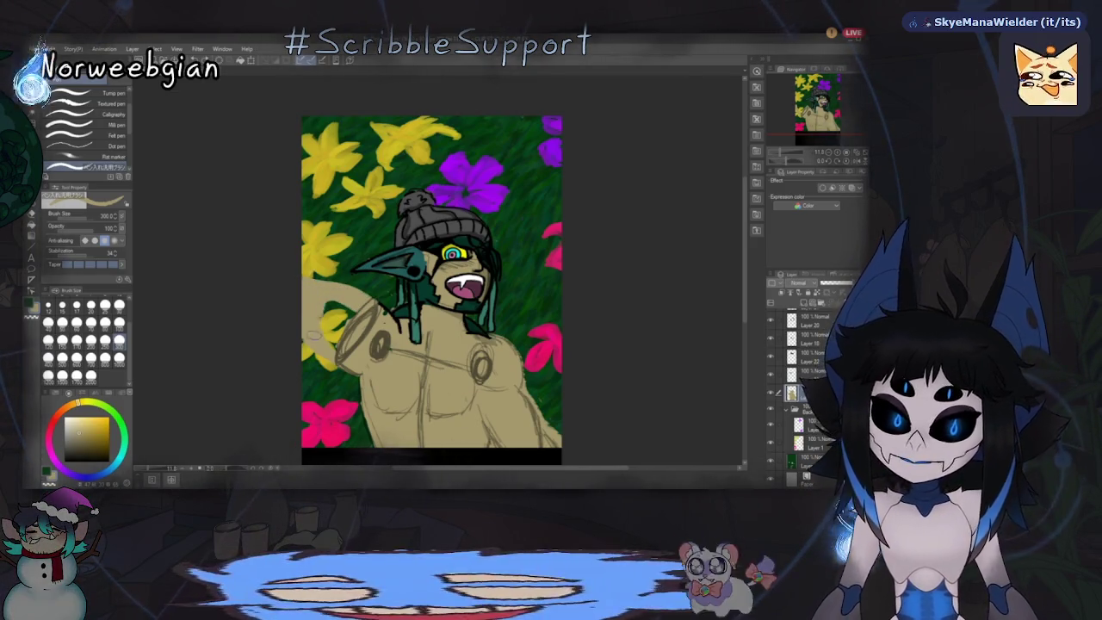
drag(316, 335, 345, 308)
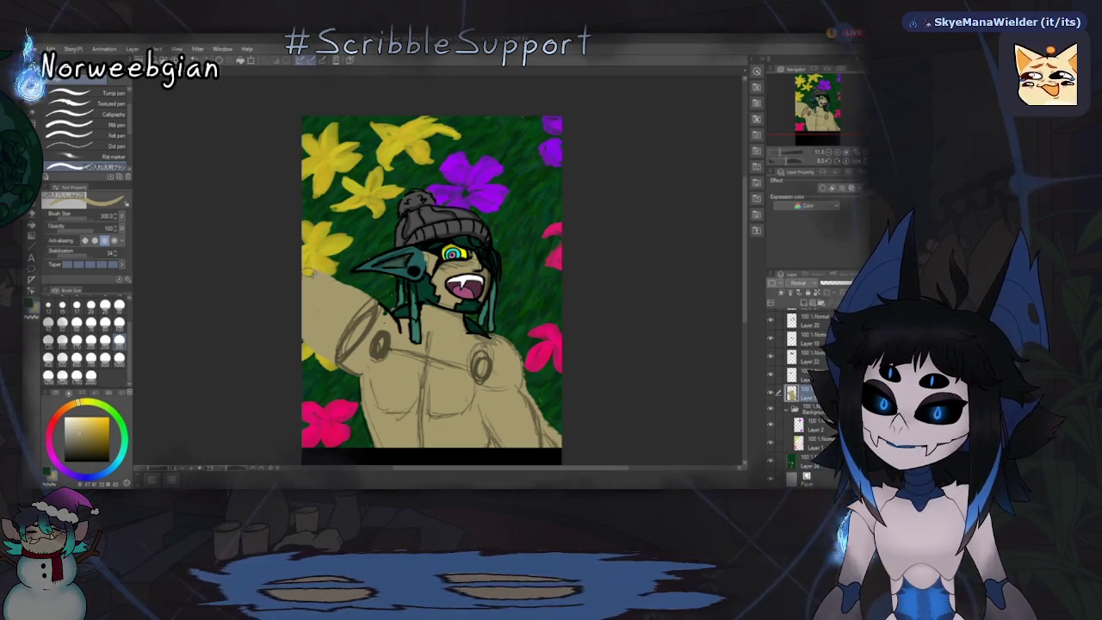
mouse_move(310, 276)
mouse_down()
mouse_move(365, 214)
mouse_move(355, 198)
mouse_up()
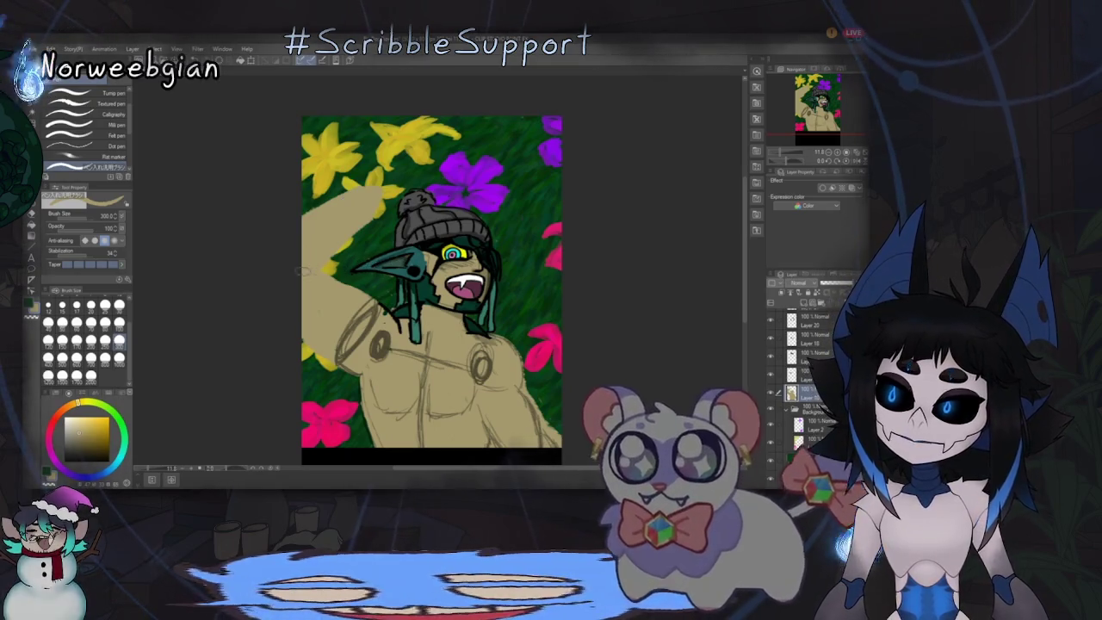
Step: Erase the raised part of the tan arm, then return to pencil brushes
key(e)
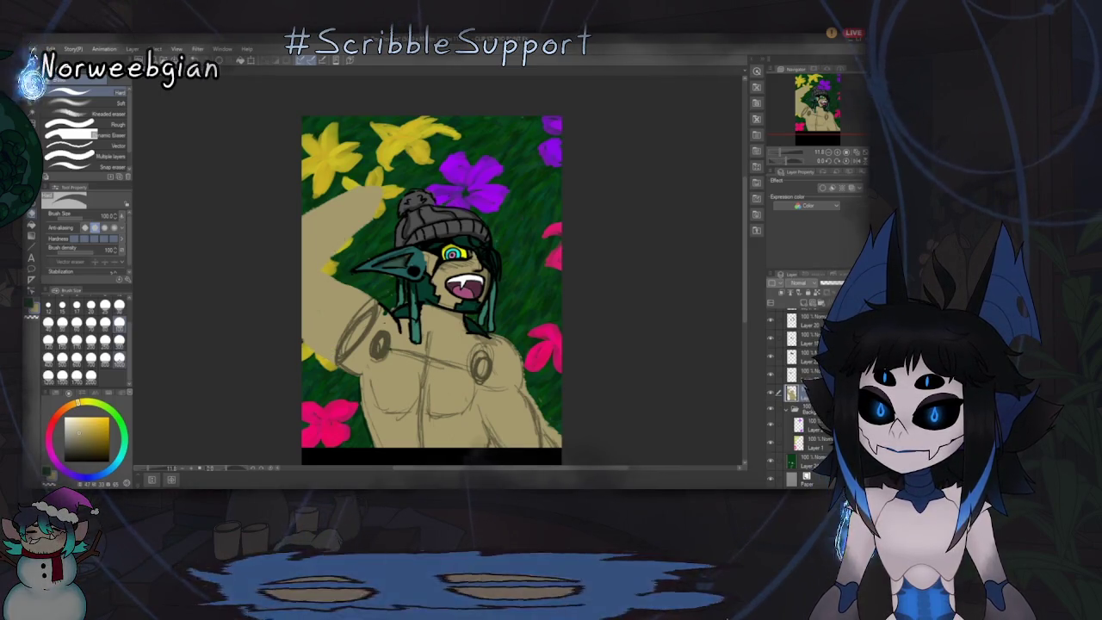
drag(355, 228, 323, 259)
drag(379, 202, 314, 224)
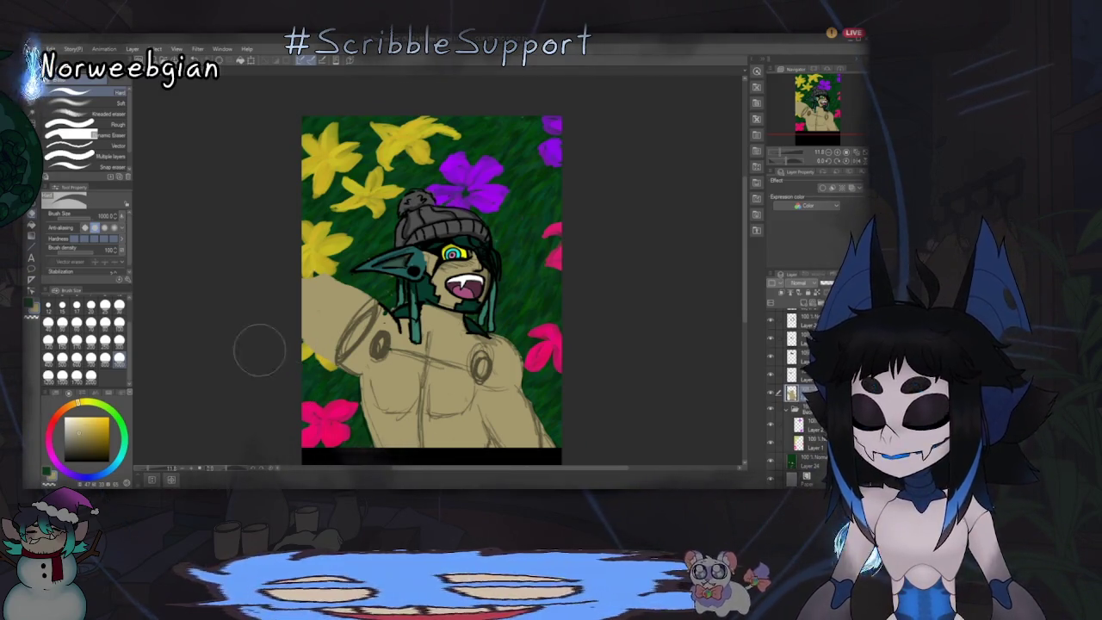
key(p)
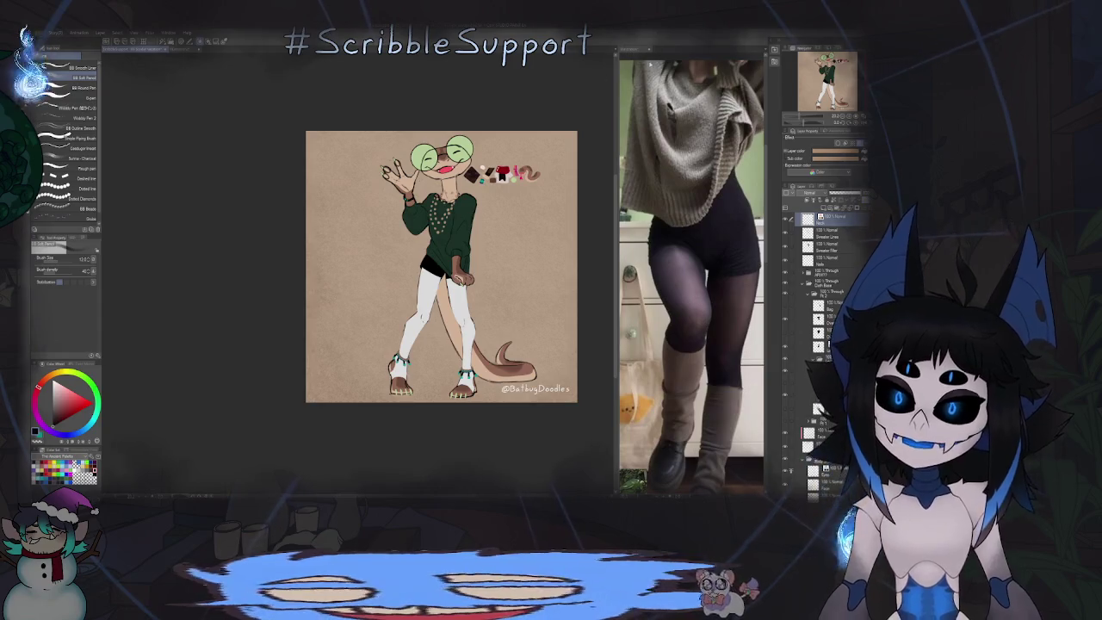
Step: Zoom in and out to inspect the sweater character's drawing
scroll(440, 267, up, 2)
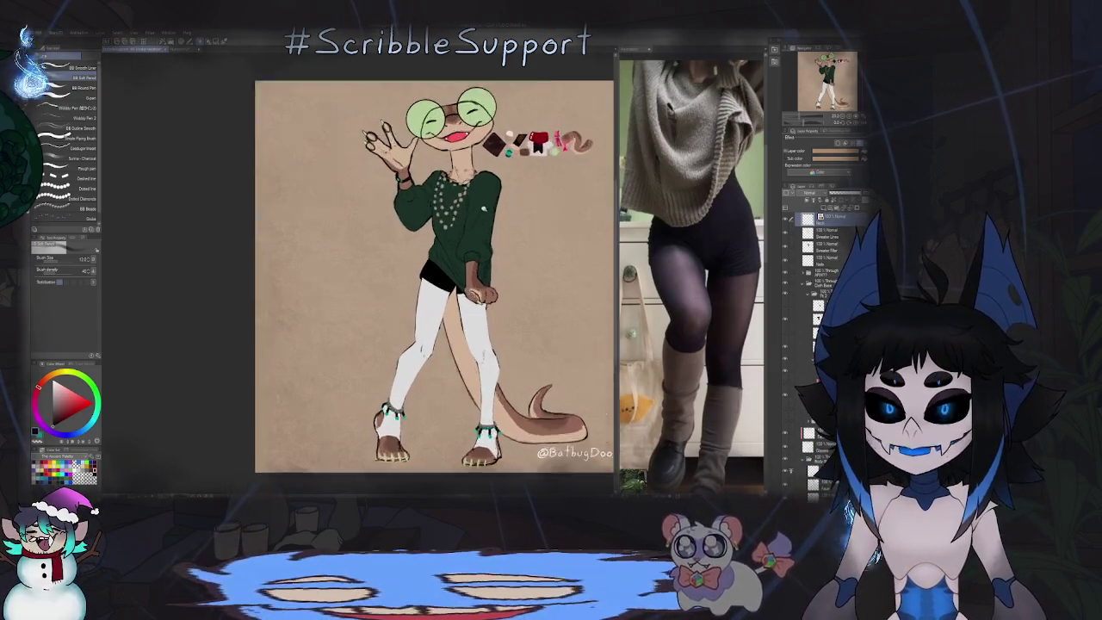
scroll(441, 266, up, 2)
scroll(441, 267, up, 2)
scroll(358, 272, up, 2)
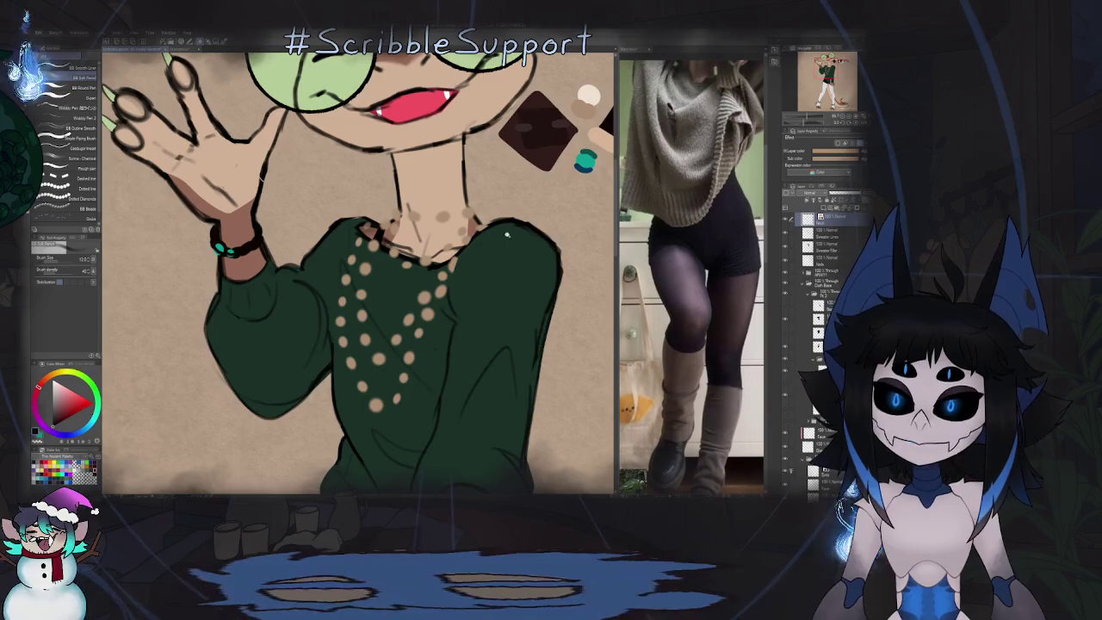
scroll(507, 234, down, 2)
scroll(567, 223, down, 2)
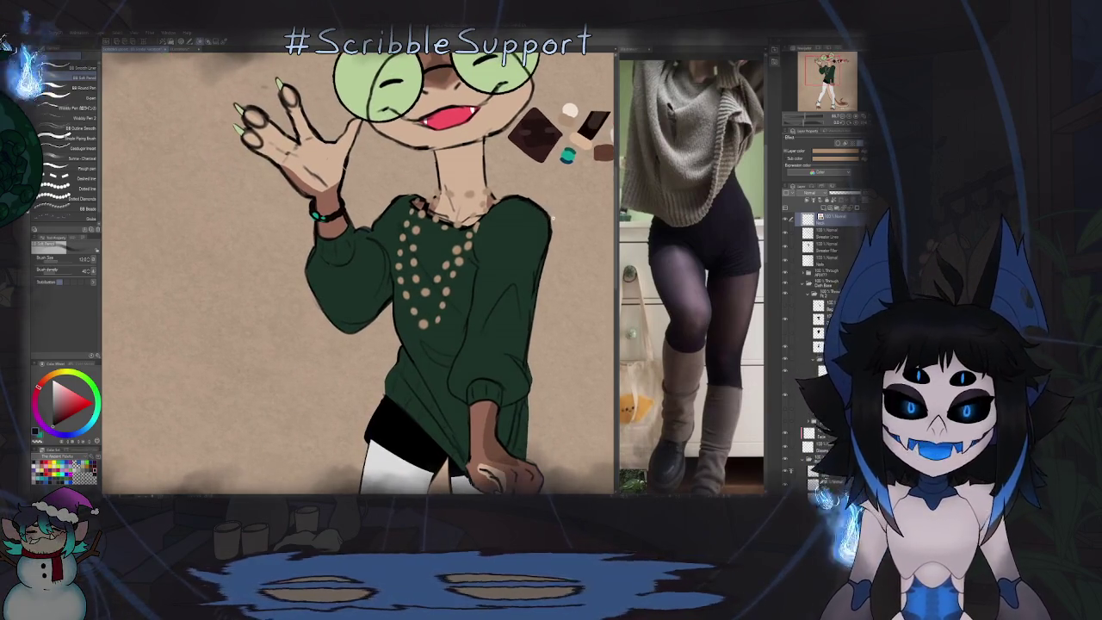
scroll(551, 228, down, 2)
scroll(525, 236, up, 4)
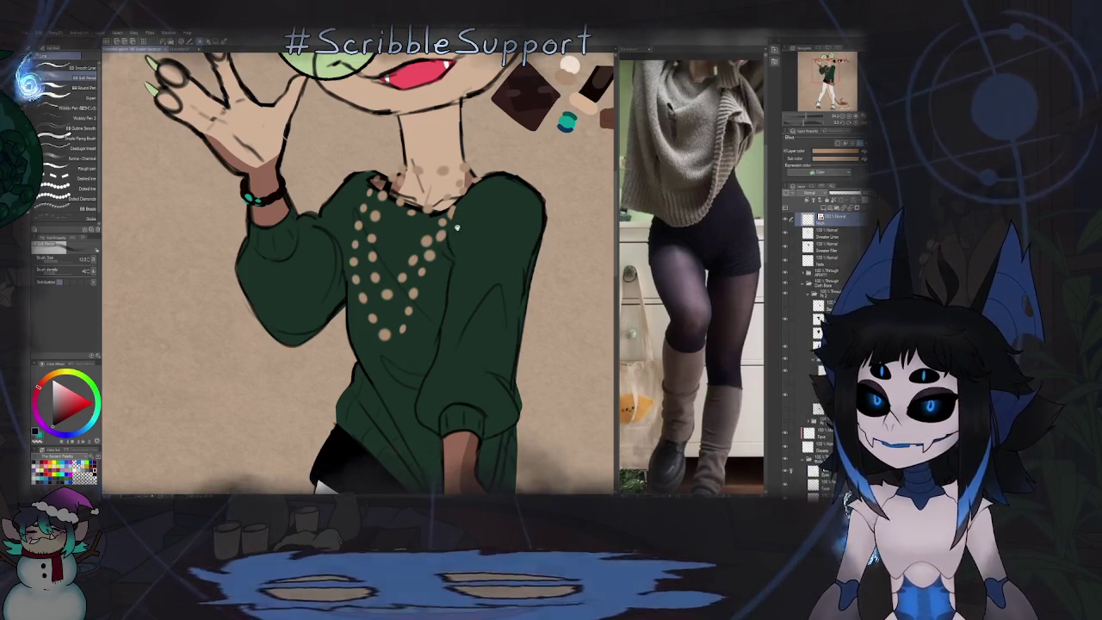
scroll(430, 320, down, 4)
scroll(403, 266, up, 3)
scroll(404, 266, up, 1)
scroll(404, 266, up, 2)
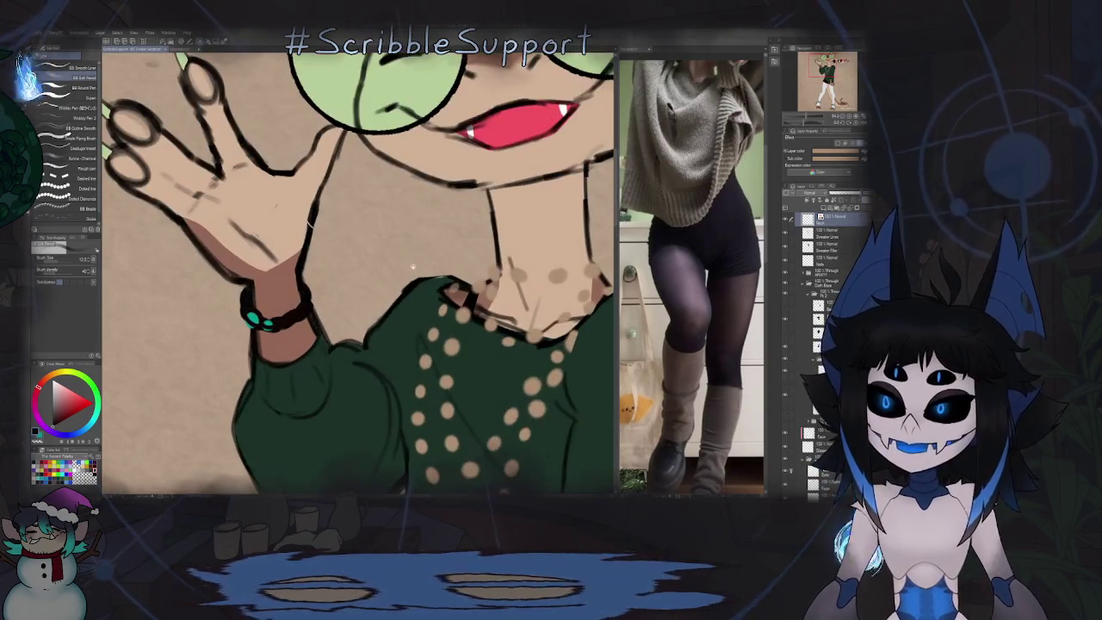
scroll(404, 266, down, 3)
scroll(404, 266, up, 1)
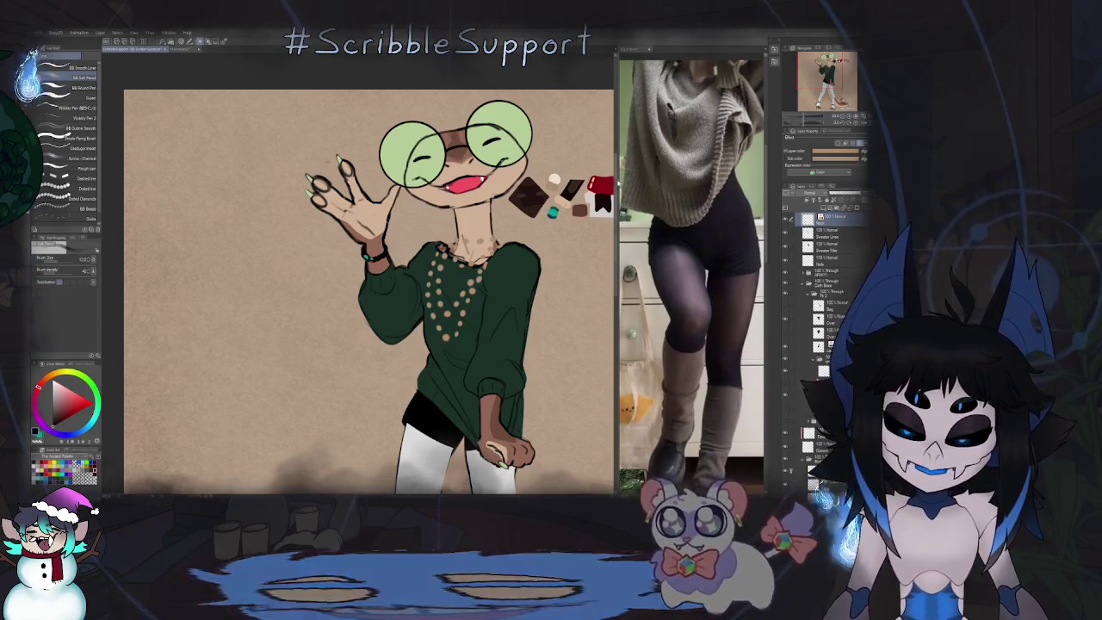
scroll(495, 256, down, 3)
scroll(495, 255, down, 2)
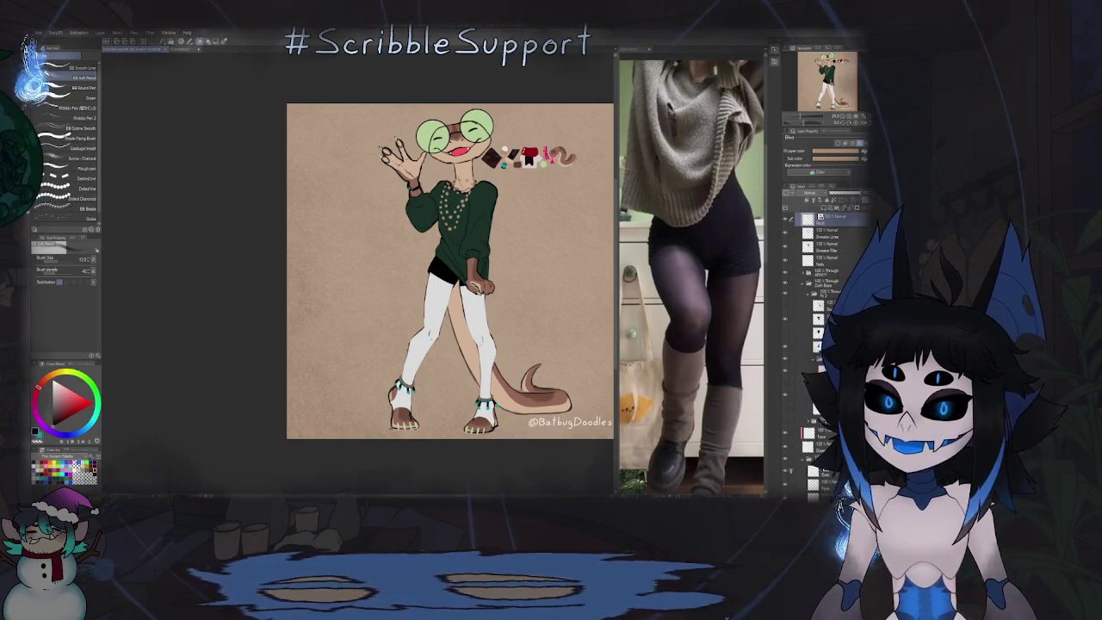
Step: Expand a layer folder and make the hidden brown bag layer visible
drag(518, 189, 457, 195)
scroll(457, 194, up, 1)
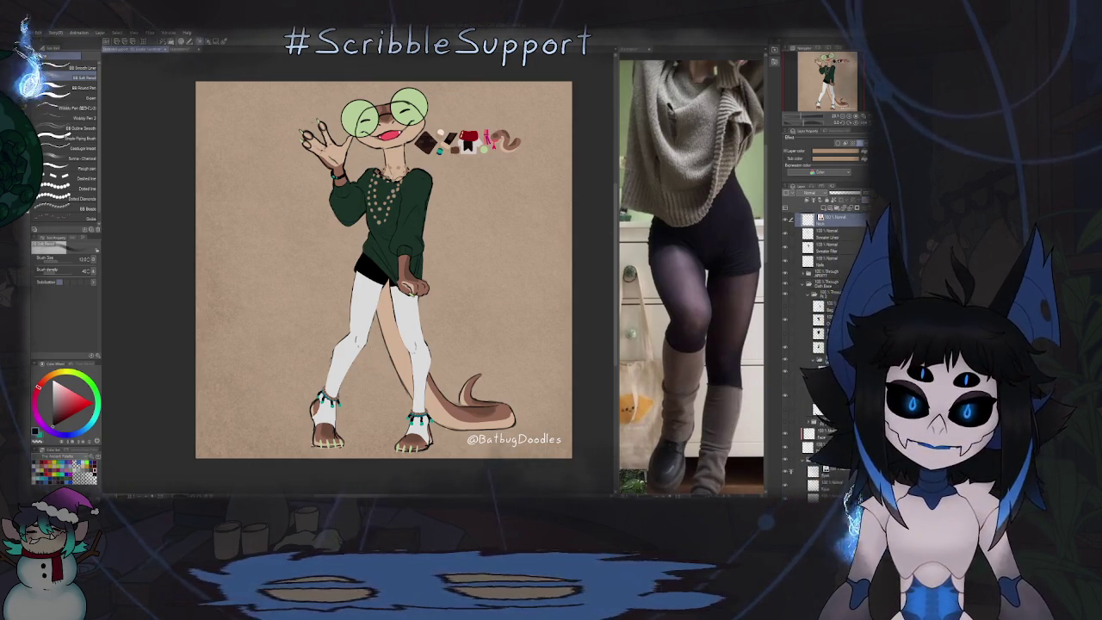
scroll(827, 276, up, 2)
click(827, 273)
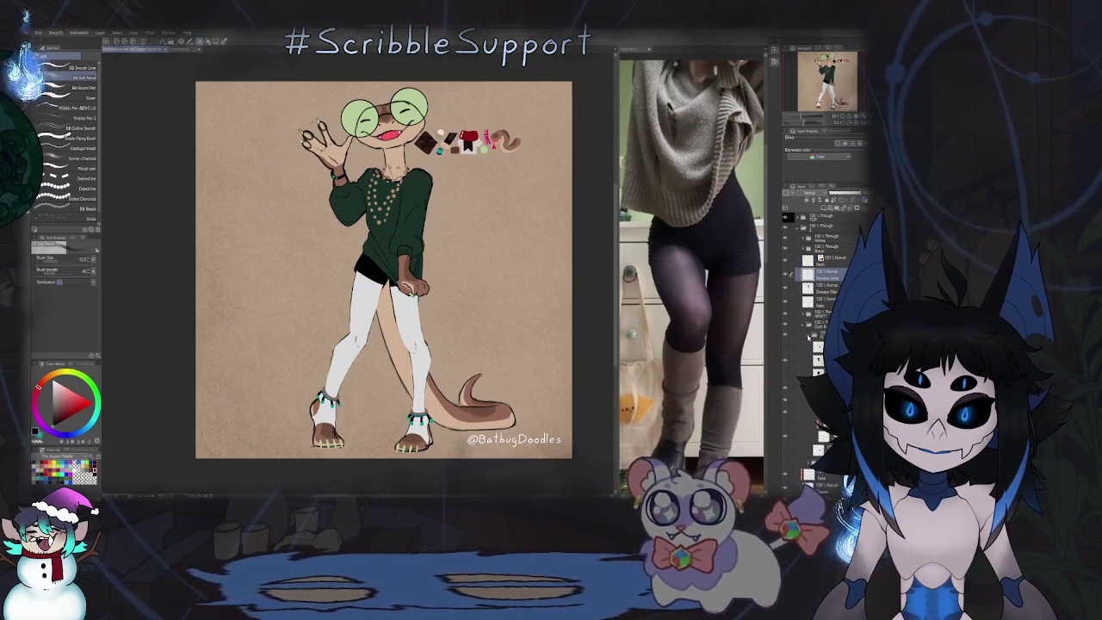
click(807, 335)
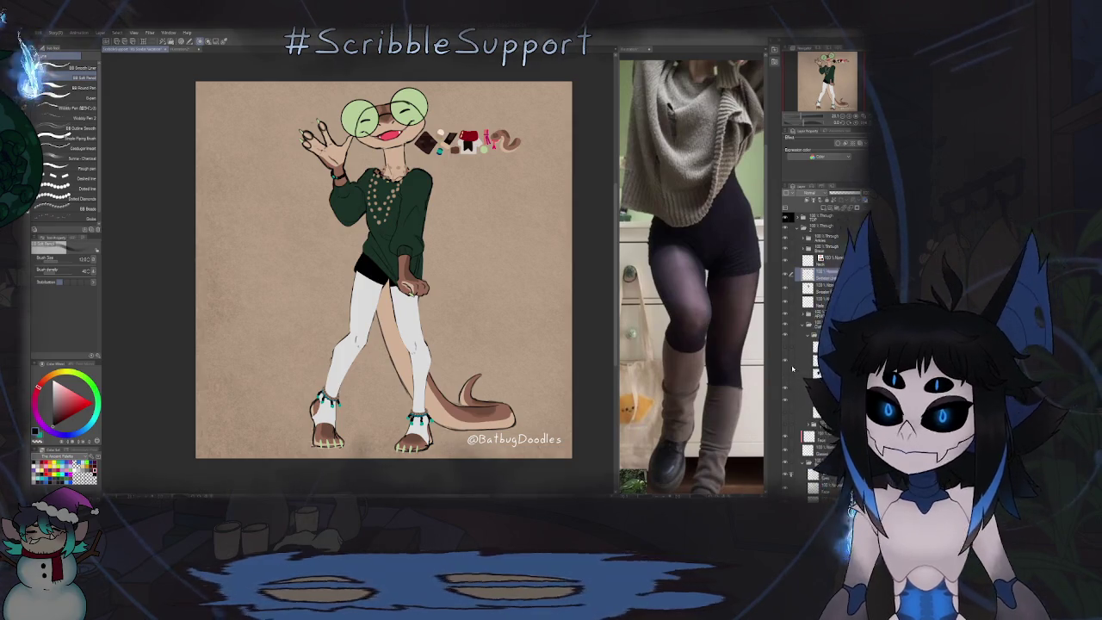
click(786, 349)
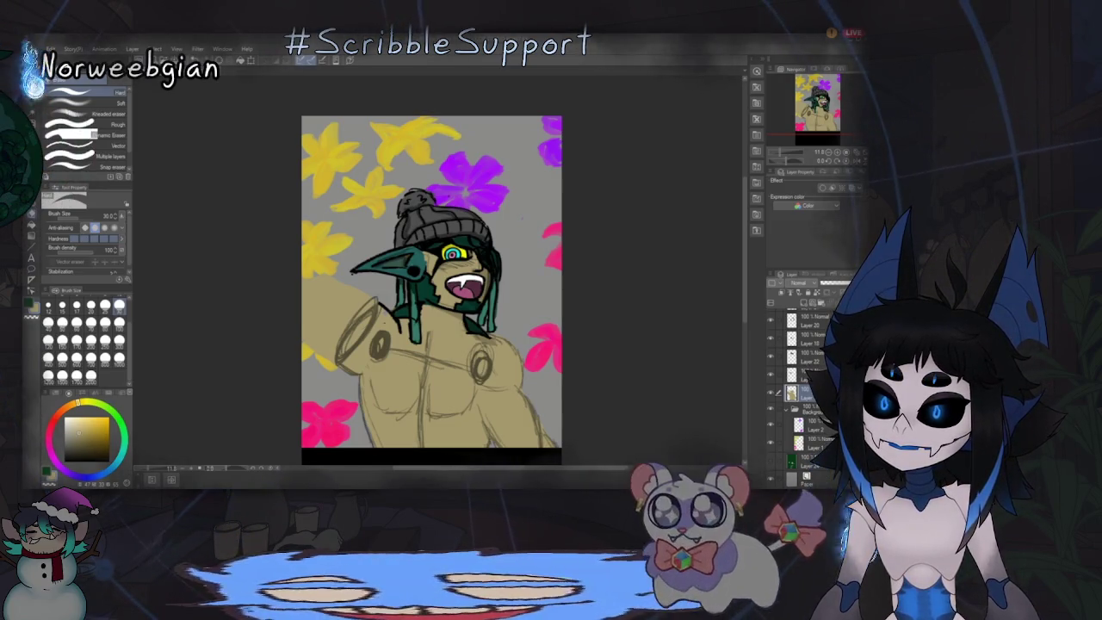
Step: Select a layer inside the outline folder and pen a short dark line left of the ear
click(785, 340)
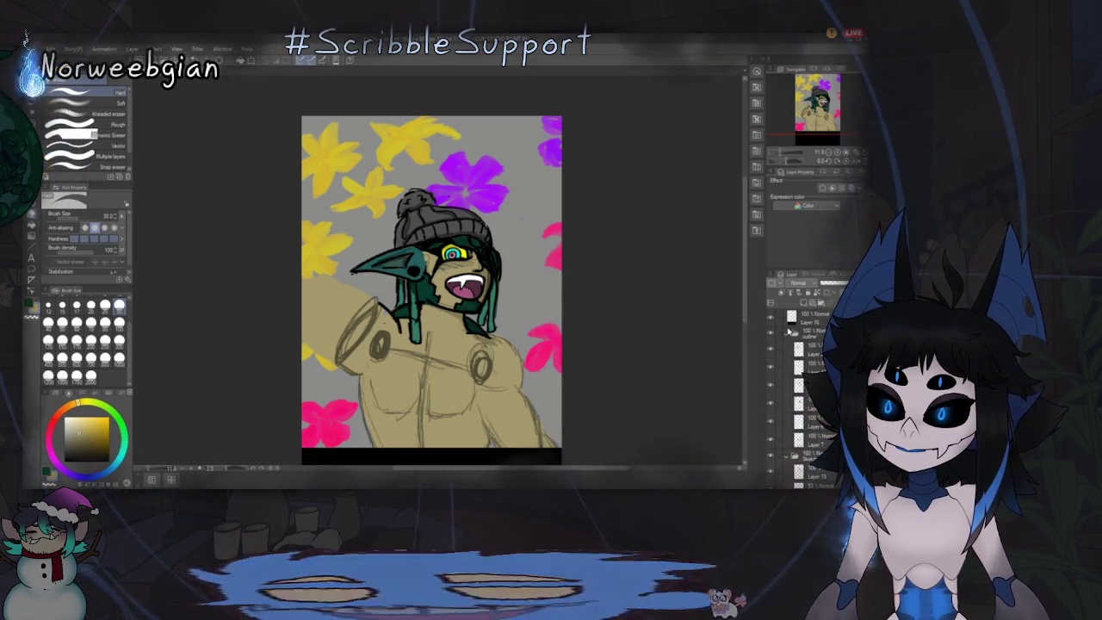
click(779, 350)
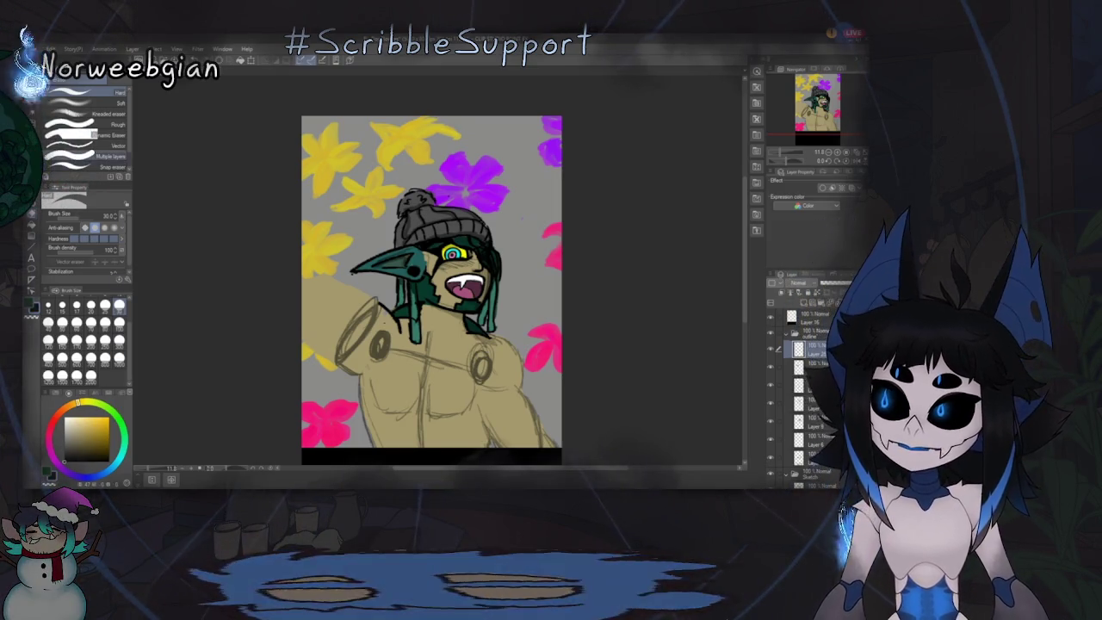
key(p)
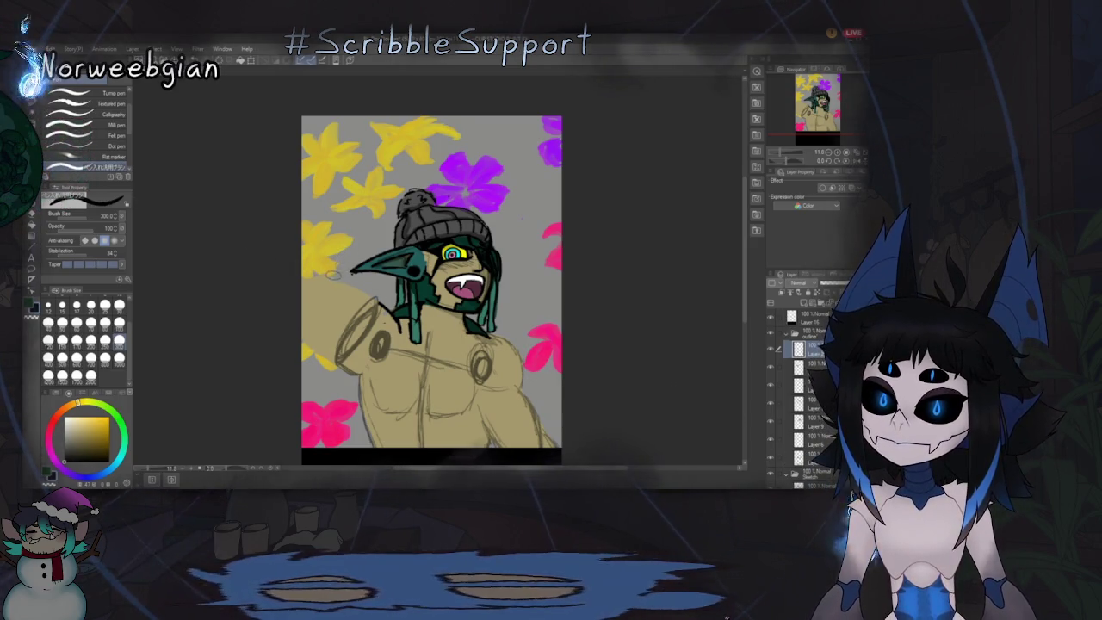
drag(308, 267, 333, 267)
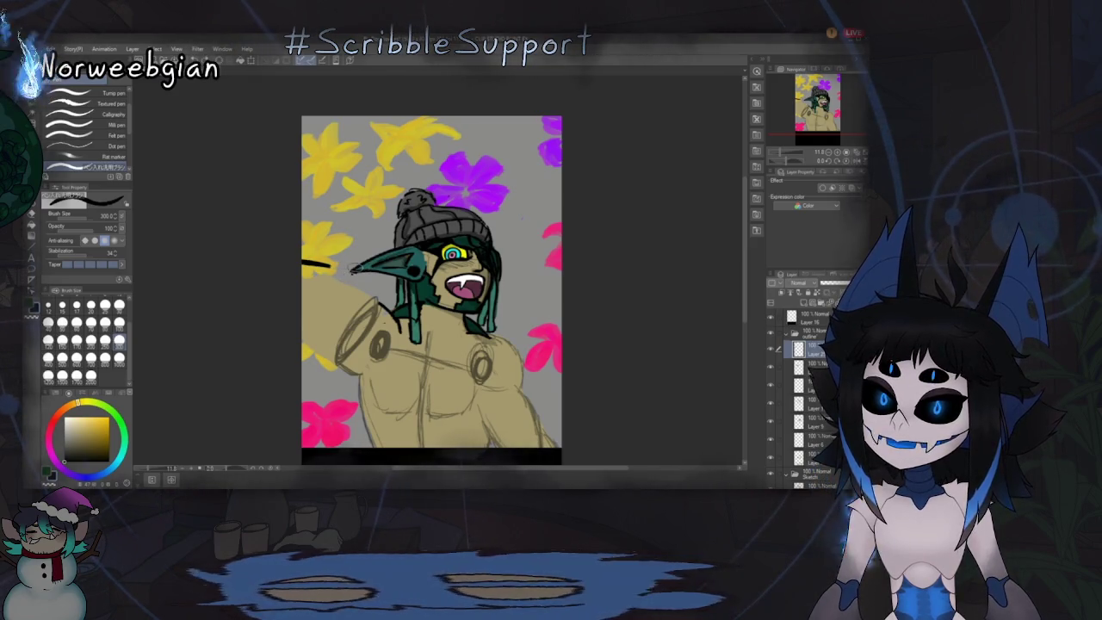
Step: Undo the long stray line, redraw a line left of the ear, and undo the extra stroke
key(ctrl+z)
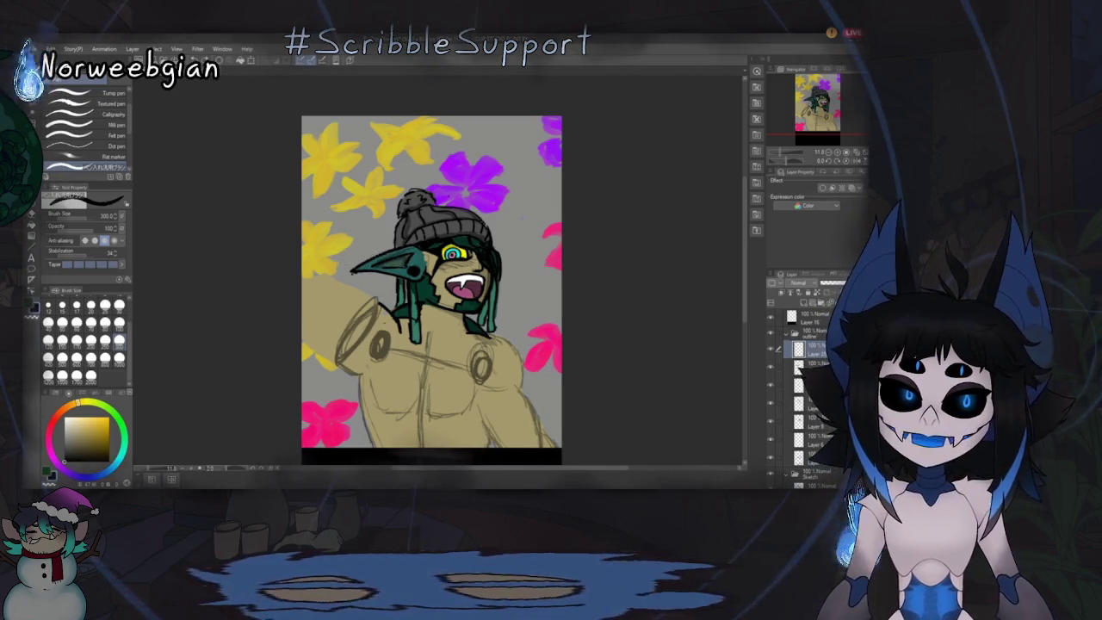
drag(302, 254, 349, 252)
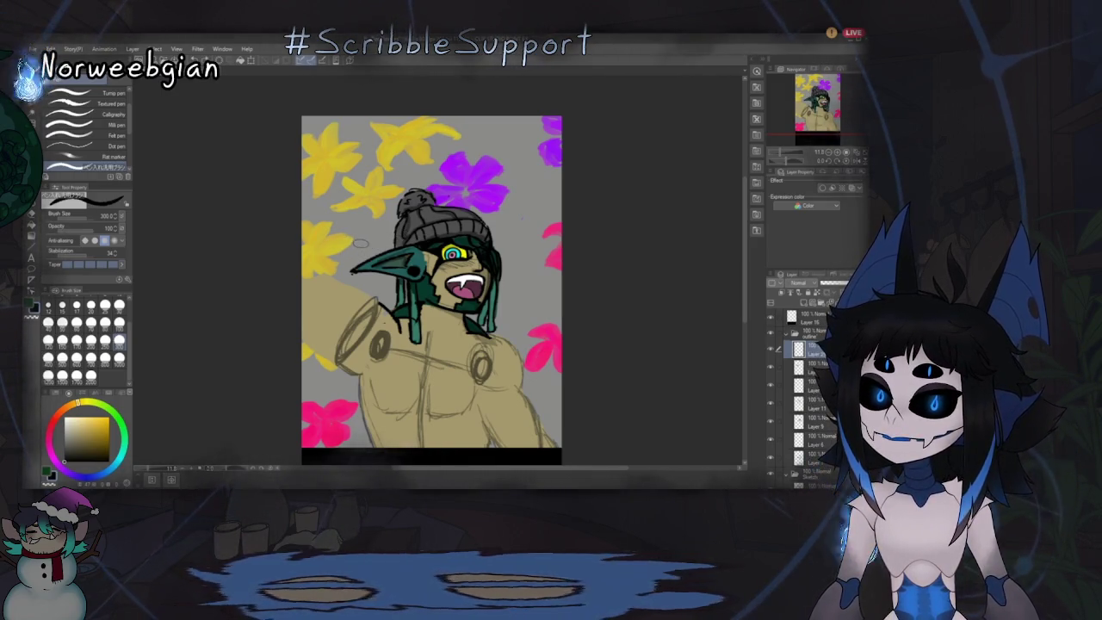
drag(360, 244, 397, 236)
key(ctrl+z)
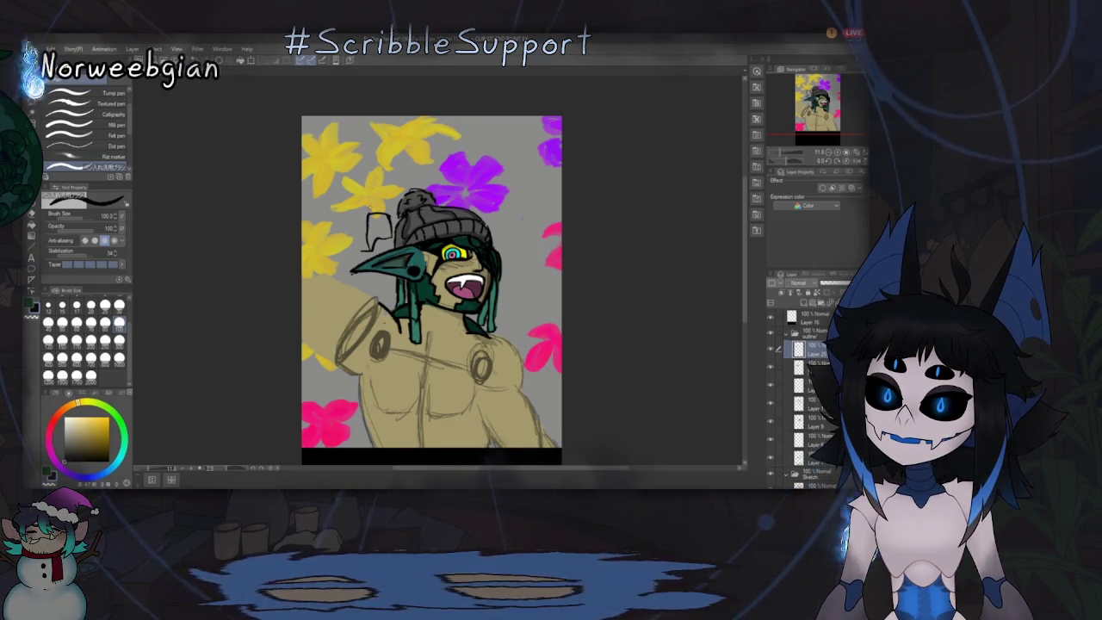
Step: Ink dark outline strokes left of the beanie, above and below the yellow flower
mouse_move(362, 197)
mouse_down()
mouse_move(364, 210)
mouse_move(303, 195)
mouse_up()
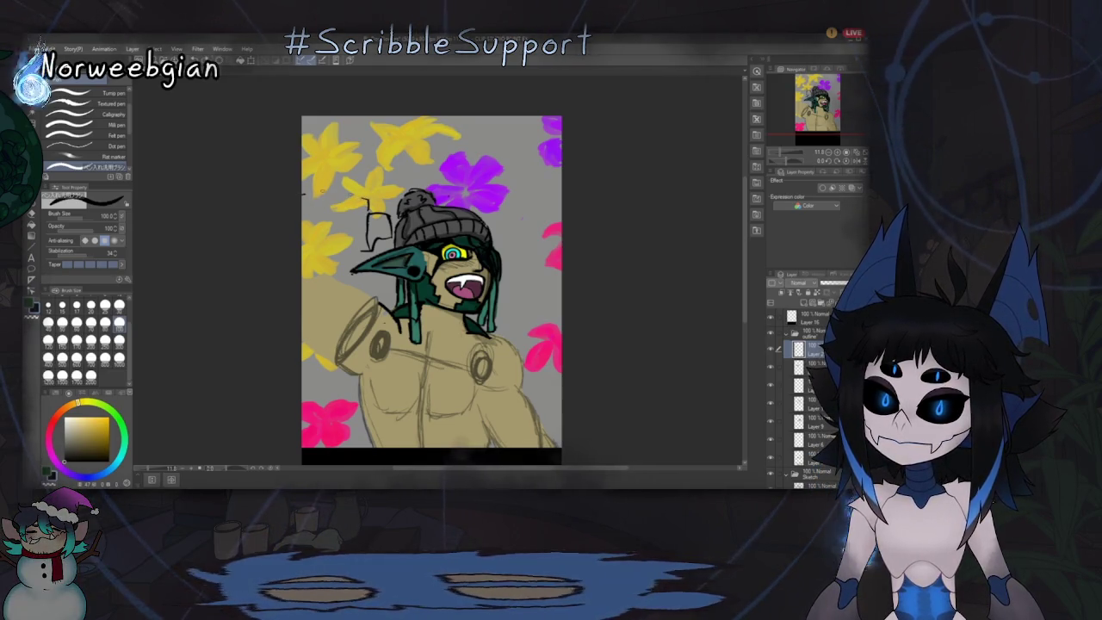
key(ctrl+z)
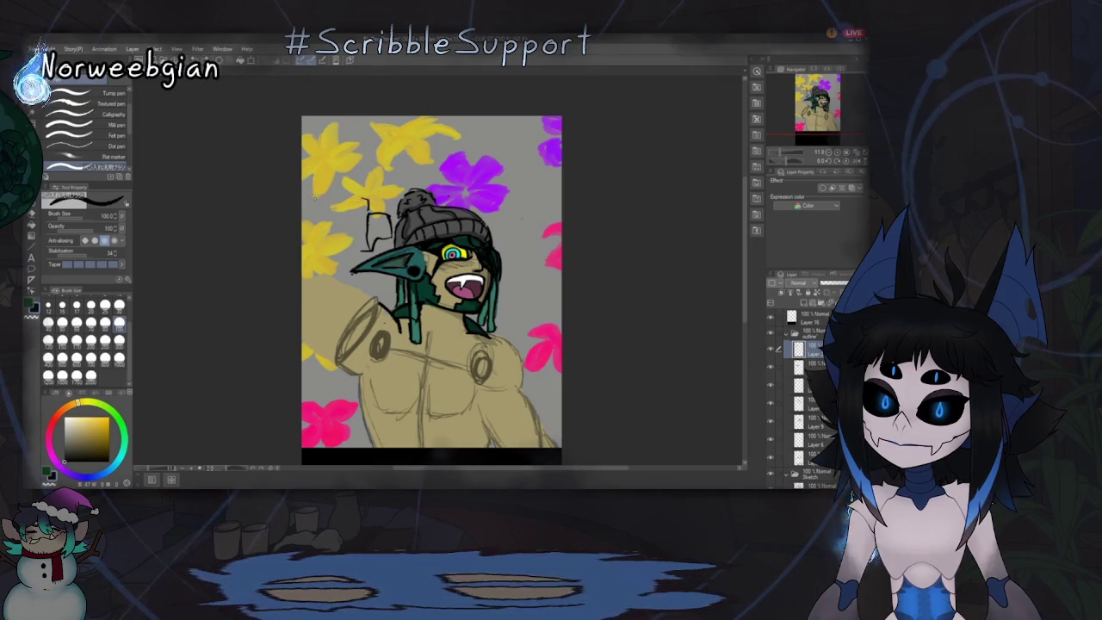
key(ctrl+y)
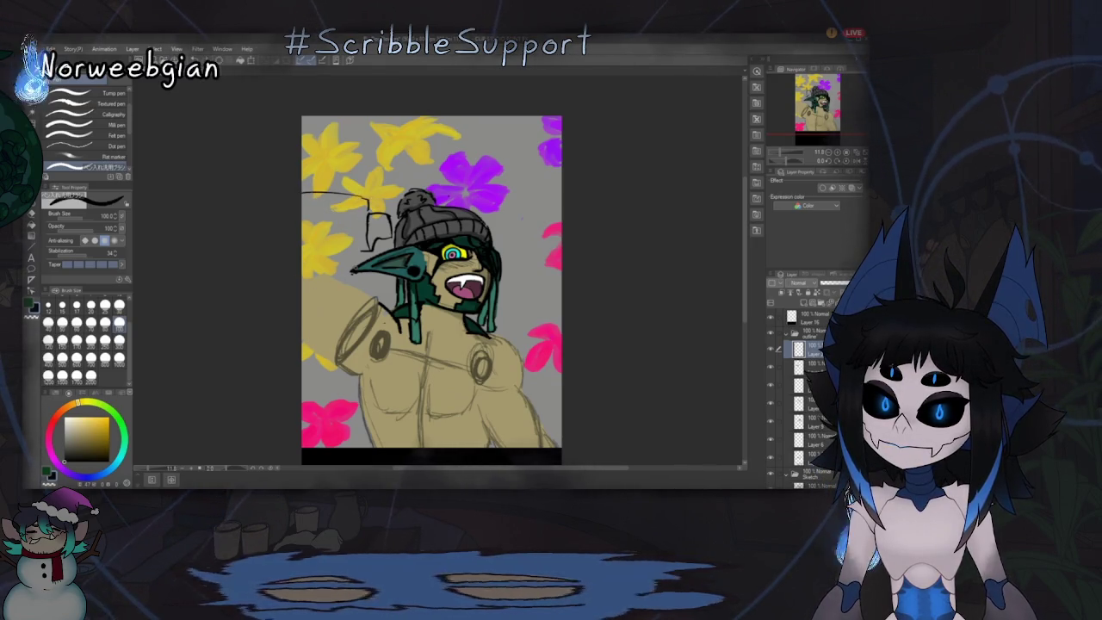
drag(372, 251, 303, 247)
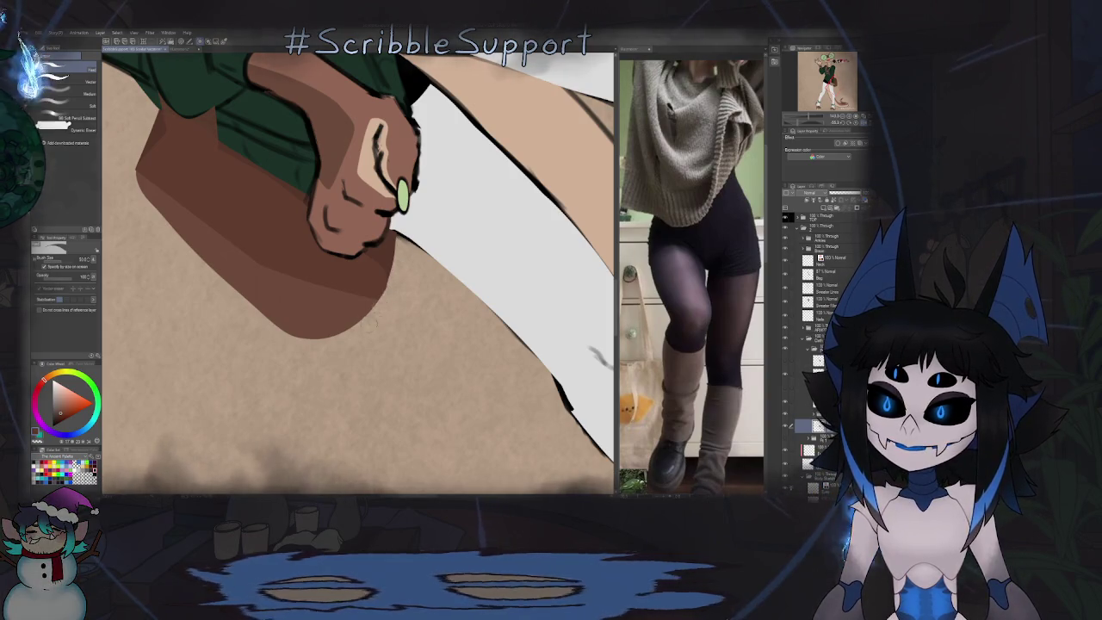
Step: Rotate the green-sweater character's canvas view so the arm points down
key(minus)
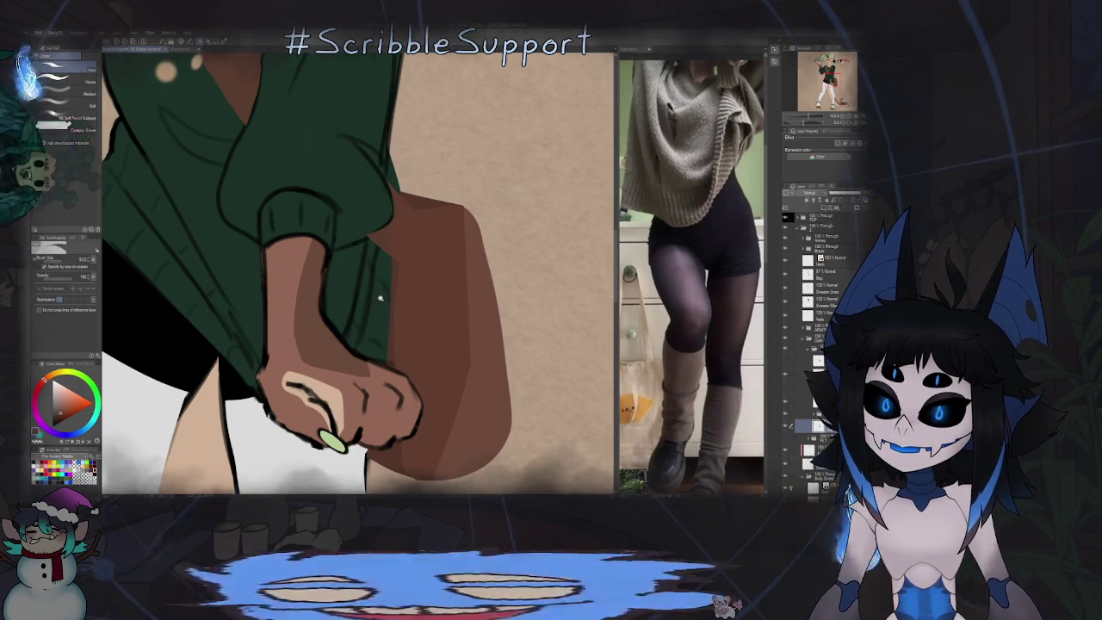
scroll(371, 303, down, 5)
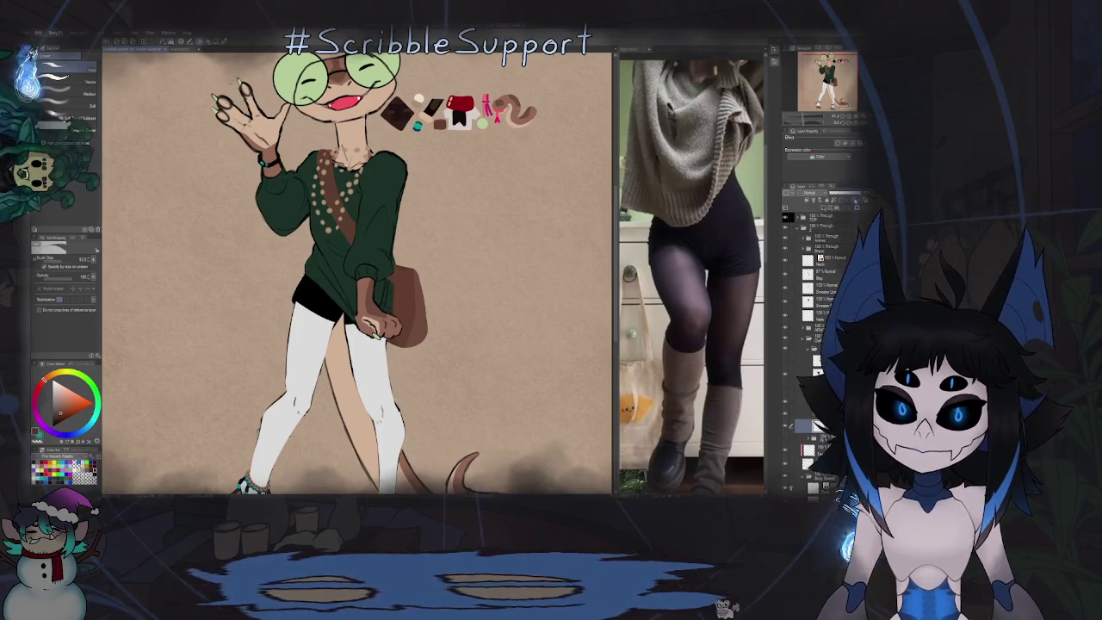
key(o)
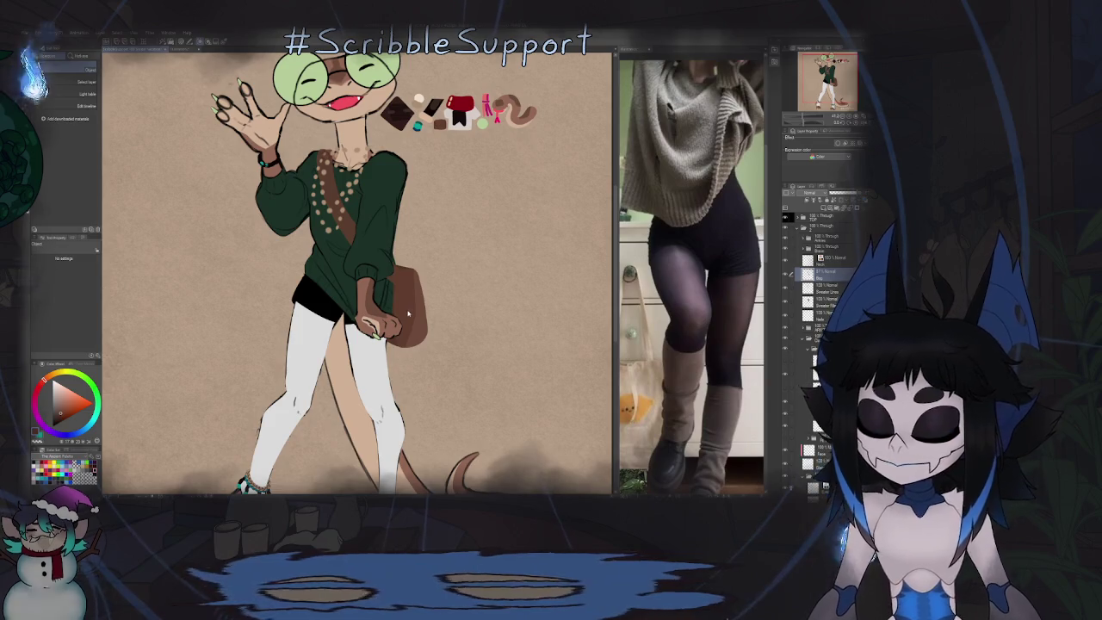
key(p)
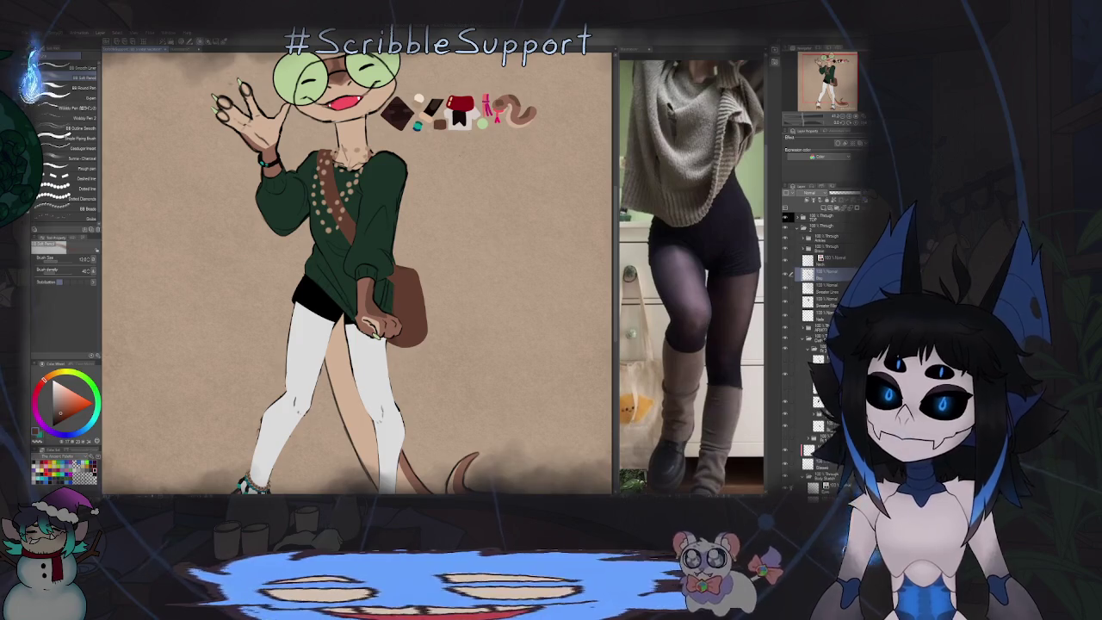
scroll(361, 332, up, 5)
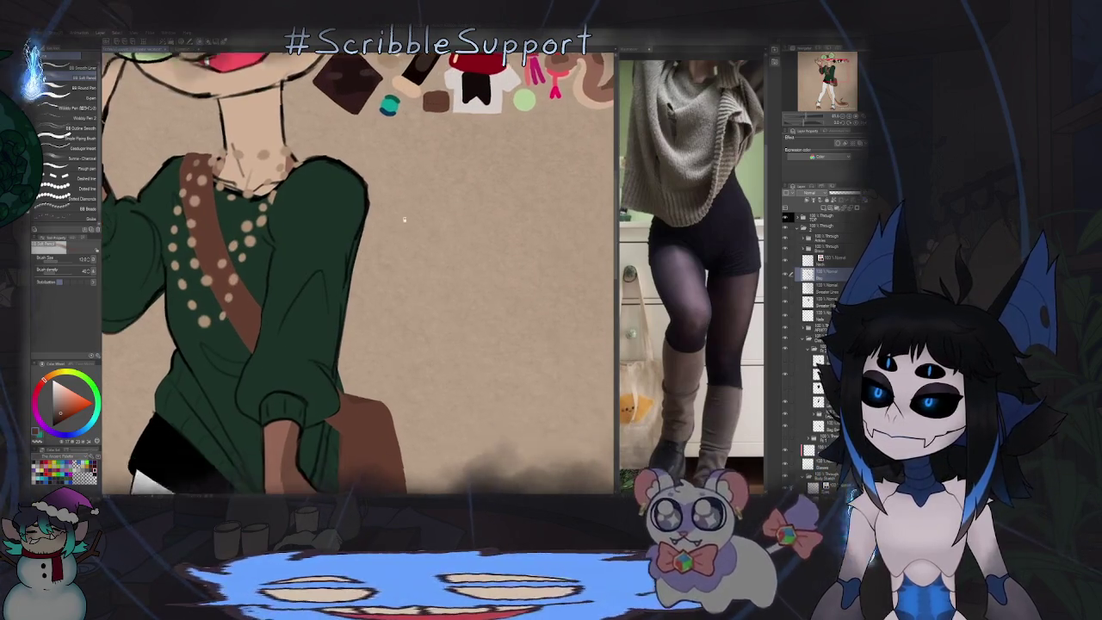
scroll(361, 332, down, 2)
scroll(361, 333, down, 2)
scroll(361, 332, up, 2)
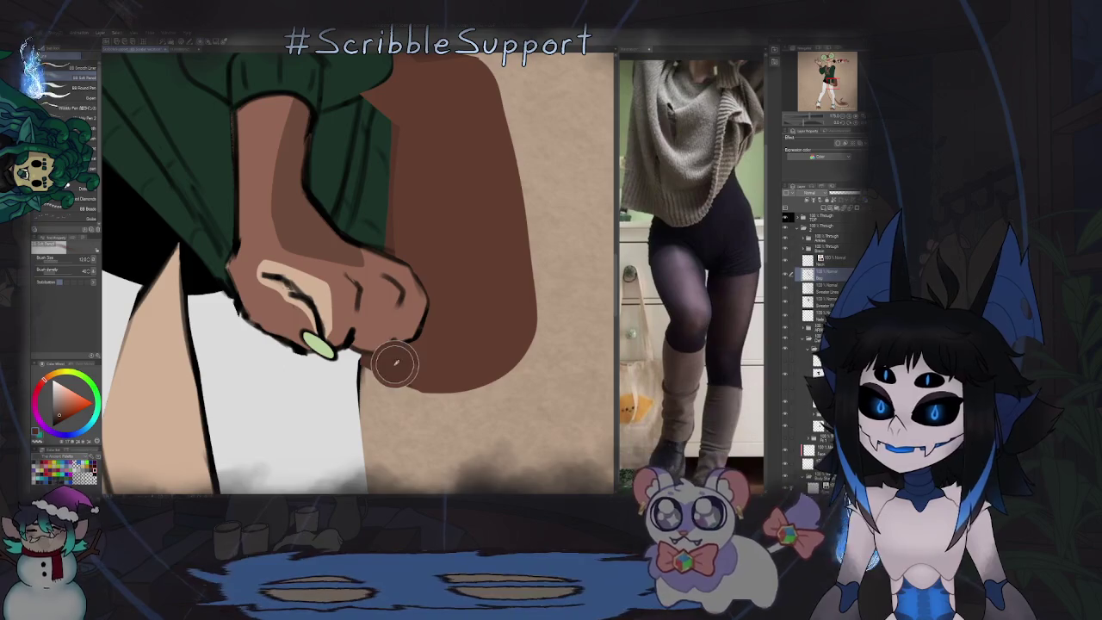
scroll(419, 260, down, 5)
scroll(419, 261, up, 5)
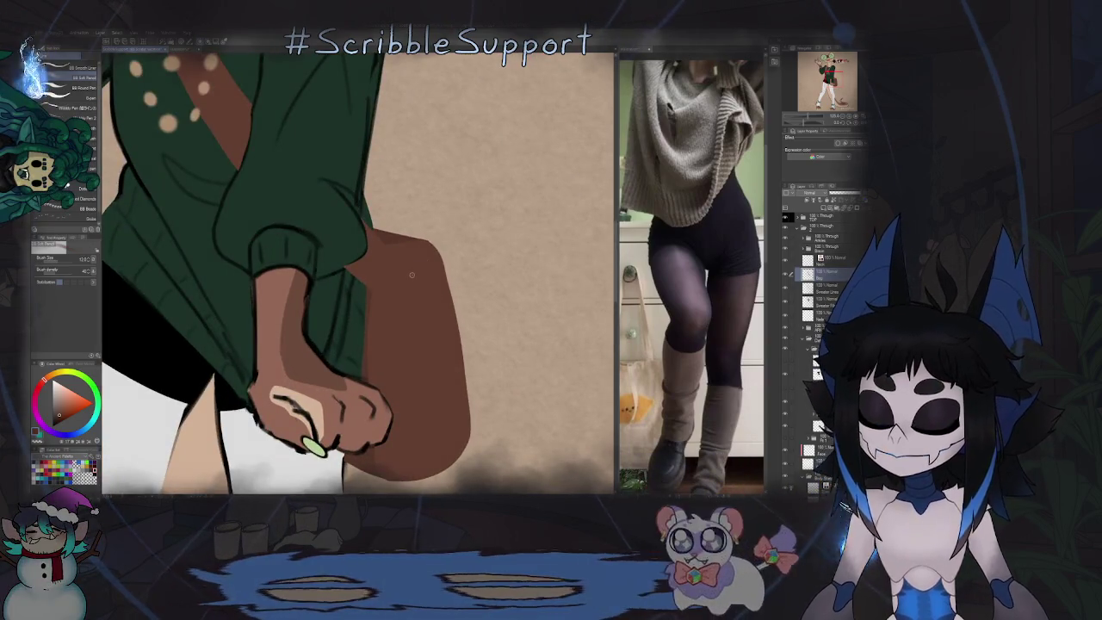
Step: Lasso-fill a freehand patch on the brown bag
key(g)
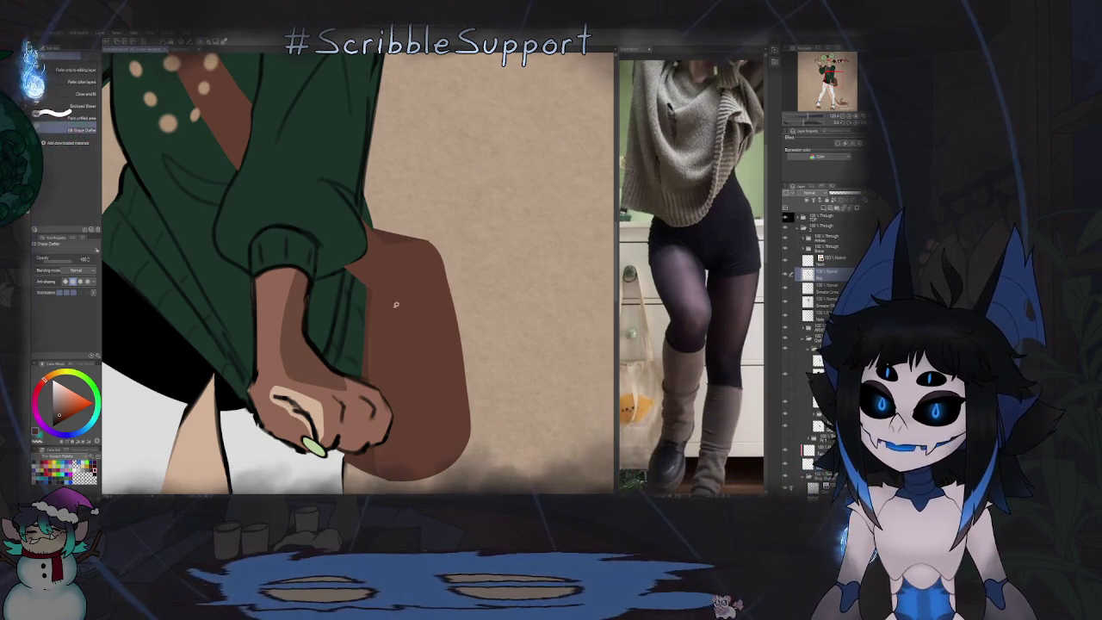
mouse_move(395, 300)
mouse_down()
mouse_move(442, 315)
mouse_move(462, 381)
mouse_move(401, 303)
mouse_up()
scroll(314, 366, down, 5)
scroll(314, 366, down, 3)
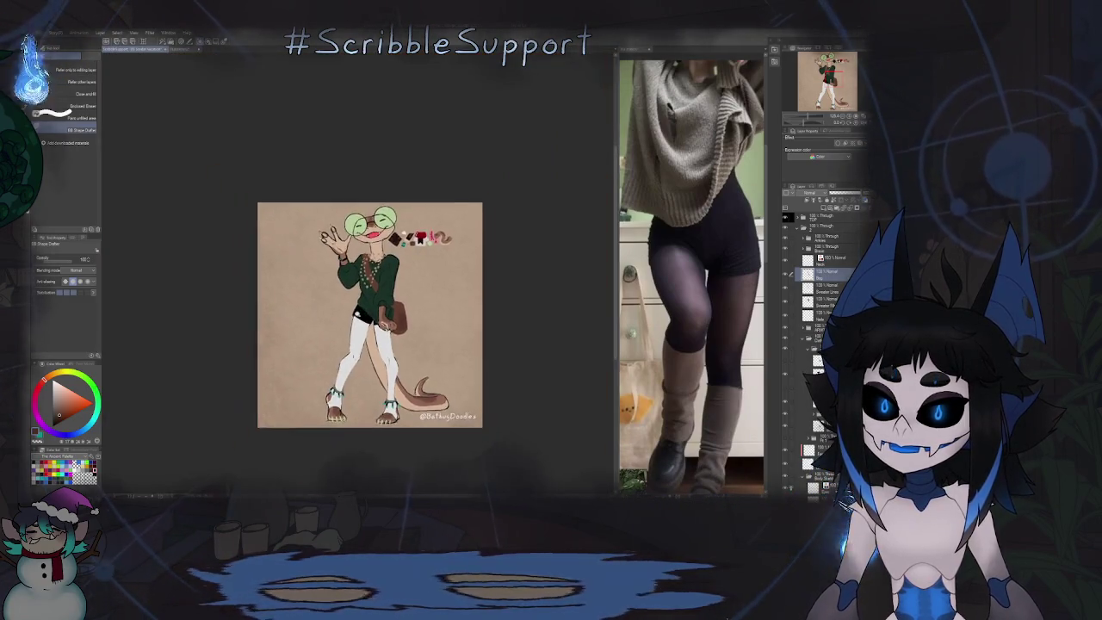
scroll(314, 366, down, 2)
scroll(315, 366, up, 2)
scroll(314, 366, up, 2)
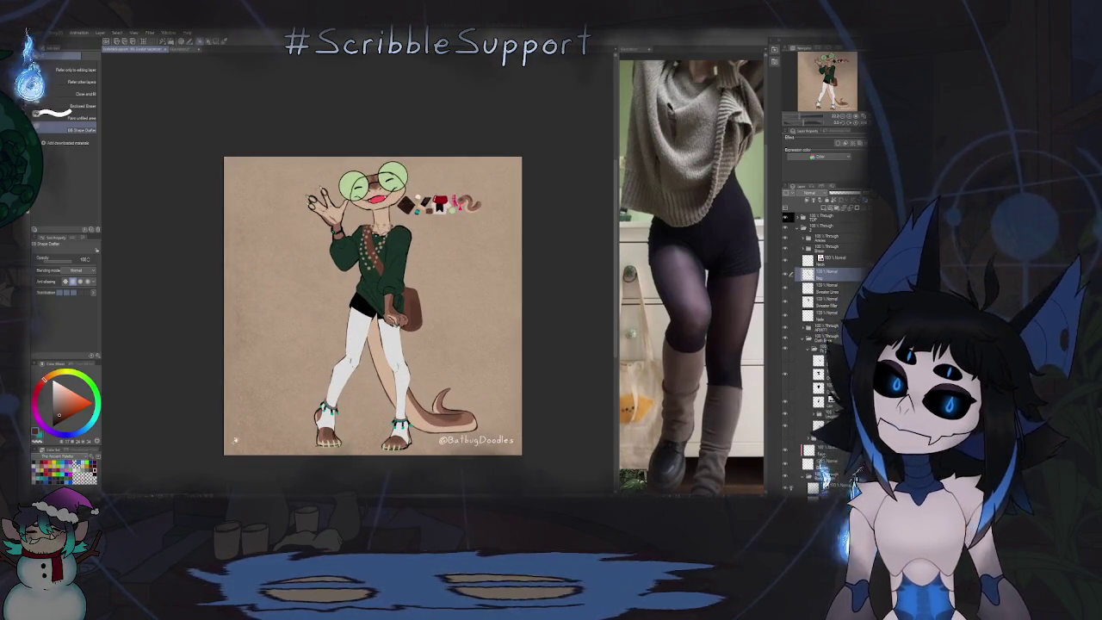
scroll(345, 414, down, 2)
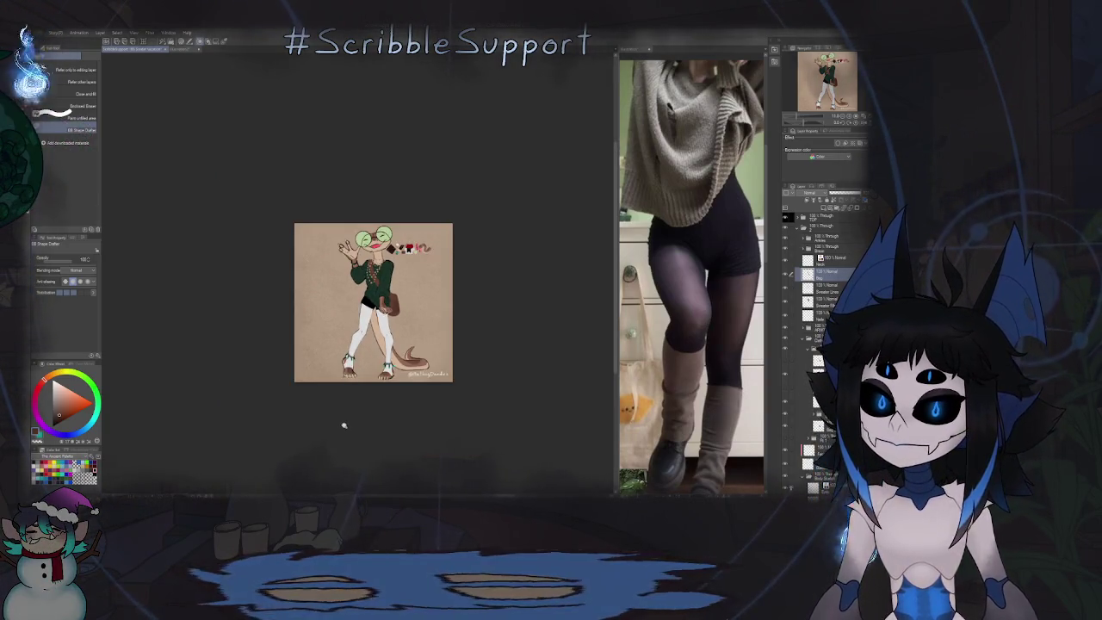
scroll(516, 236, up, 1)
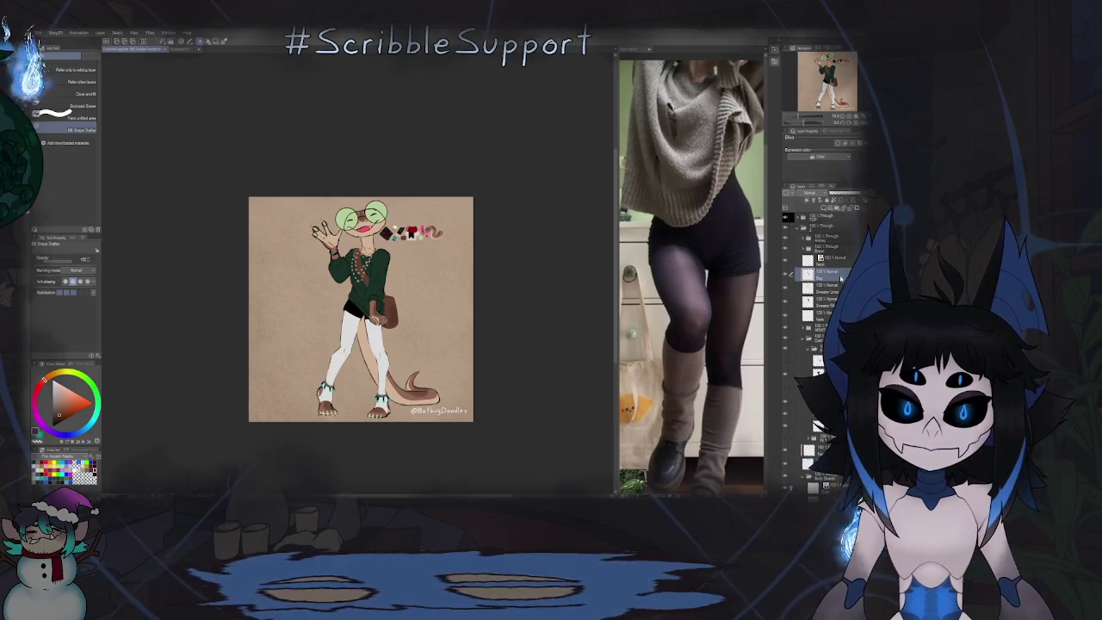
key(m)
scroll(371, 324, up, 3)
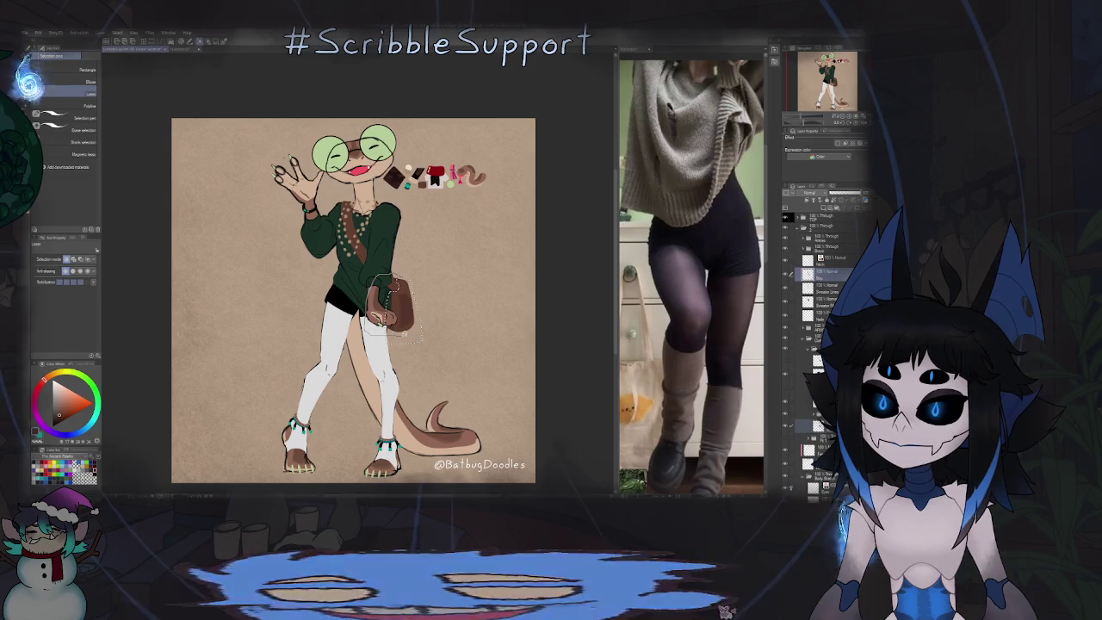
Step: Stretch the selected bag slightly longer downward with Free Transform (Ctrl+T) and commit
key(ctrl+t)
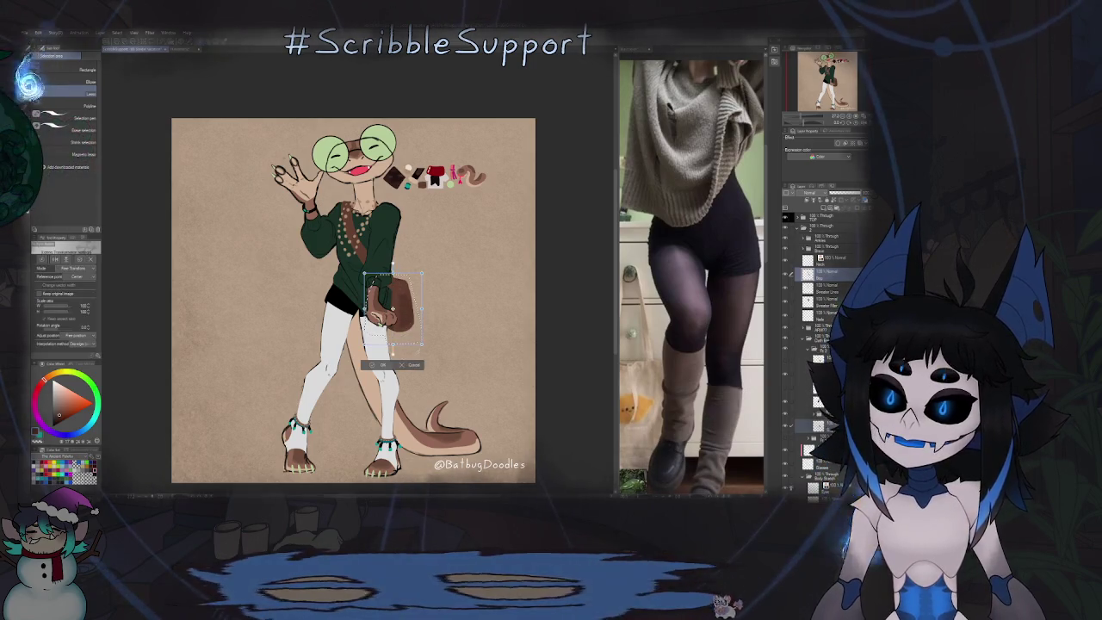
drag(393, 349, 392, 340)
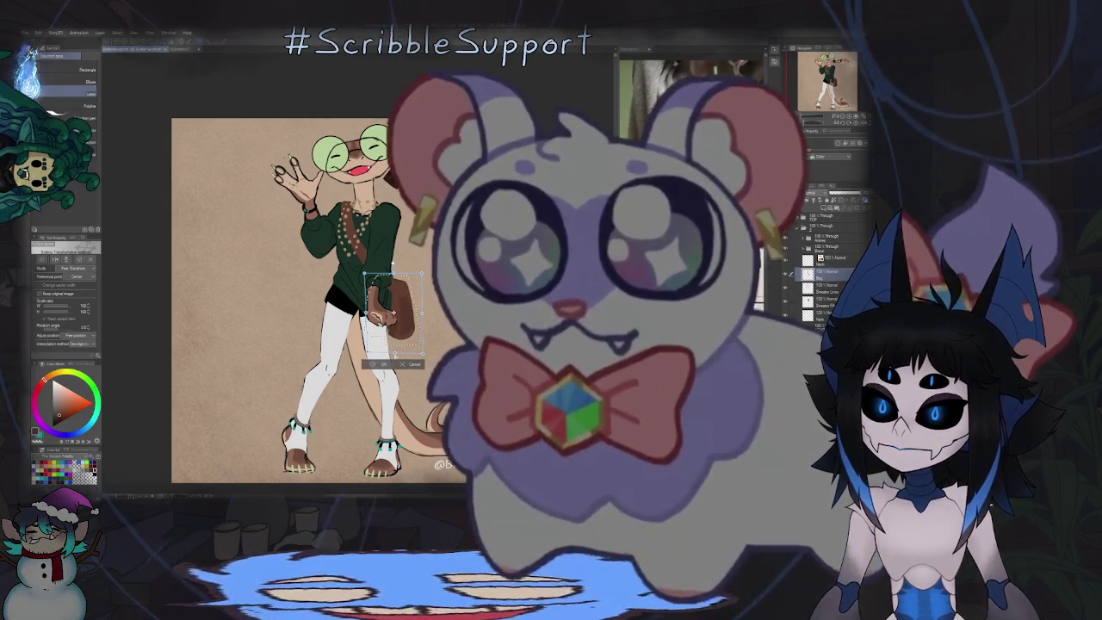
key(Return)
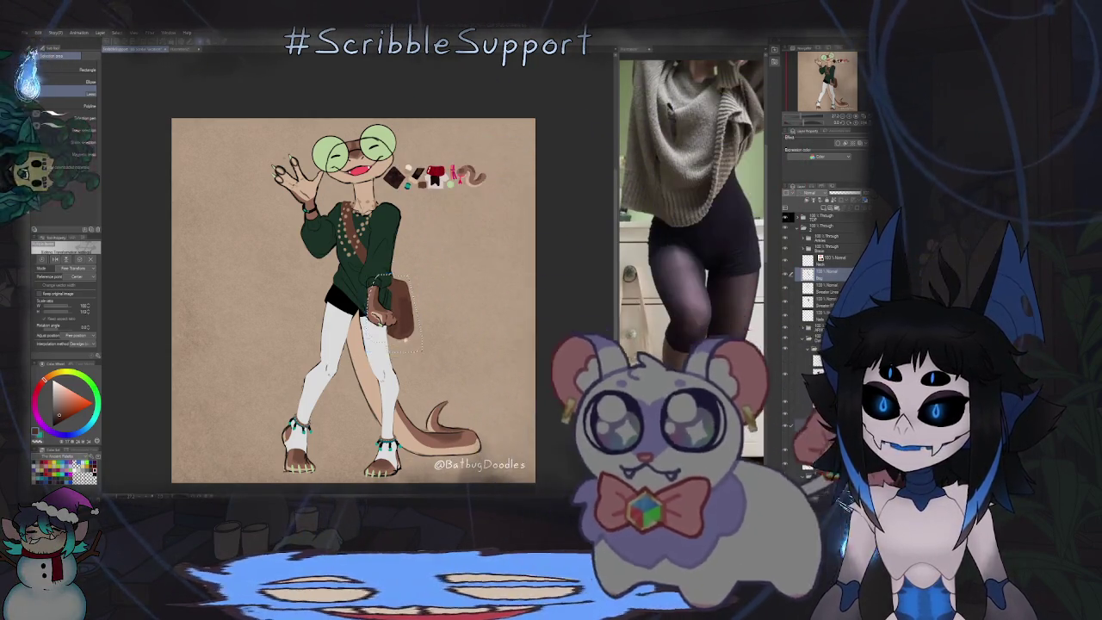
scroll(353, 301, down, 3)
scroll(392, 301, up, 6)
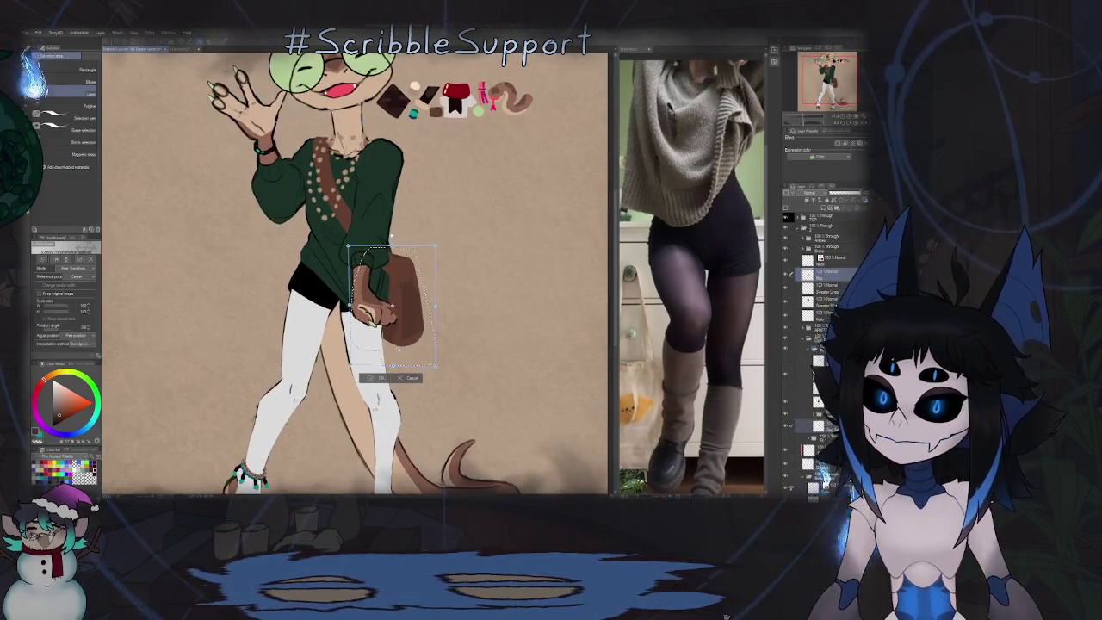
drag(392, 366, 392, 371)
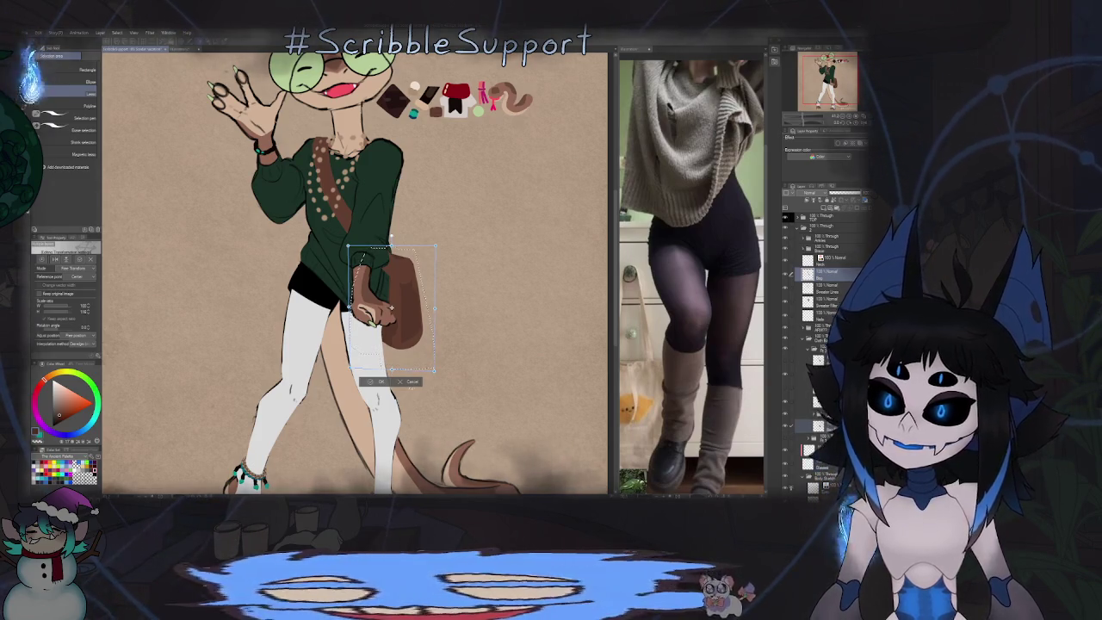
key(Return)
scroll(391, 308, down, 3)
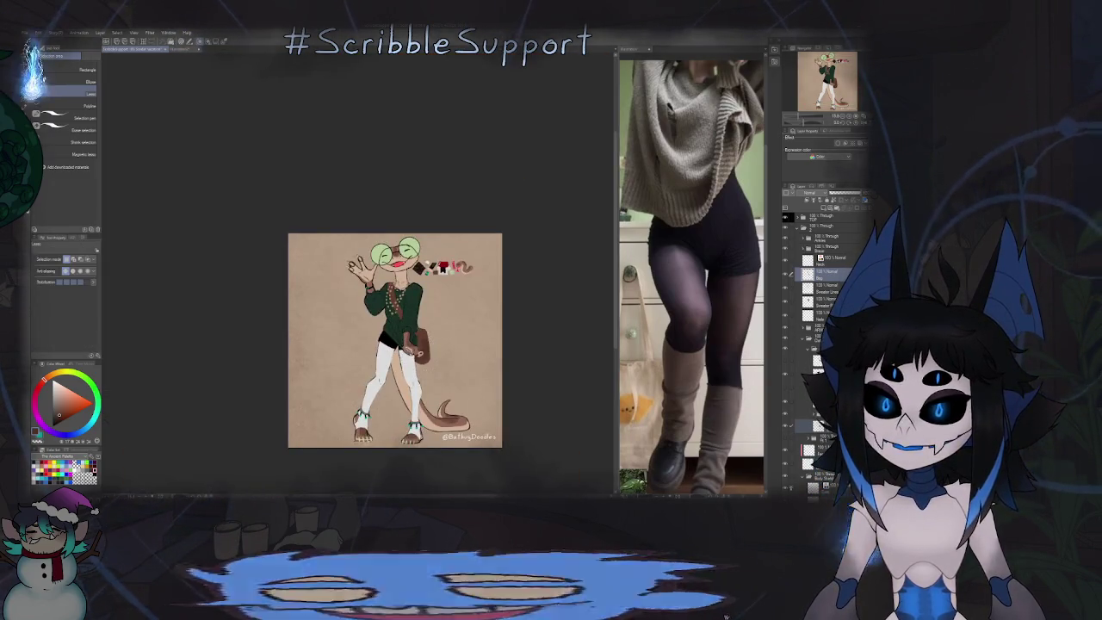
scroll(394, 340, up, 5)
Step: Mirror the view, tilt it about 20 degrees, and mirror it back around the bag
key(h)
key(o)
scroll(300, 406, up, 3)
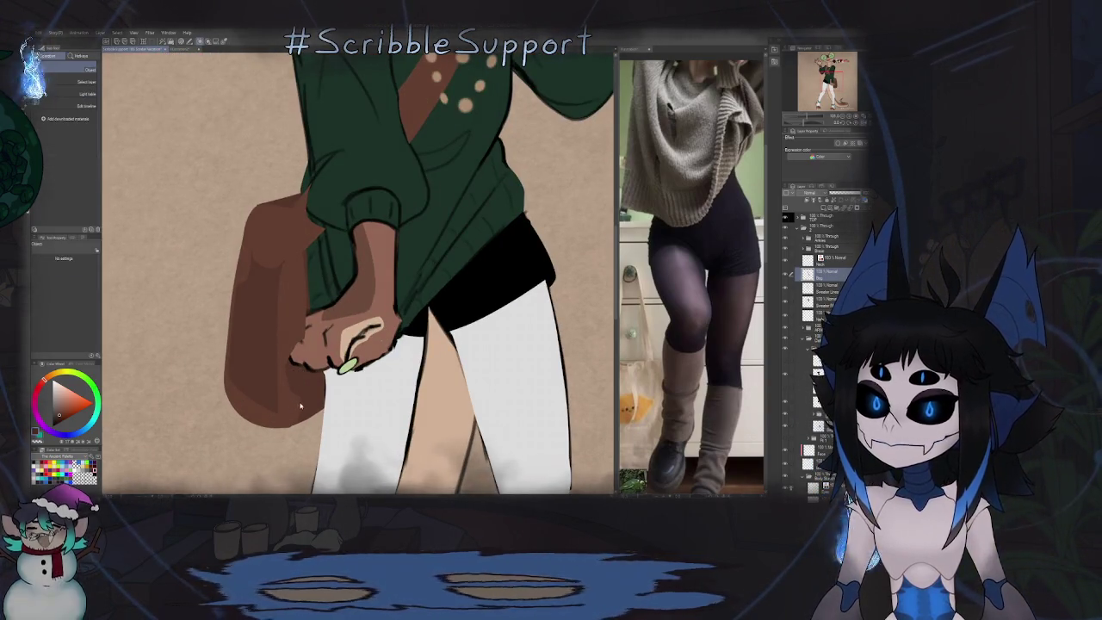
key(g)
mouse_move(329, 305)
mouse_down()
mouse_move(370, 275)
mouse_move(375, 362)
mouse_move(361, 262)
mouse_up()
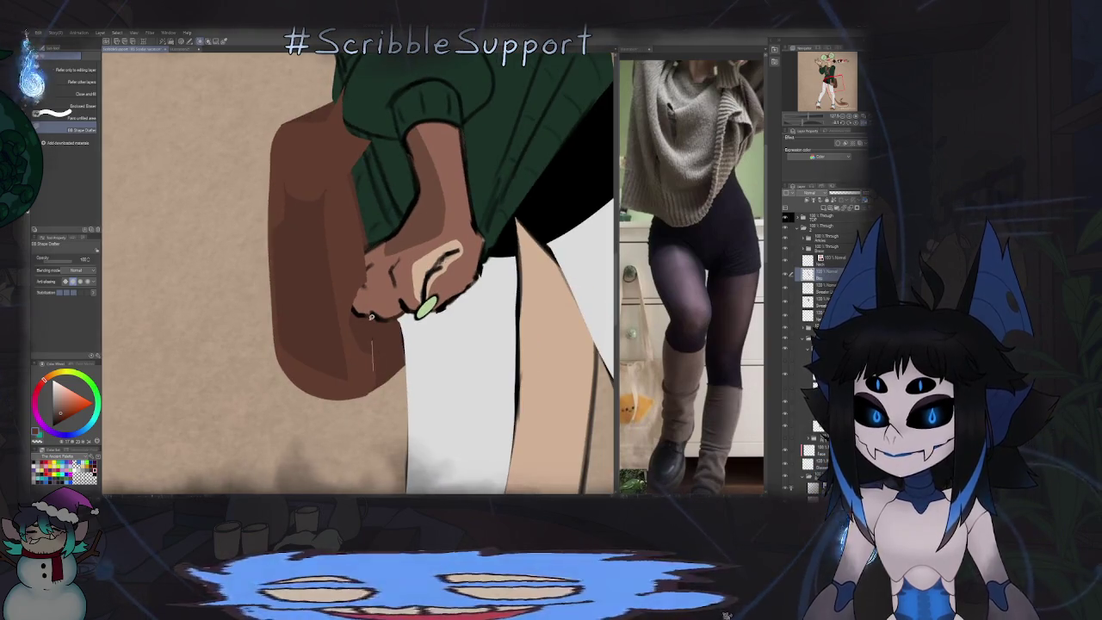
key(h)
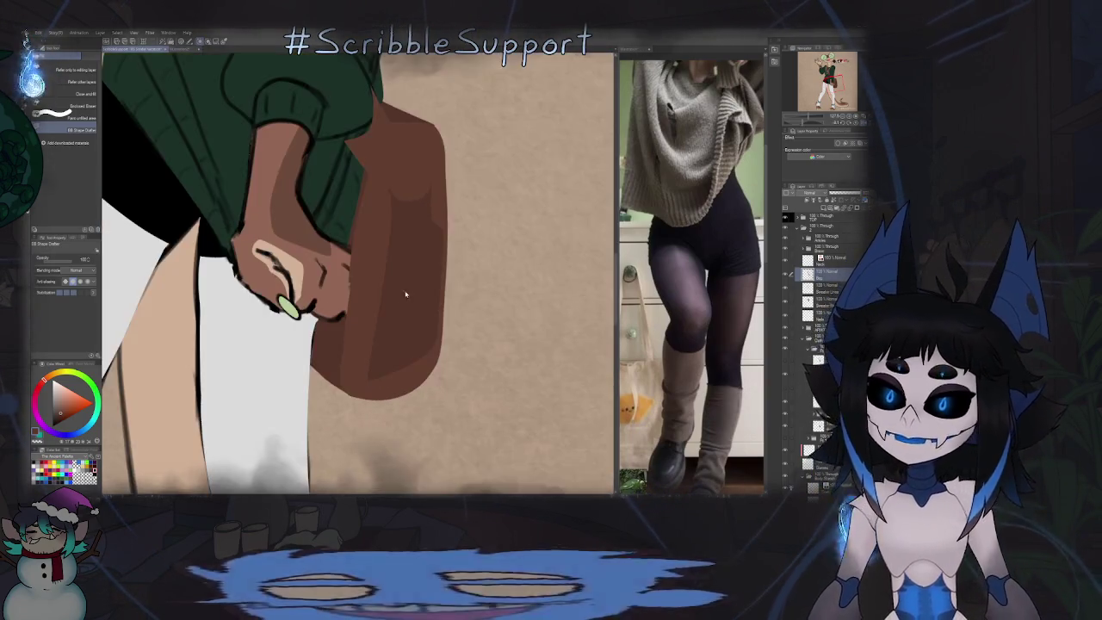
key(e)
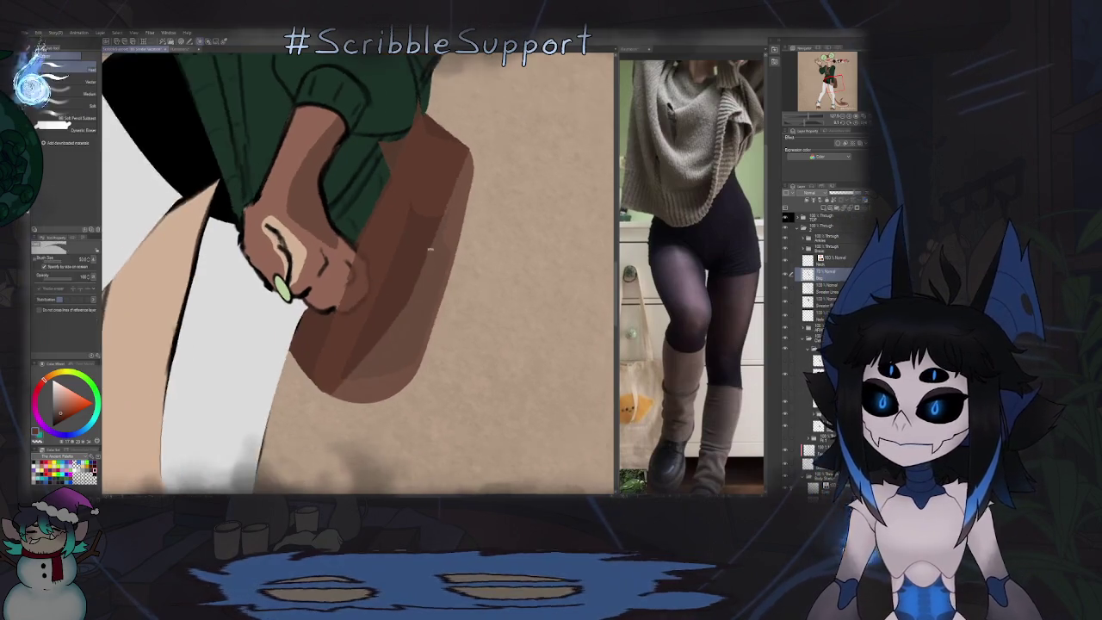
drag(503, 276, 355, 258)
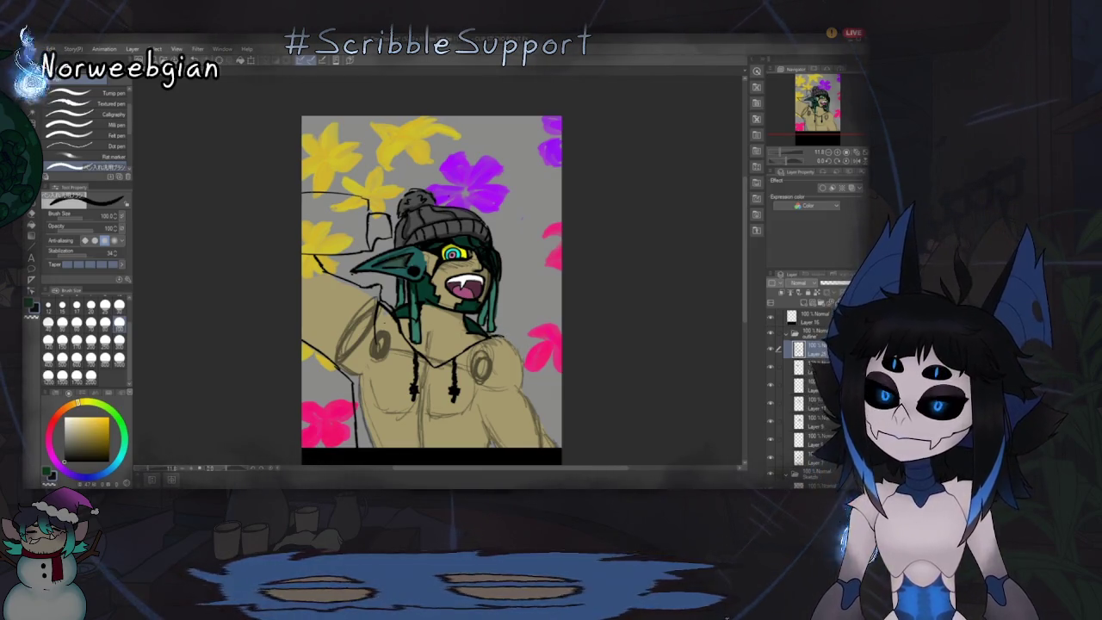
Step: Add black outline strokes along the goblin's shoulder and right arm edge
drag(502, 332, 514, 332)
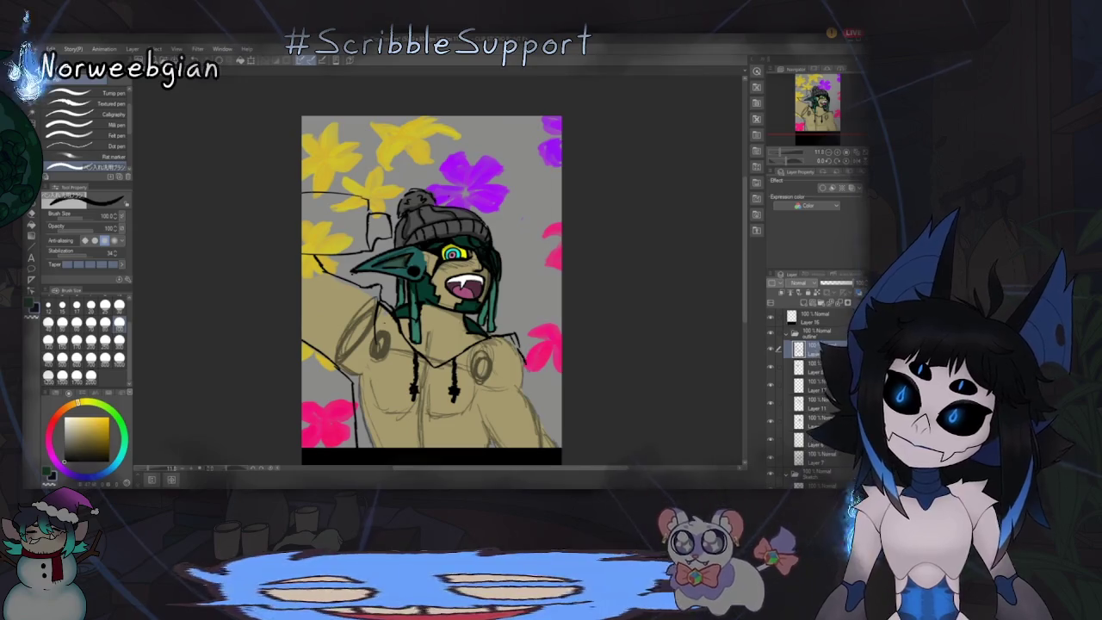
drag(526, 372, 531, 390)
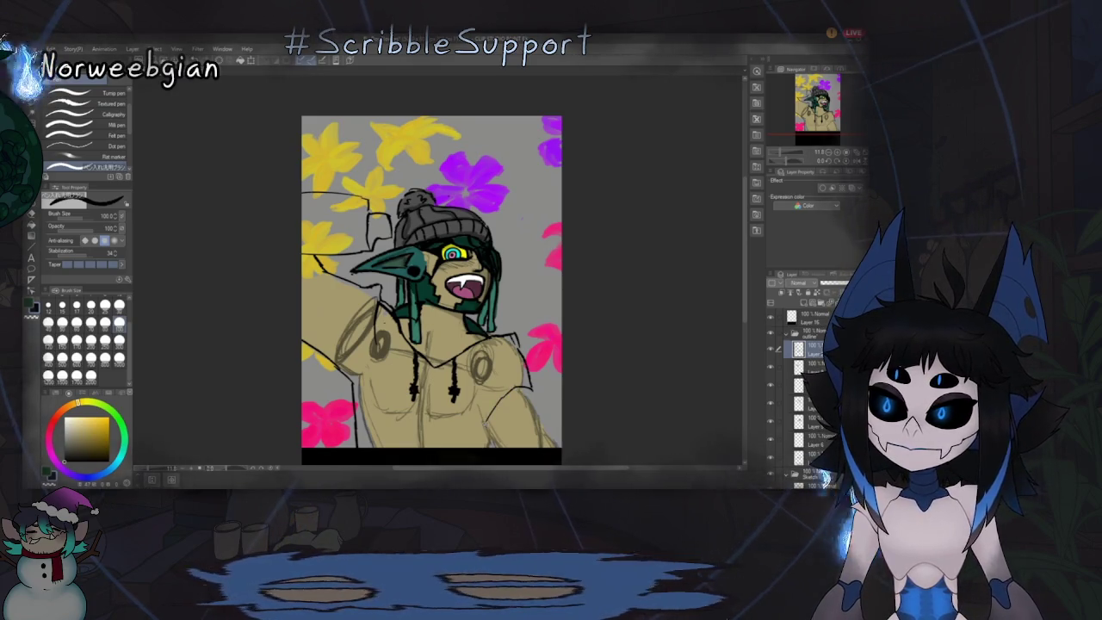
drag(520, 389, 560, 431)
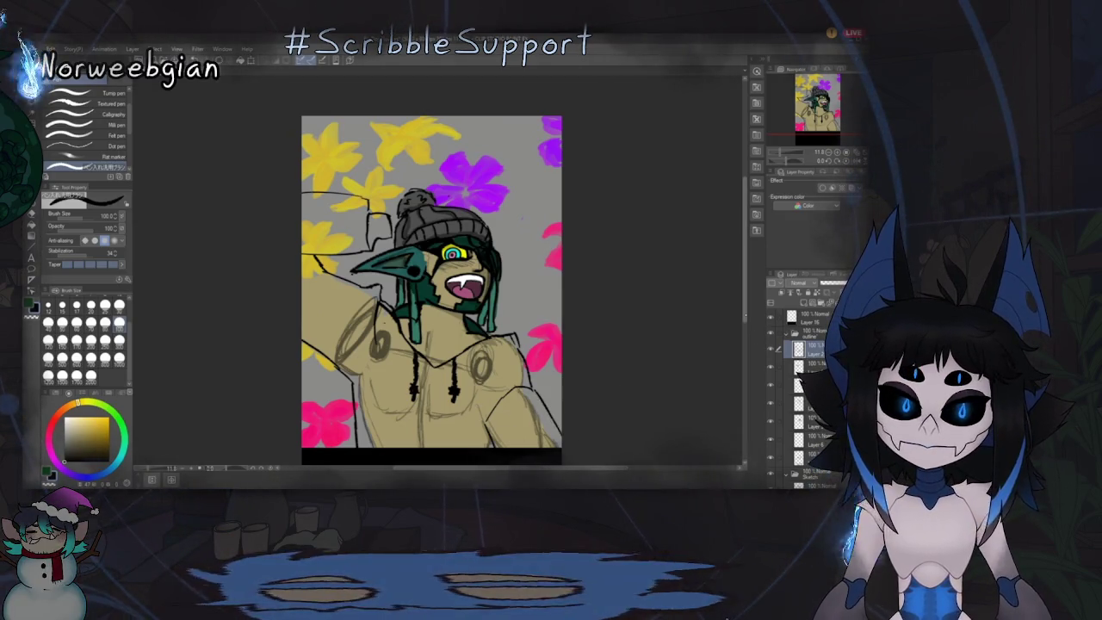
Step: Pick a pale tan colour from the colour wheel for the raised arm
scroll(631, 384, down, 3)
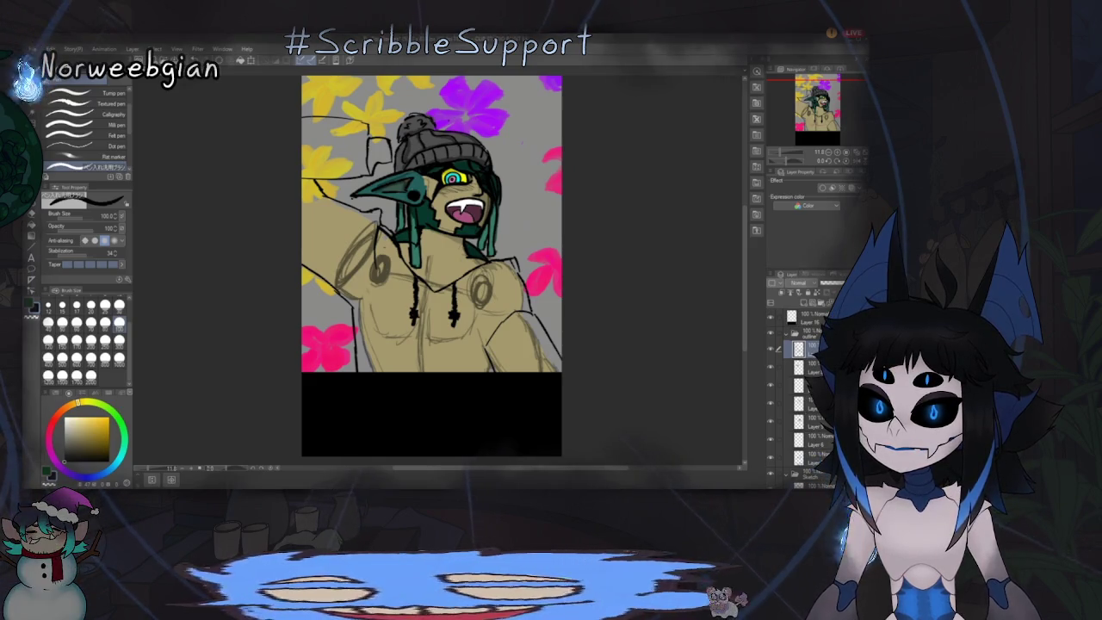
scroll(805, 388, down, 1)
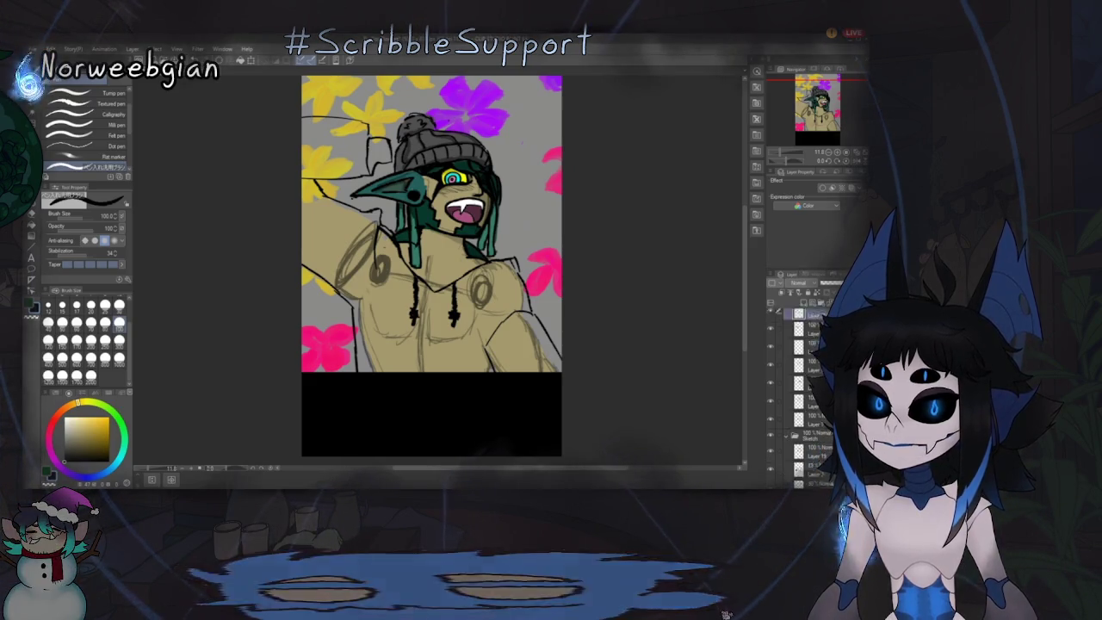
scroll(796, 387, down, 1)
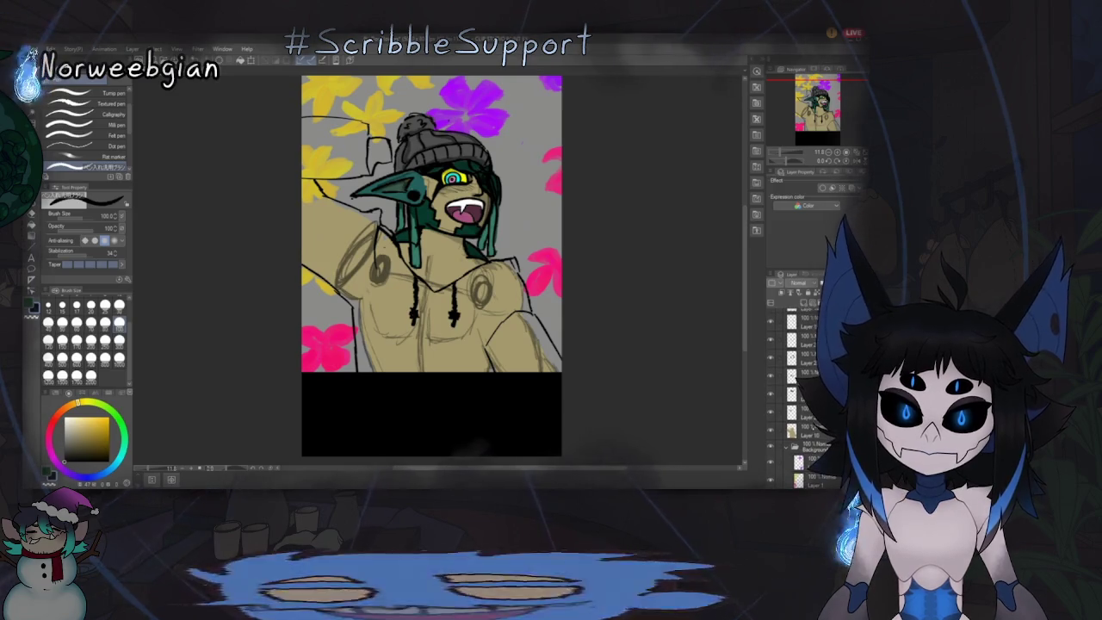
scroll(797, 387, up, 1)
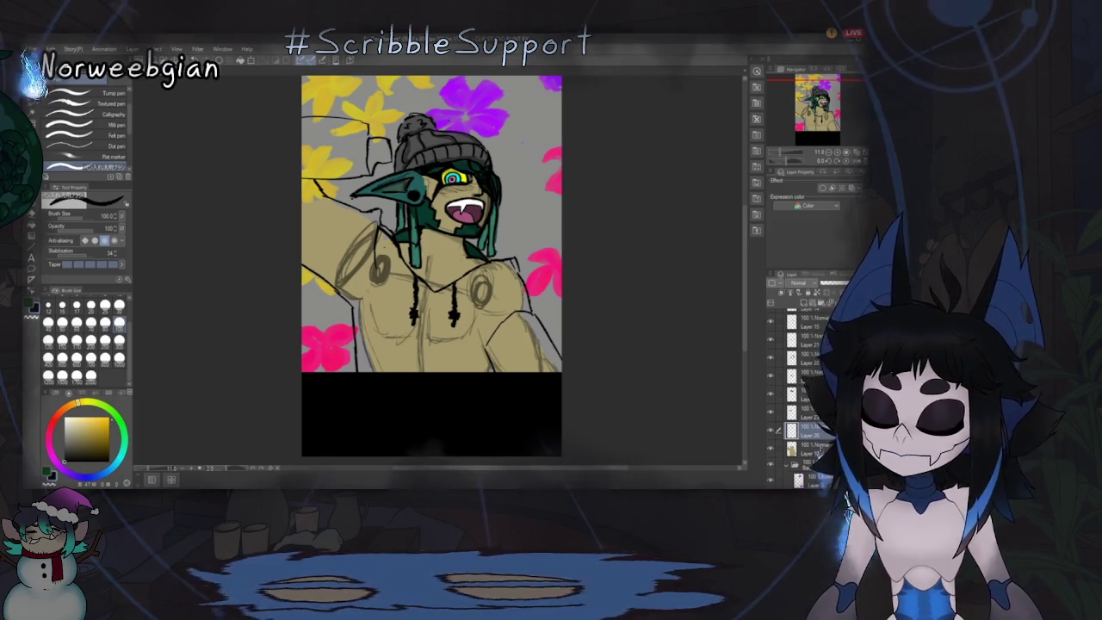
click(102, 423)
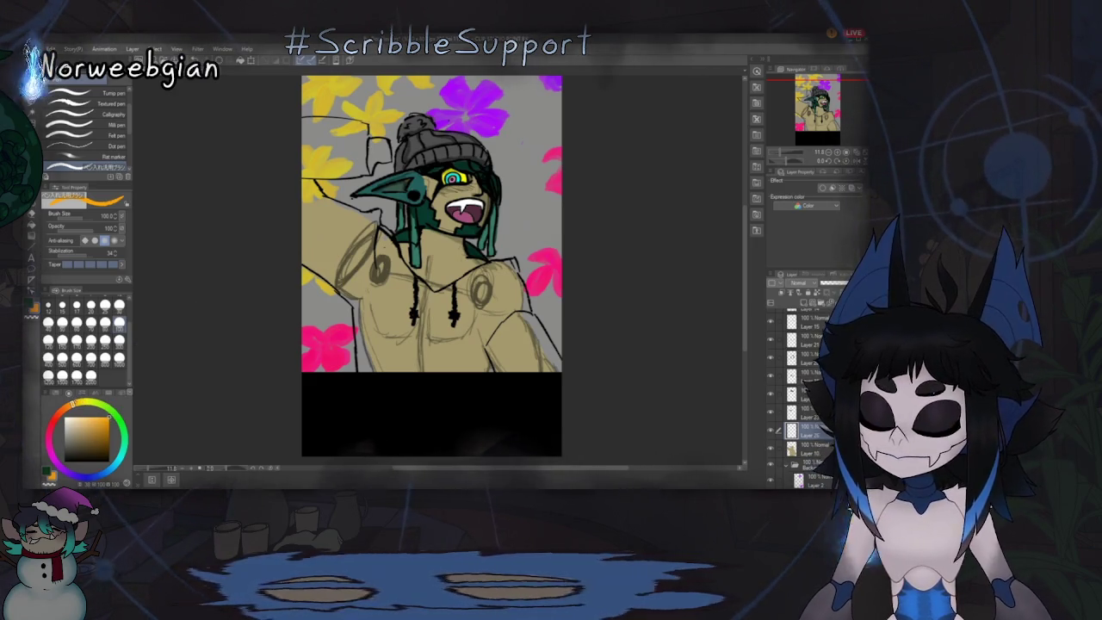
click(86, 418)
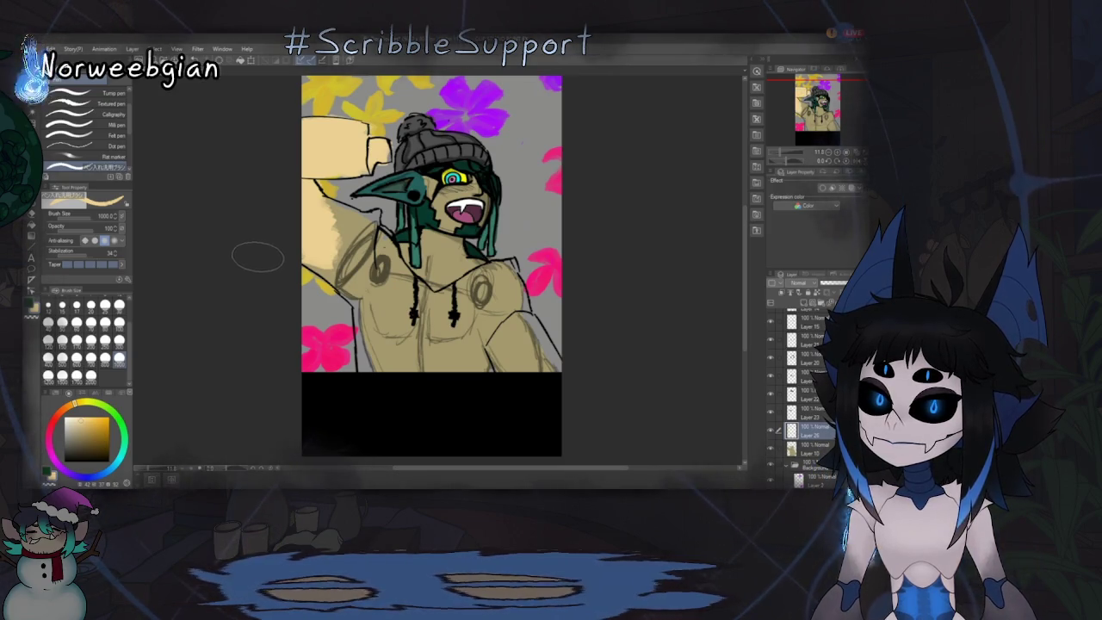
Step: Undo the tan and purple test fills and switch the paint colour to light grey
key(ctrl+z)
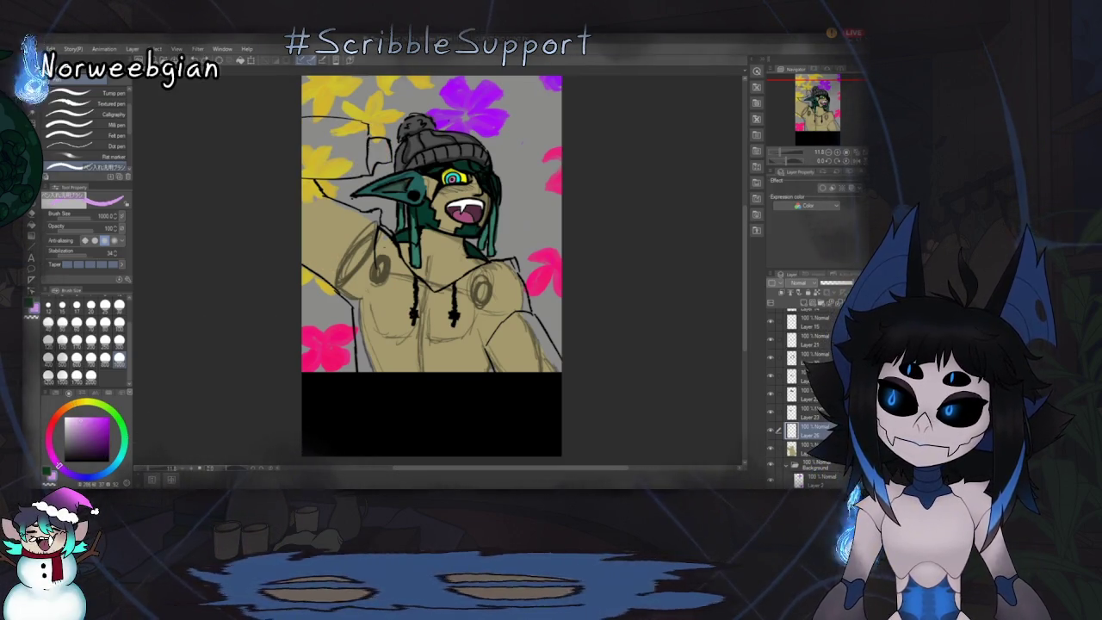
click(106, 446)
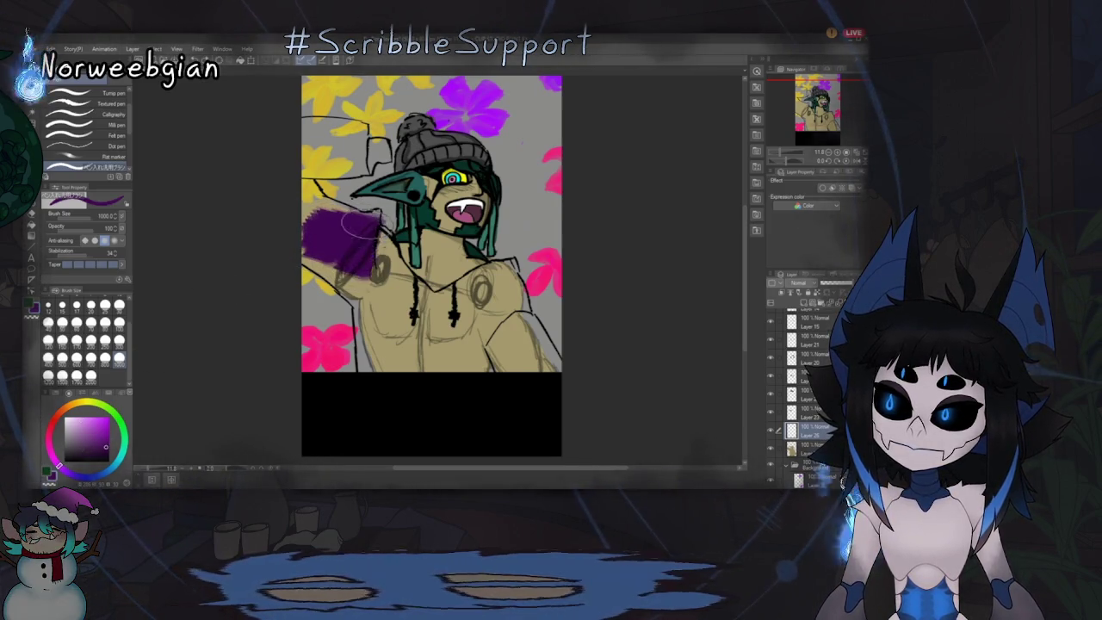
key(ctrl+z)
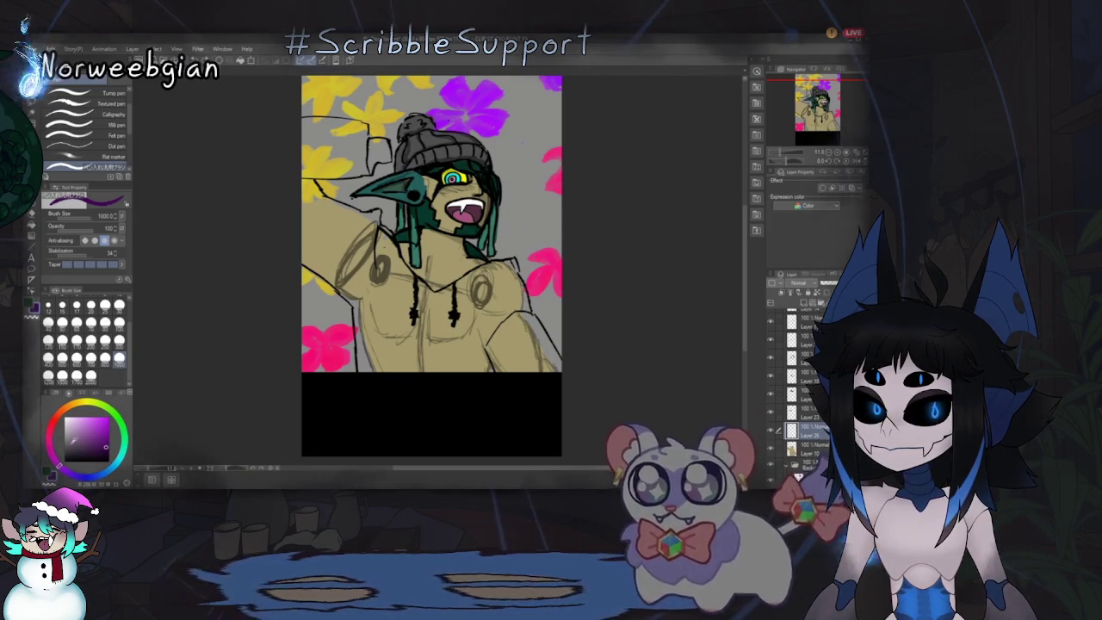
key(x)
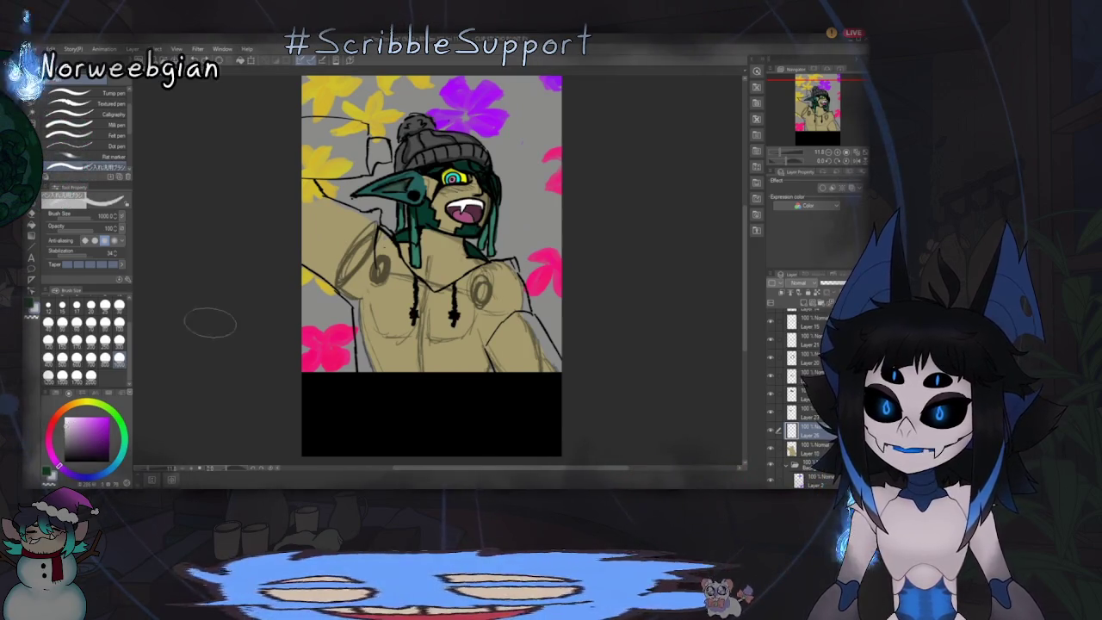
Step: Paint the hoodie's chest, both arms and raised hand flat light grey
drag(320, 254, 297, 202)
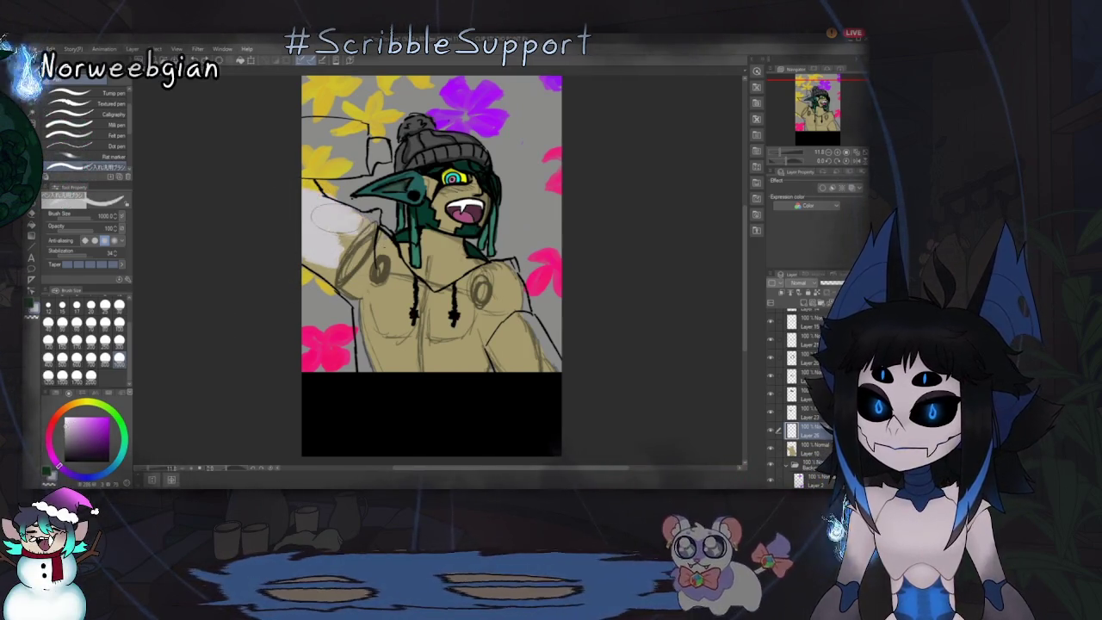
drag(345, 241, 405, 279)
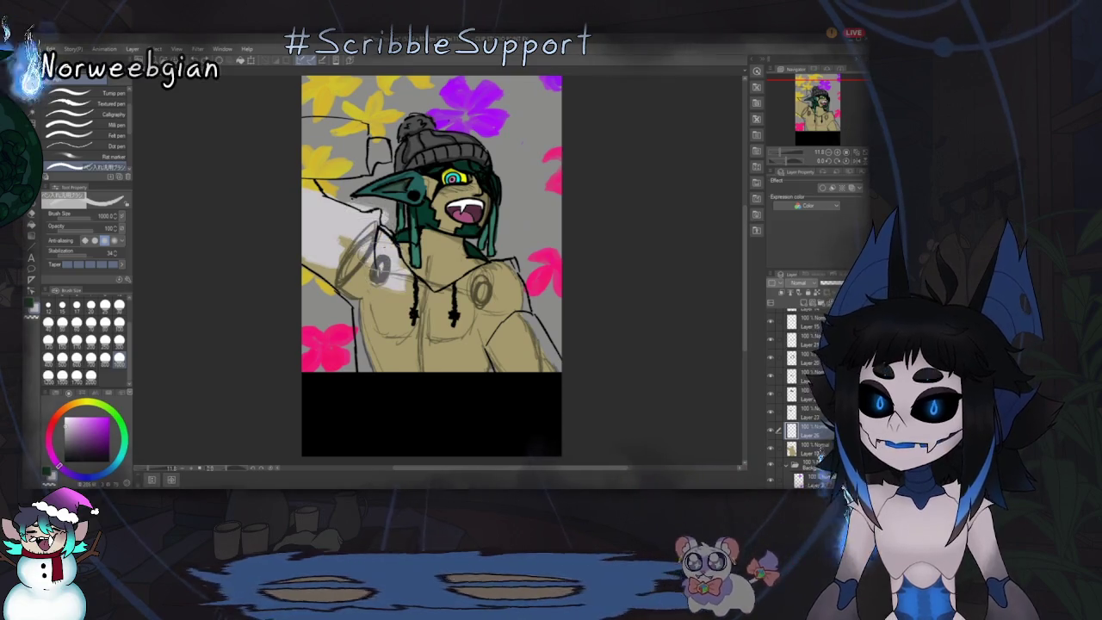
drag(368, 246, 335, 284)
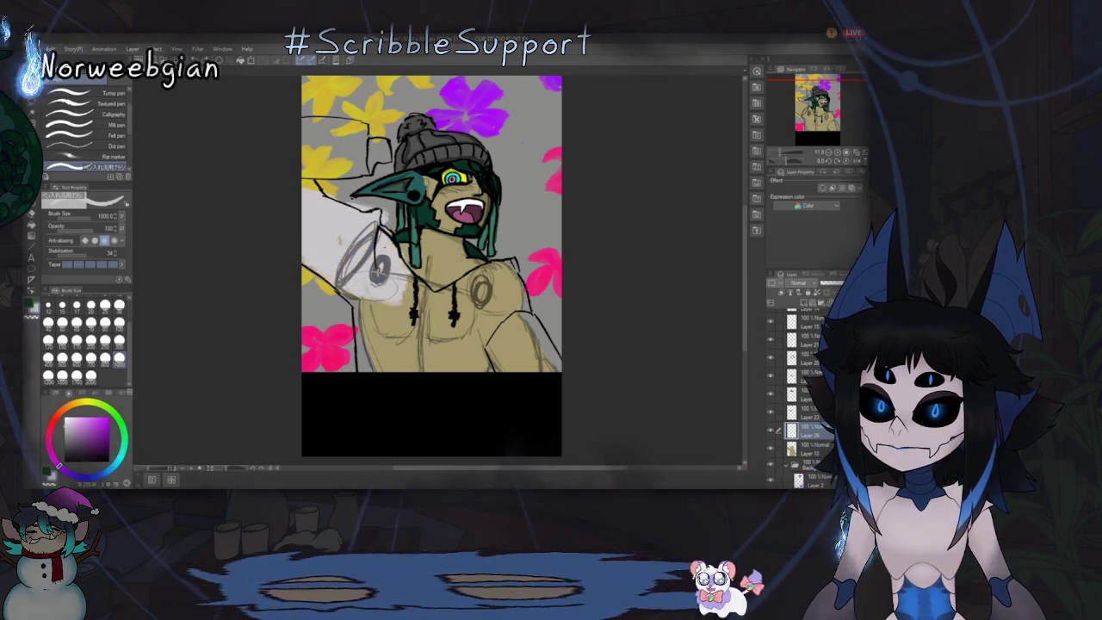
mouse_move(383, 305)
mouse_down()
mouse_move(387, 385)
mouse_move(426, 336)
mouse_move(478, 340)
mouse_up()
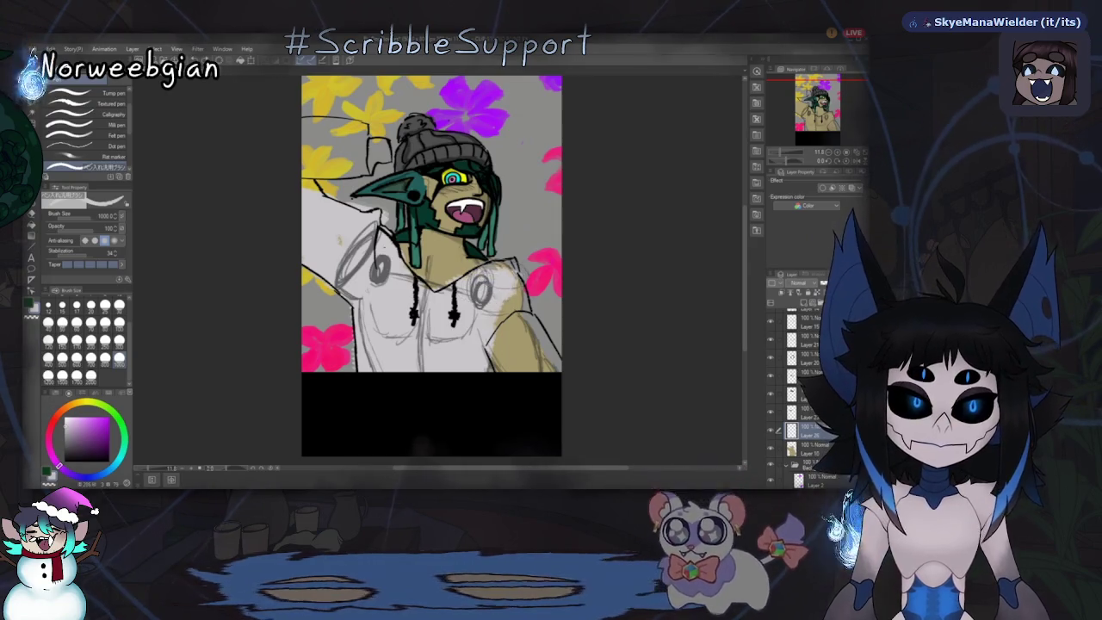
mouse_move(482, 297)
mouse_down()
mouse_move(528, 381)
mouse_move(544, 379)
mouse_up()
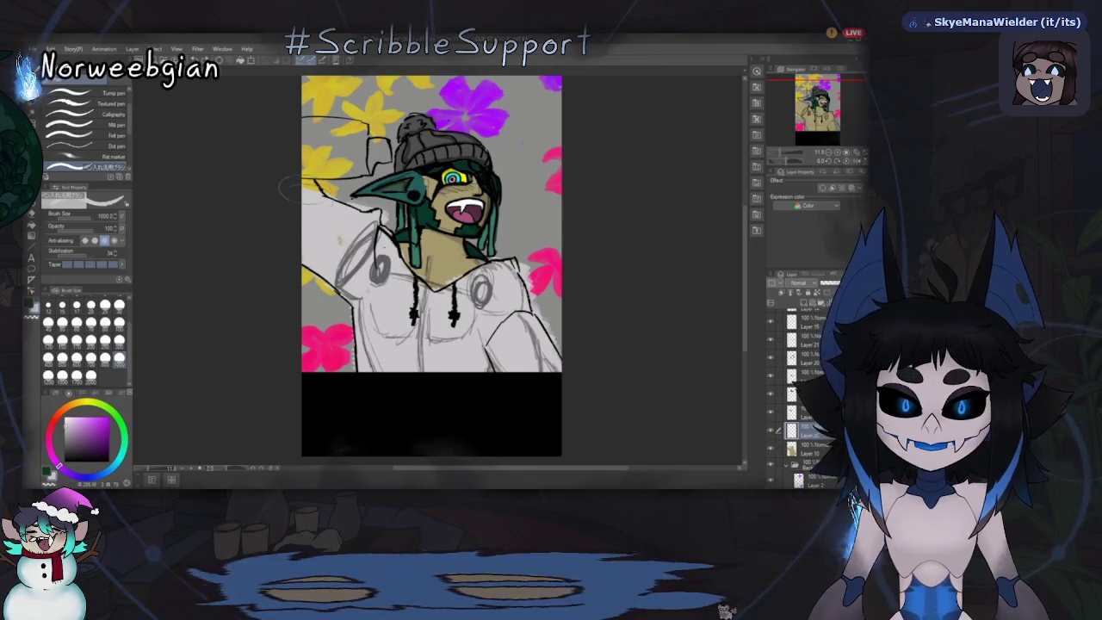
mouse_move(297, 186)
mouse_down()
mouse_move(344, 147)
mouse_move(361, 150)
mouse_up()
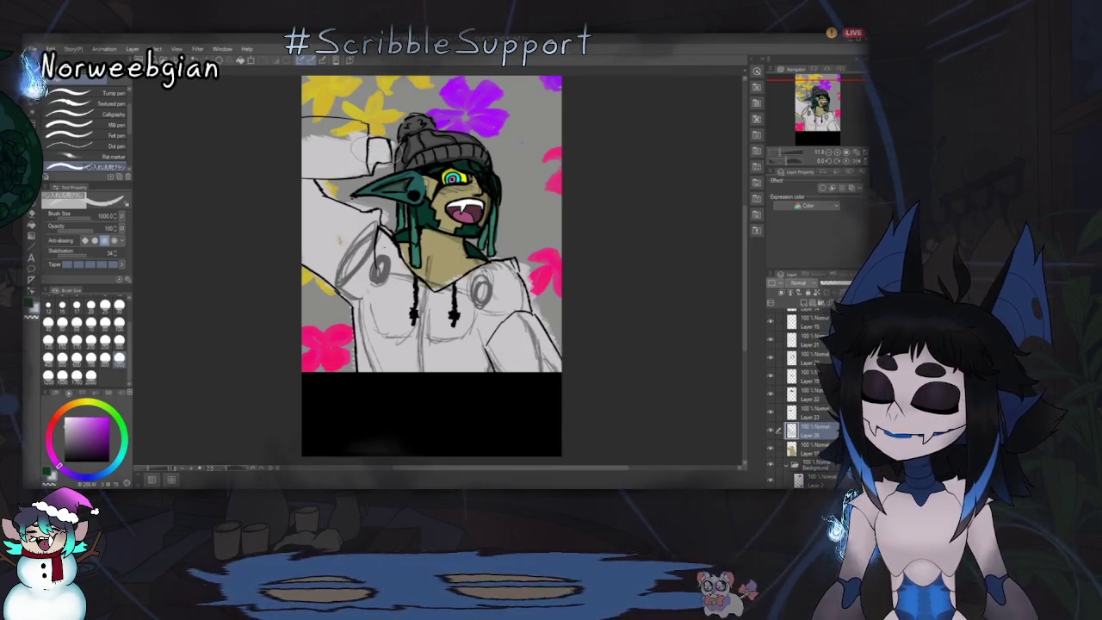
mouse_move(349, 125)
mouse_down()
mouse_move(305, 134)
mouse_move(349, 138)
mouse_up()
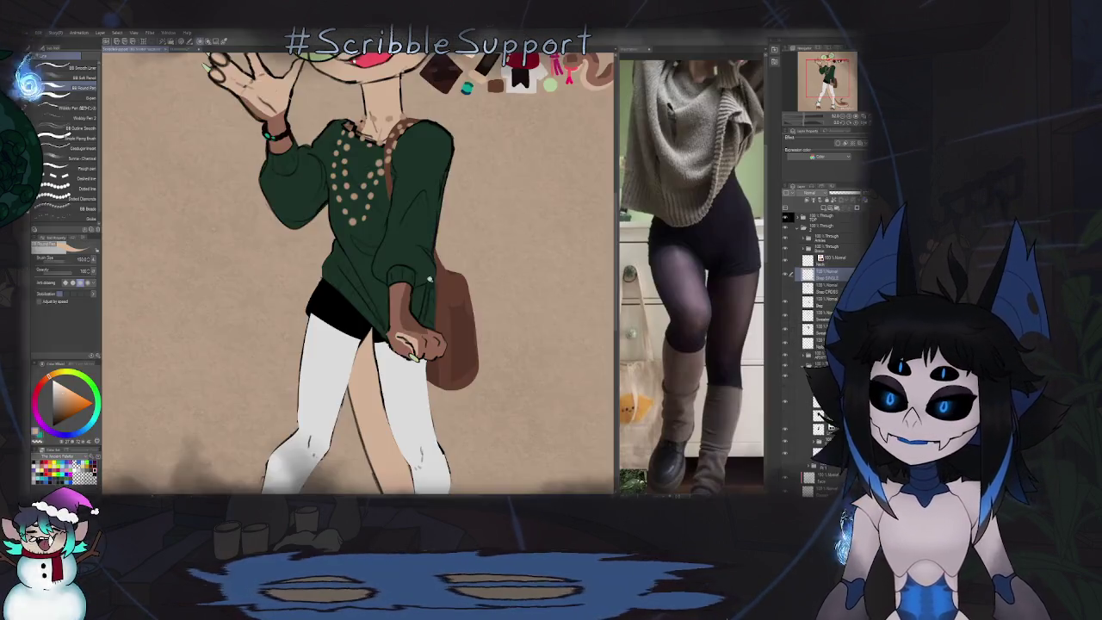
scroll(430, 280, up, 5)
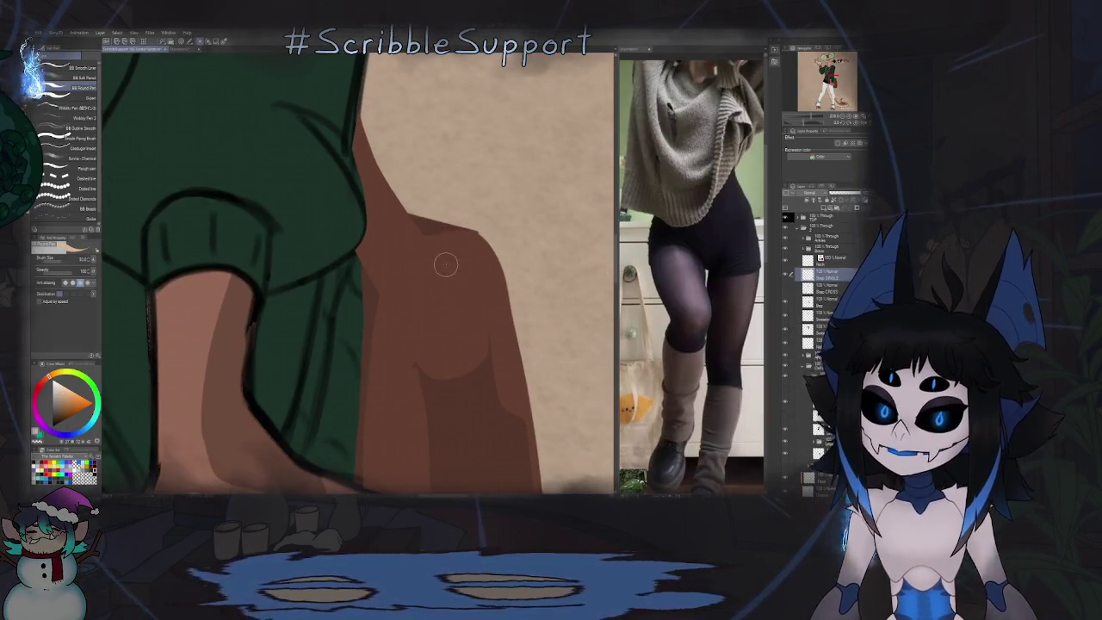
Step: Add a peach stroke on the brown bag and zoom out to fit the illustration
mouse_move(446, 262)
mouse_down()
mouse_move(464, 303)
mouse_move(423, 333)
mouse_move(393, 314)
mouse_move(393, 262)
mouse_move(407, 281)
mouse_move(451, 217)
mouse_up()
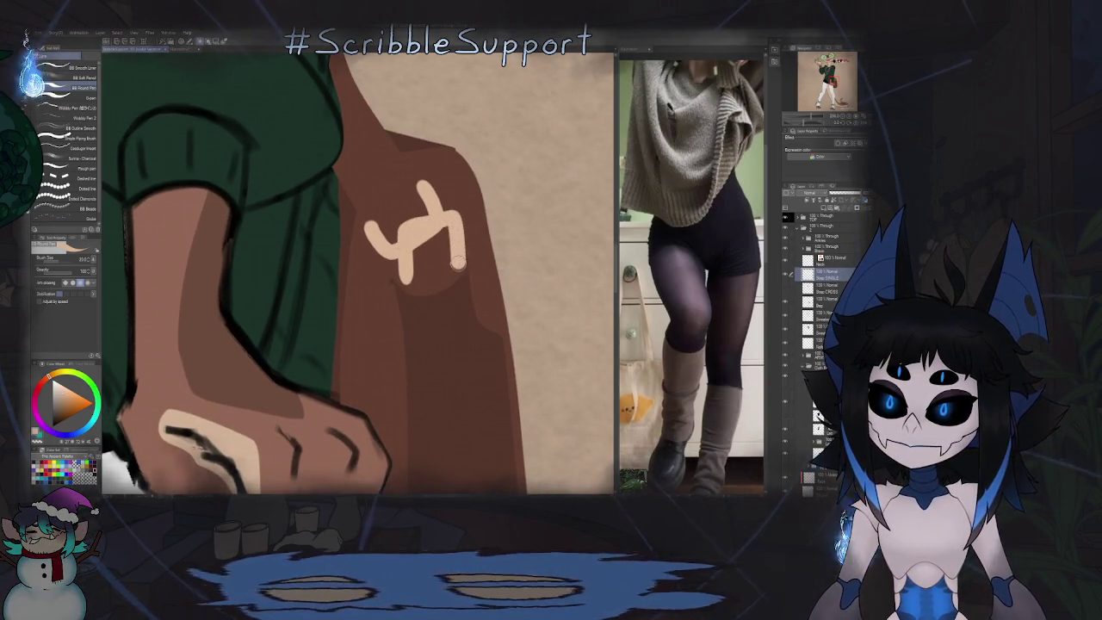
key(ctrl+0)
key(ctrl+minus)
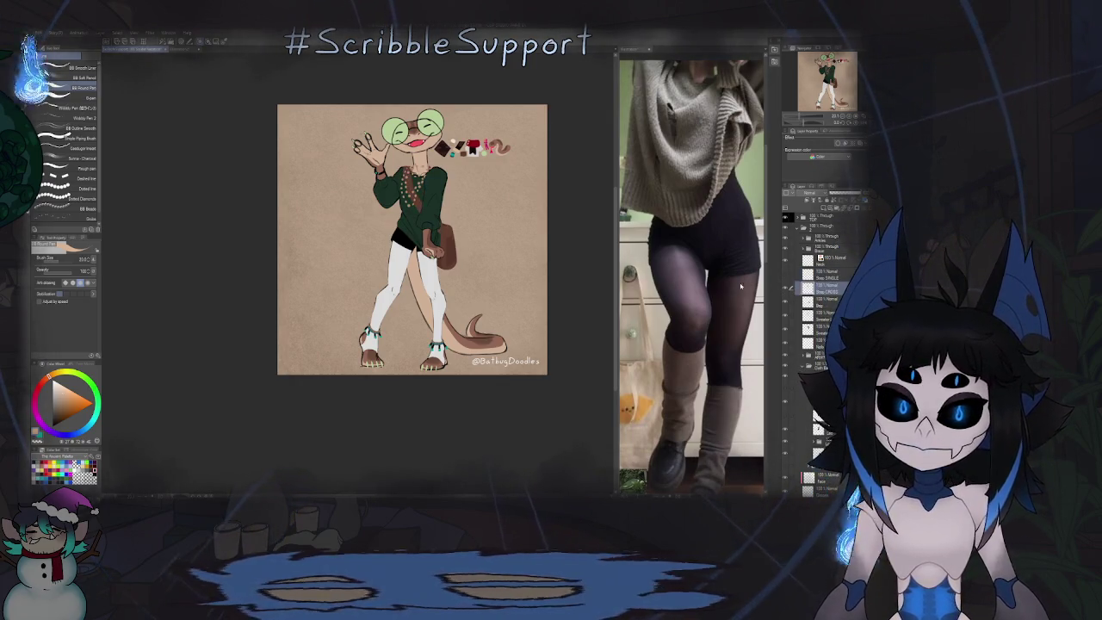
scroll(454, 238, up, 3)
Step: Add branching peach highlight strokes to the squiggle on the brown bag
scroll(418, 197, up, 2)
mouse_move(415, 162)
mouse_down()
mouse_move(443, 174)
mouse_move(424, 239)
mouse_move(389, 225)
mouse_up()
mouse_move(444, 248)
mouse_down()
mouse_move(430, 206)
mouse_move(469, 185)
mouse_move(486, 217)
mouse_up()
scroll(488, 230, down, 4)
scroll(517, 241, down, 3)
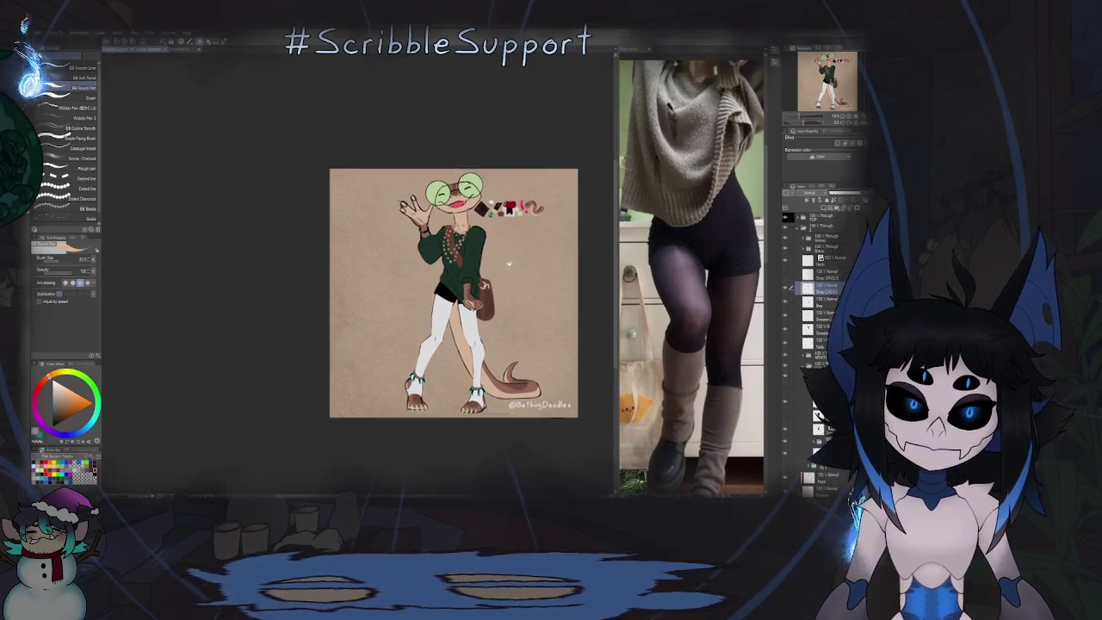
scroll(497, 266, up, 2)
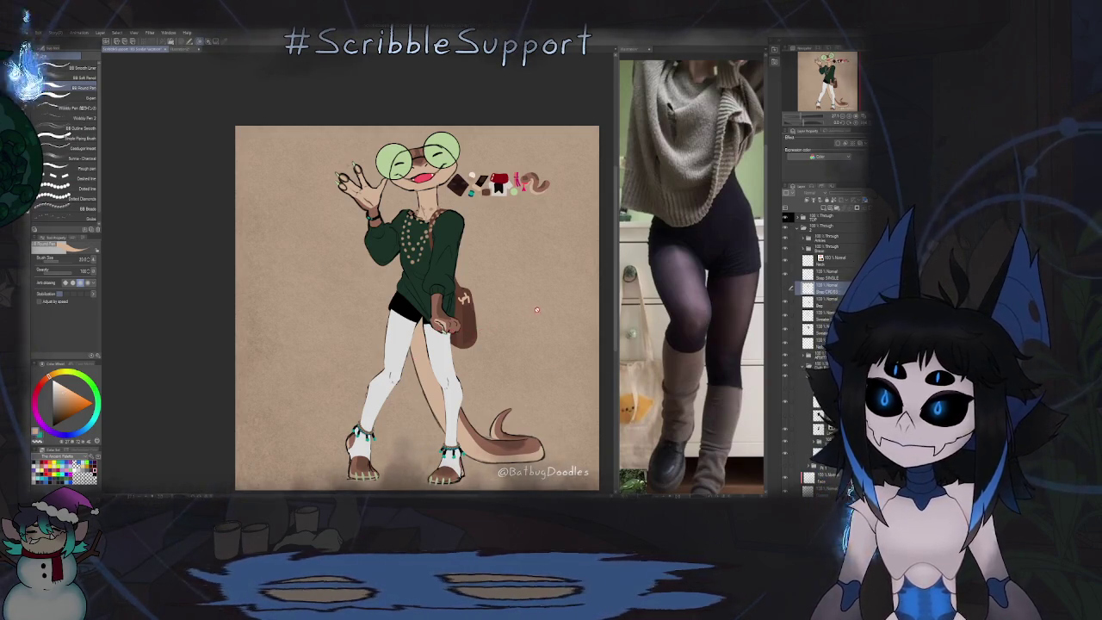
scroll(487, 292, down, 1)
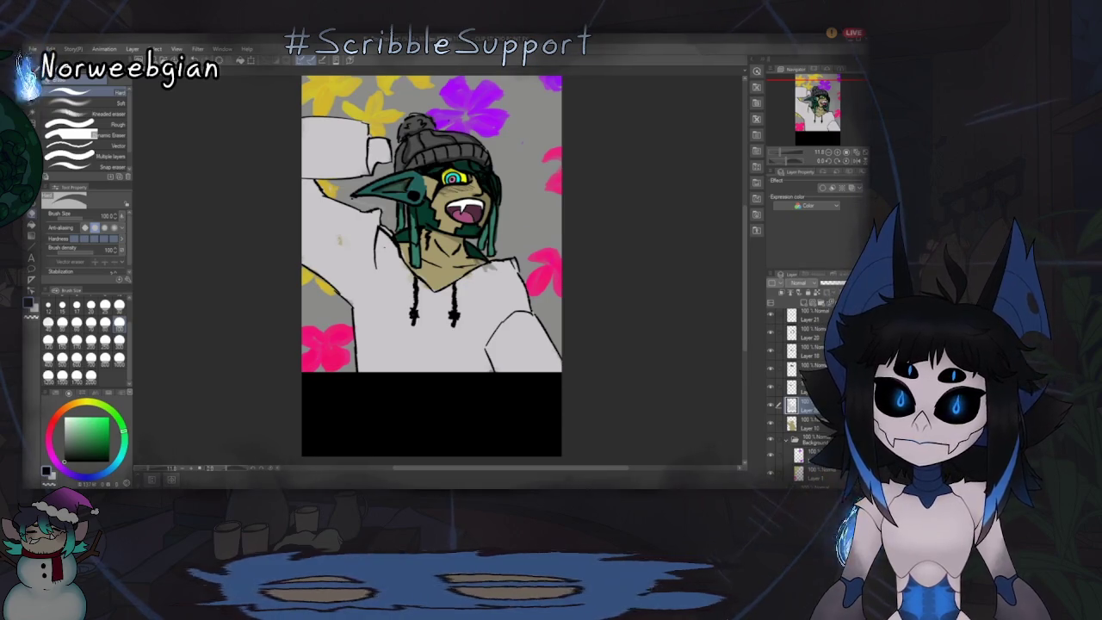
Step: On Layer 25, use the pen to draw lines around the goblin's raised hand and sleeve
scroll(809, 387, up, 3)
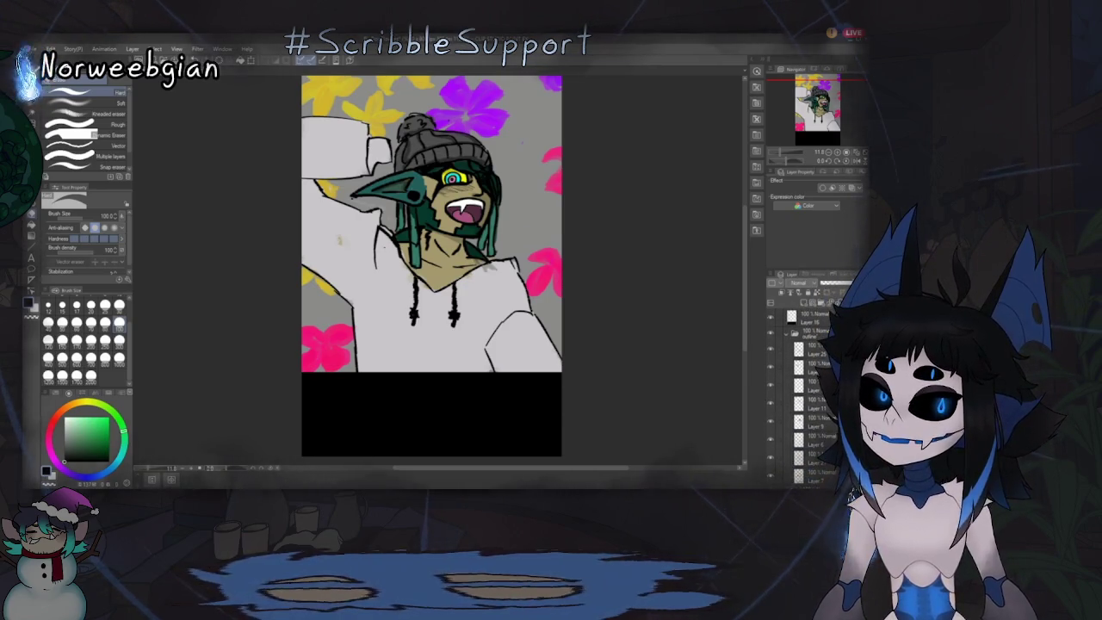
click(814, 349)
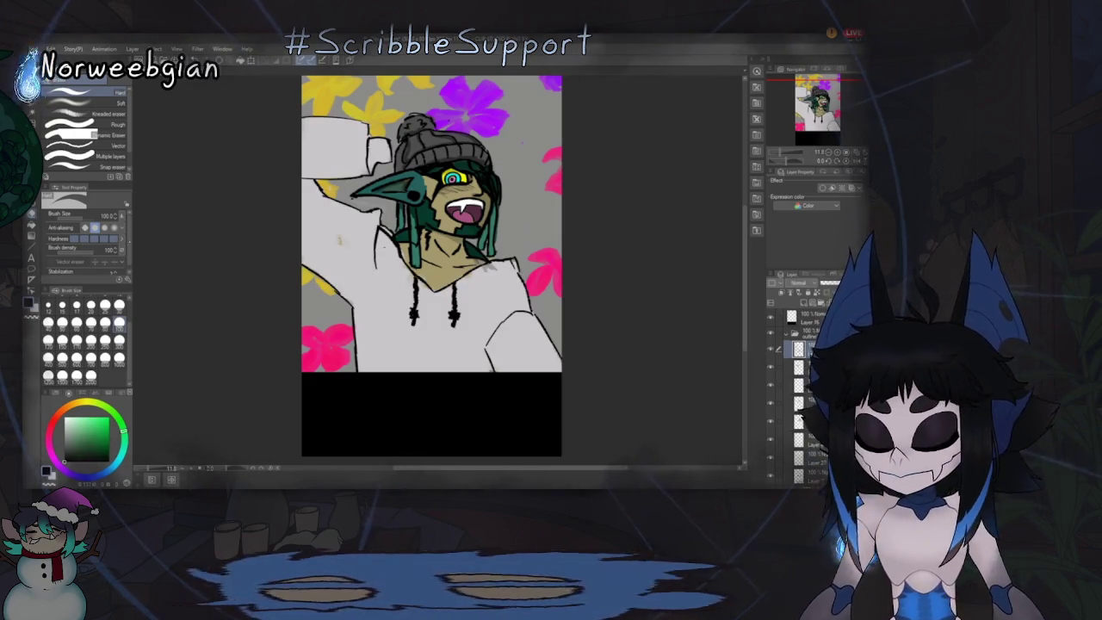
key(p)
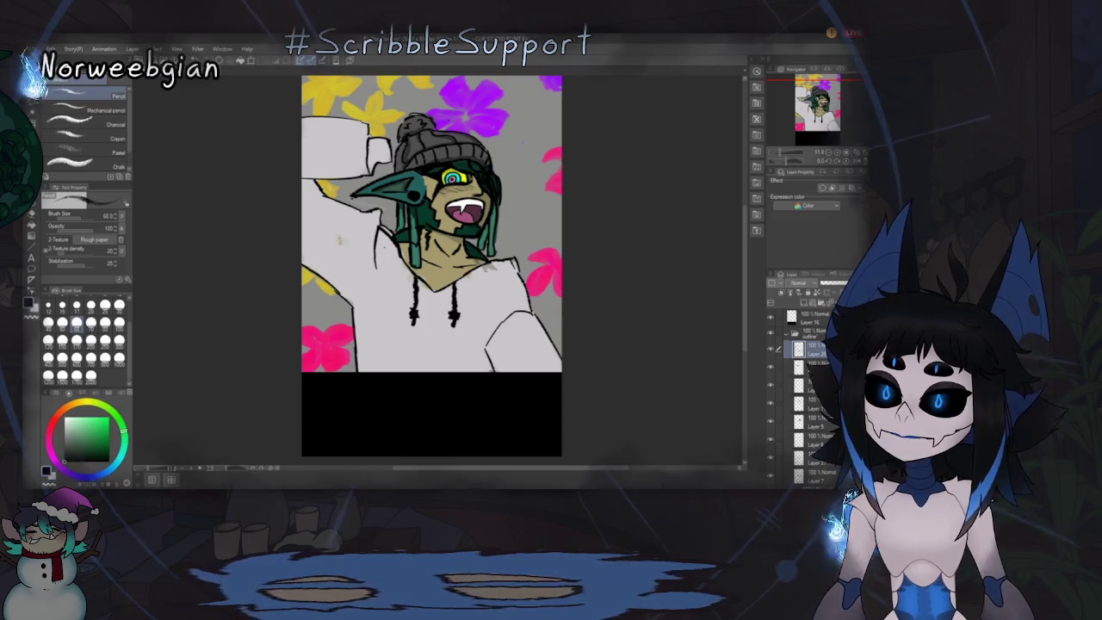
key(p)
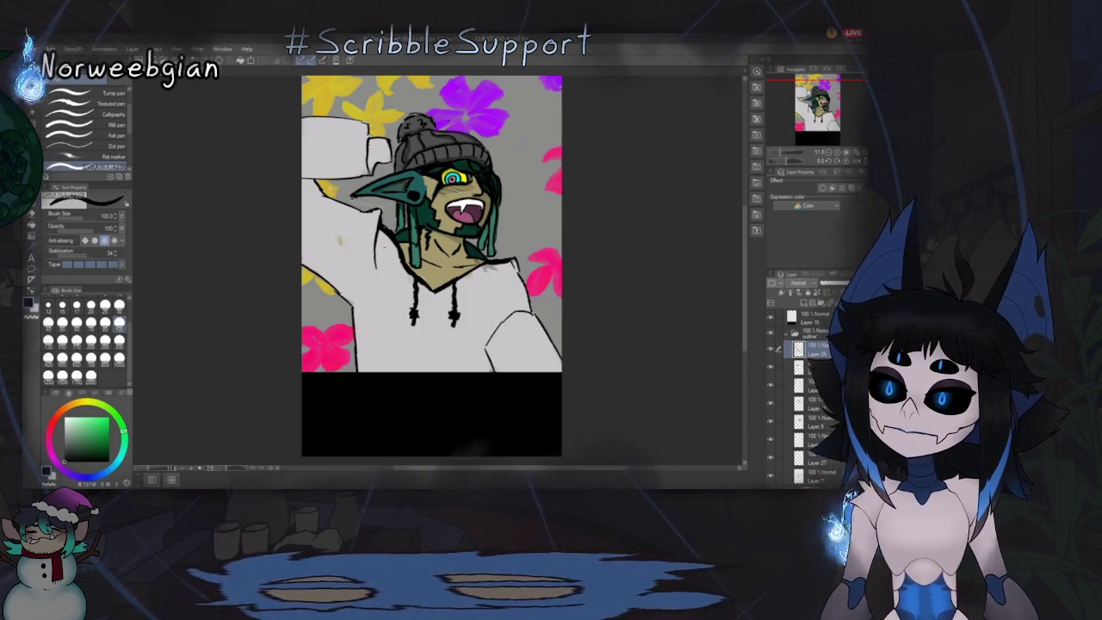
drag(370, 148, 389, 150)
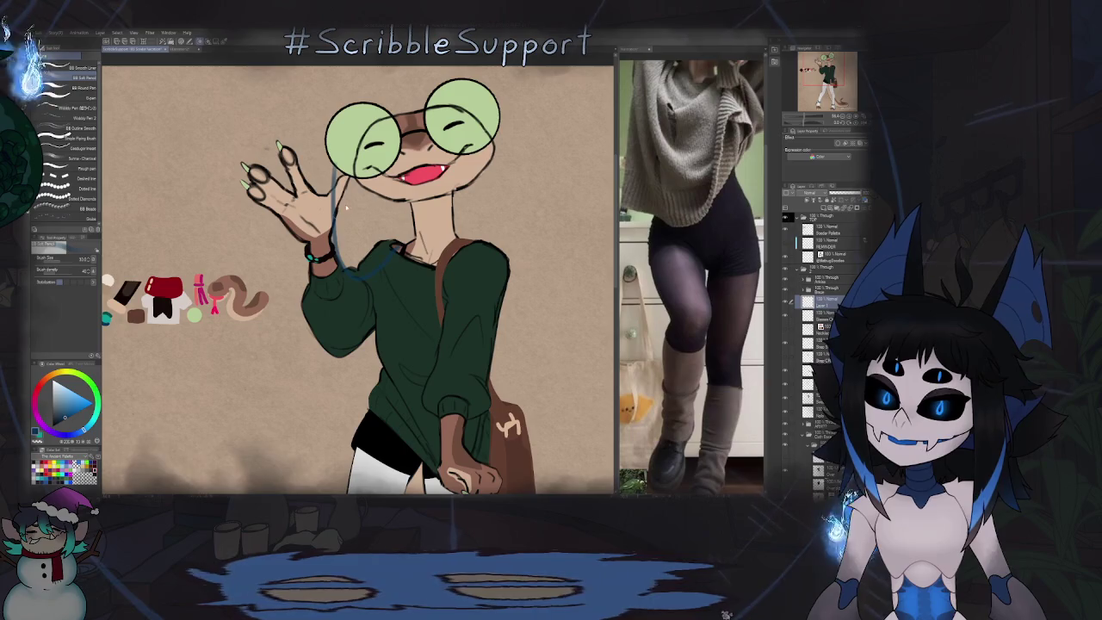
Step: Sketch a guide line from hand to collar and centre the glasses and neck
drag(338, 177, 394, 247)
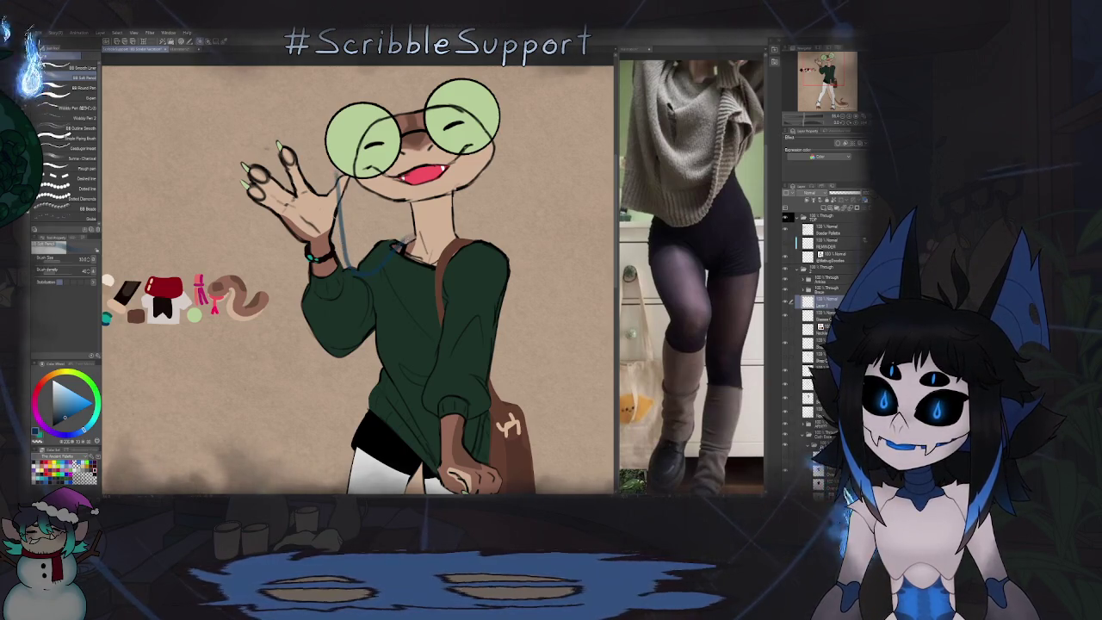
drag(470, 248, 442, 245)
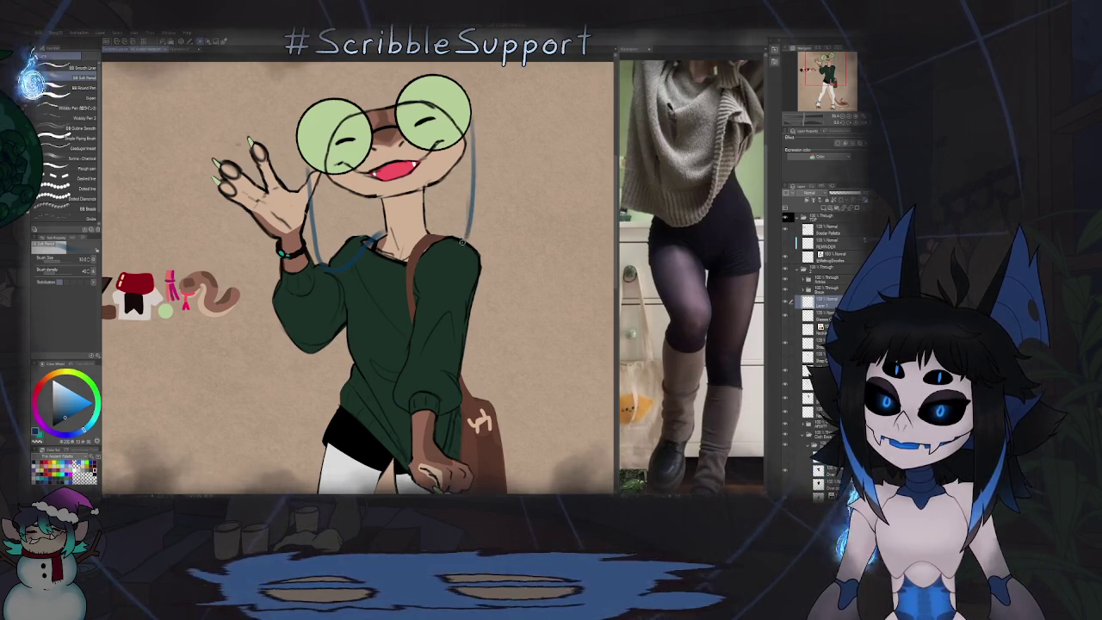
key(ctrl+0)
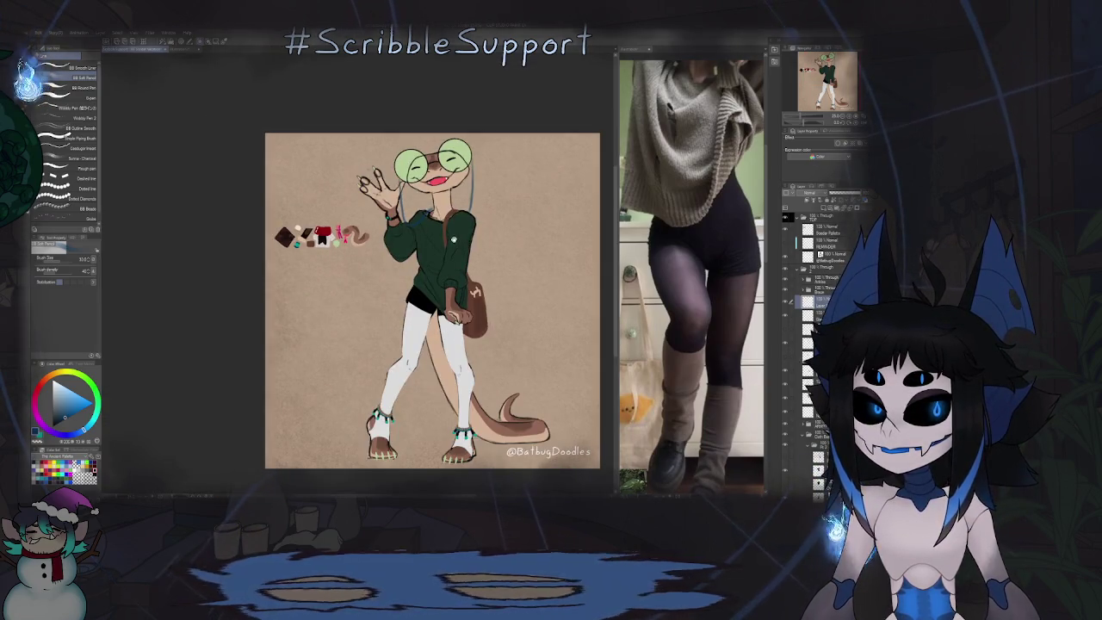
scroll(523, 235, up, 1)
scroll(400, 186, up, 3)
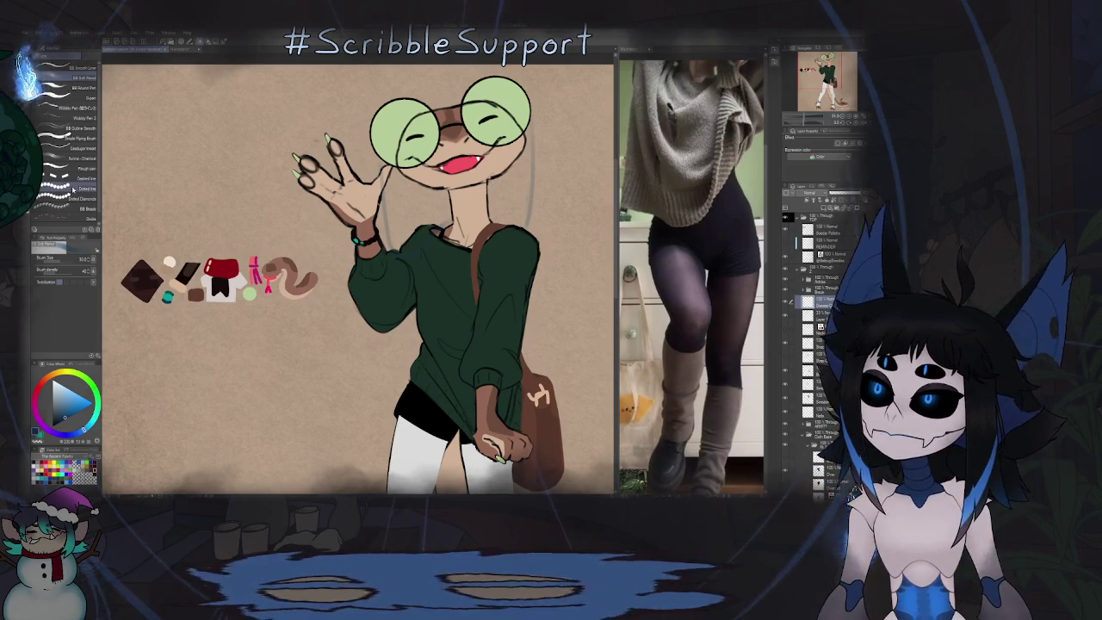
scroll(357, 153, up, 2)
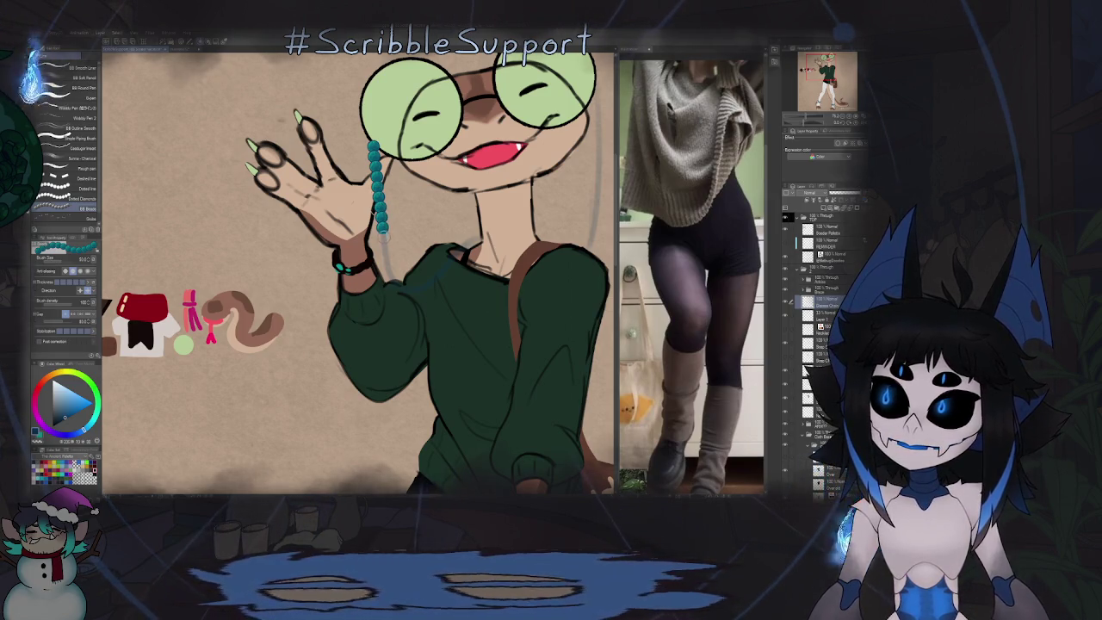
drag(600, 93, 499, 109)
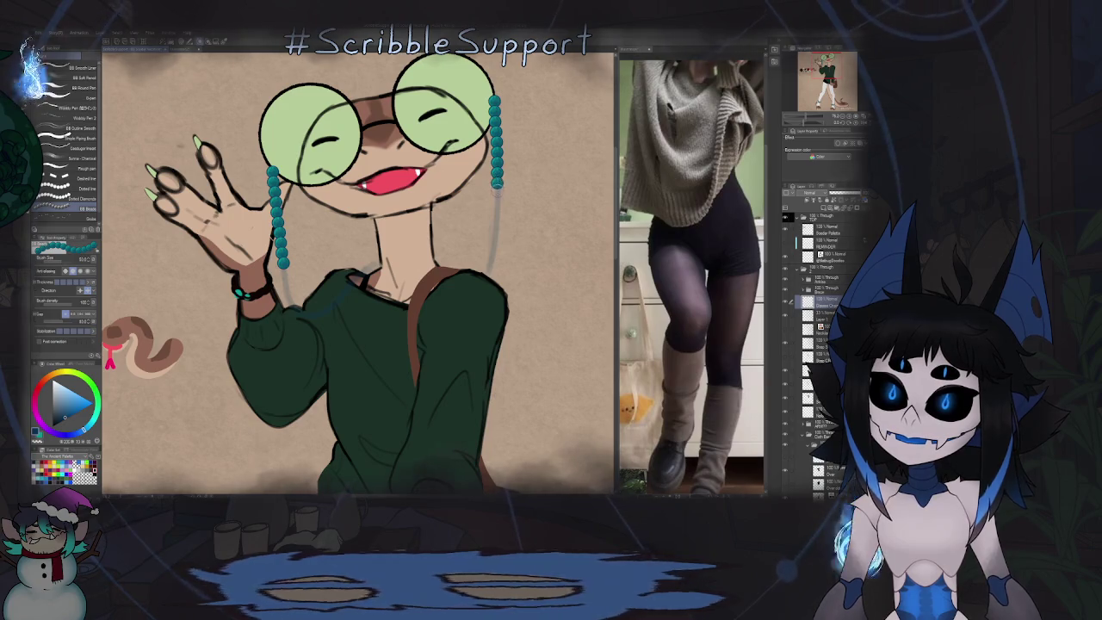
Step: On a different layer, work over the torso and shoulder and erase stray strokes
click(792, 219)
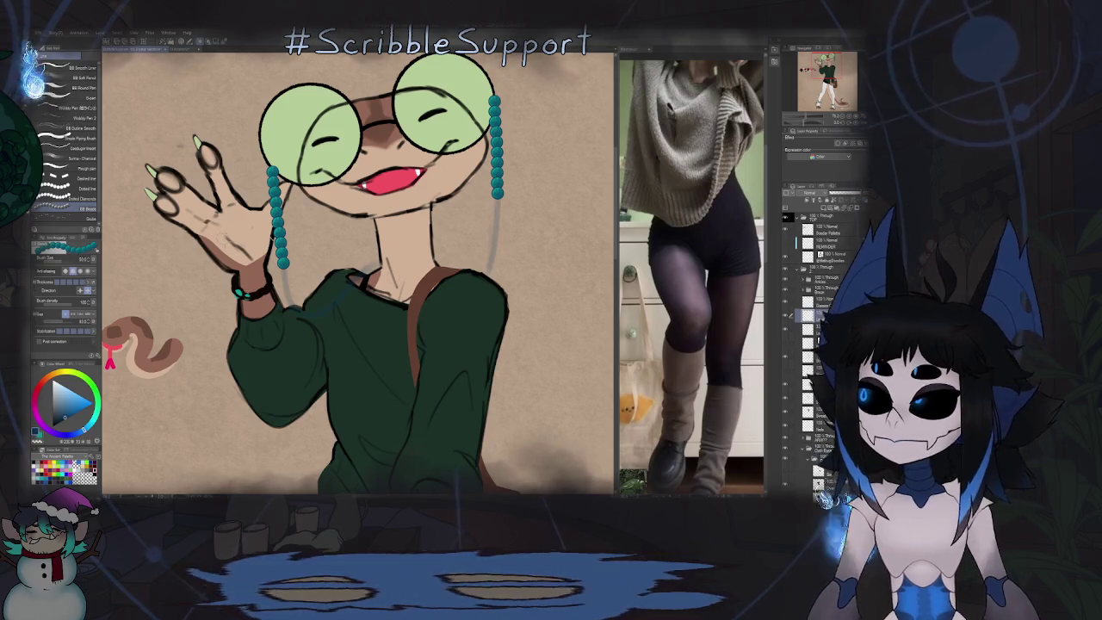
scroll(438, 213, down, 2)
scroll(439, 213, down, 3)
drag(438, 214, 479, 139)
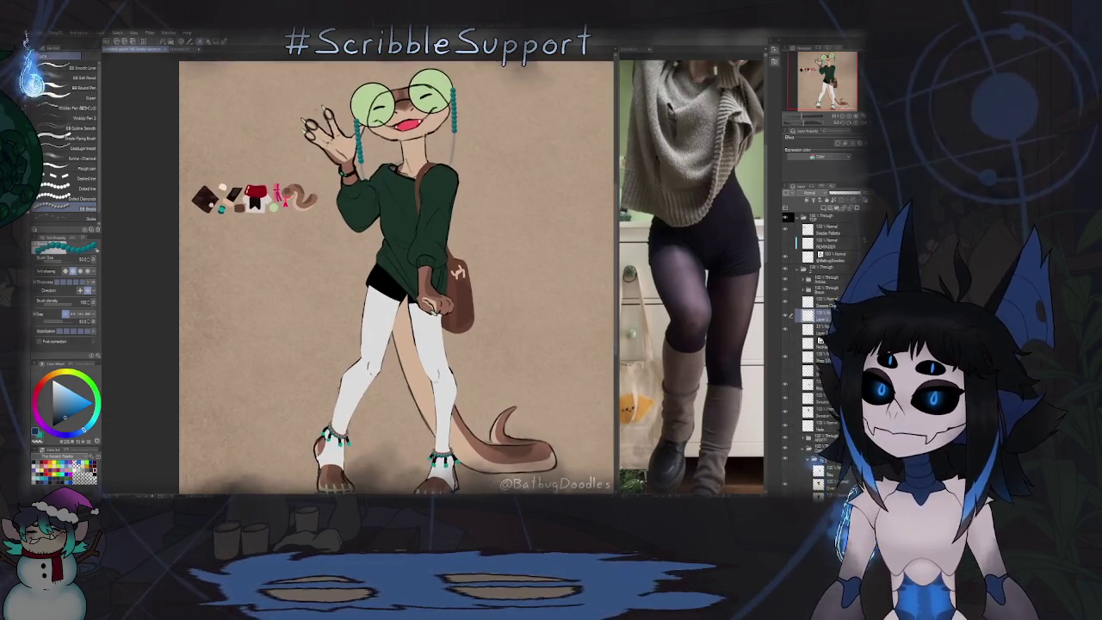
scroll(478, 139, up, 3)
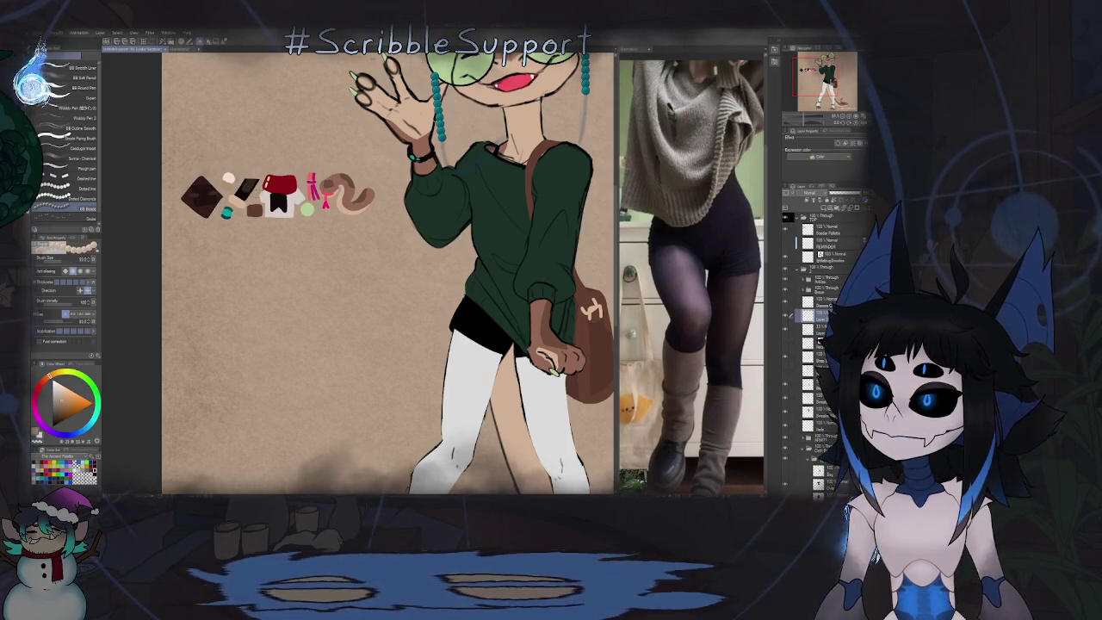
scroll(471, 138, down, 2)
scroll(471, 138, down, 2)
scroll(471, 138, up, 2)
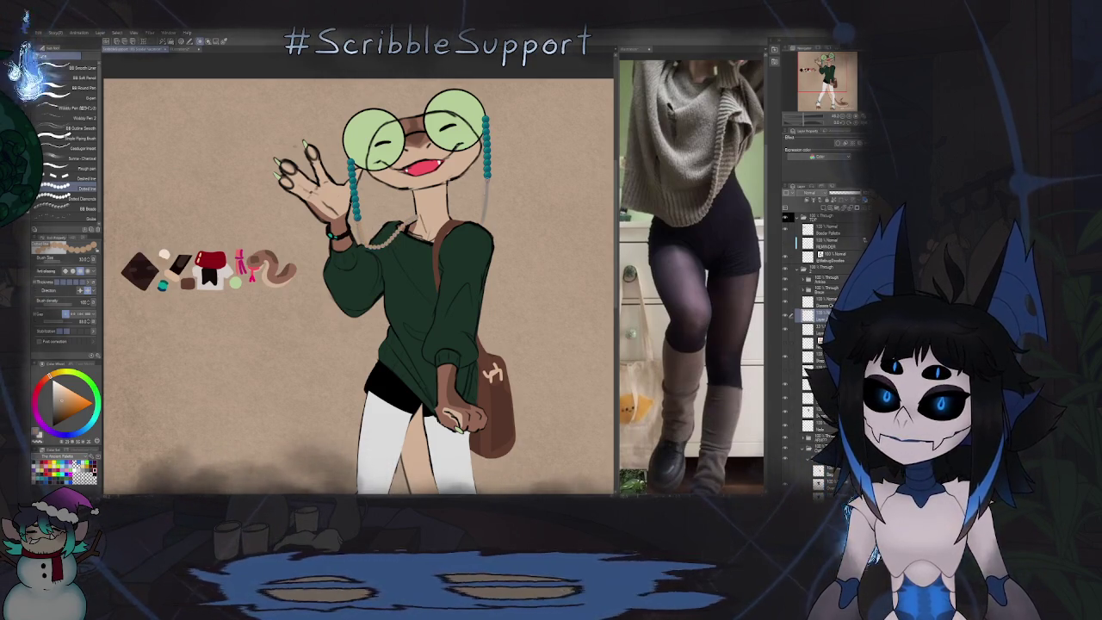
scroll(413, 216, up, 5)
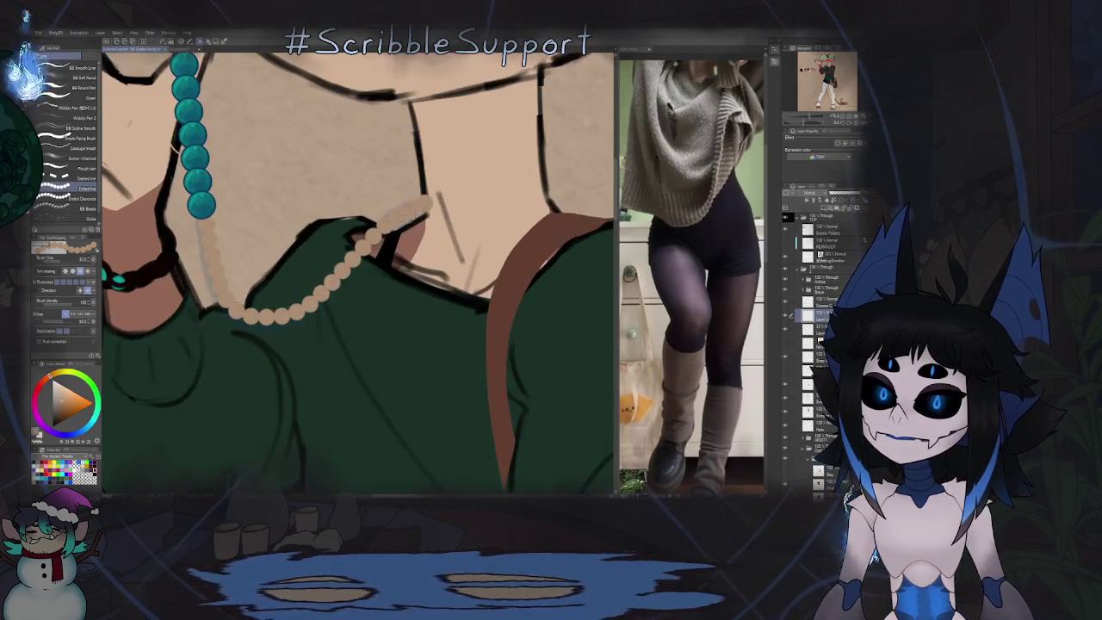
key(e)
drag(437, 233, 222, 185)
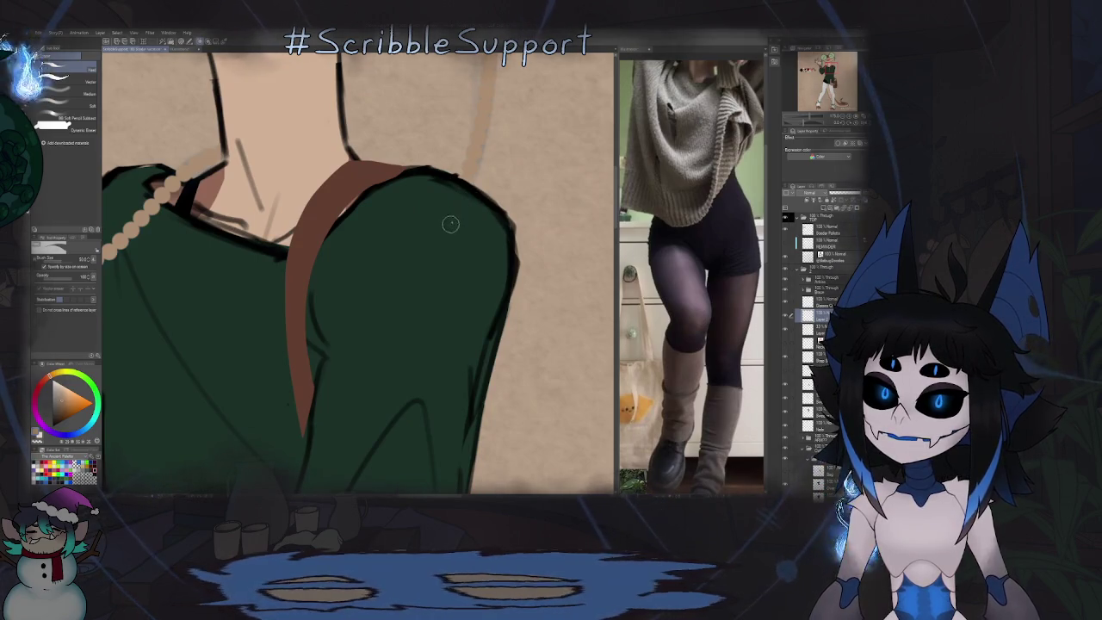
key(ctrl+0)
scroll(487, 250, down, 2)
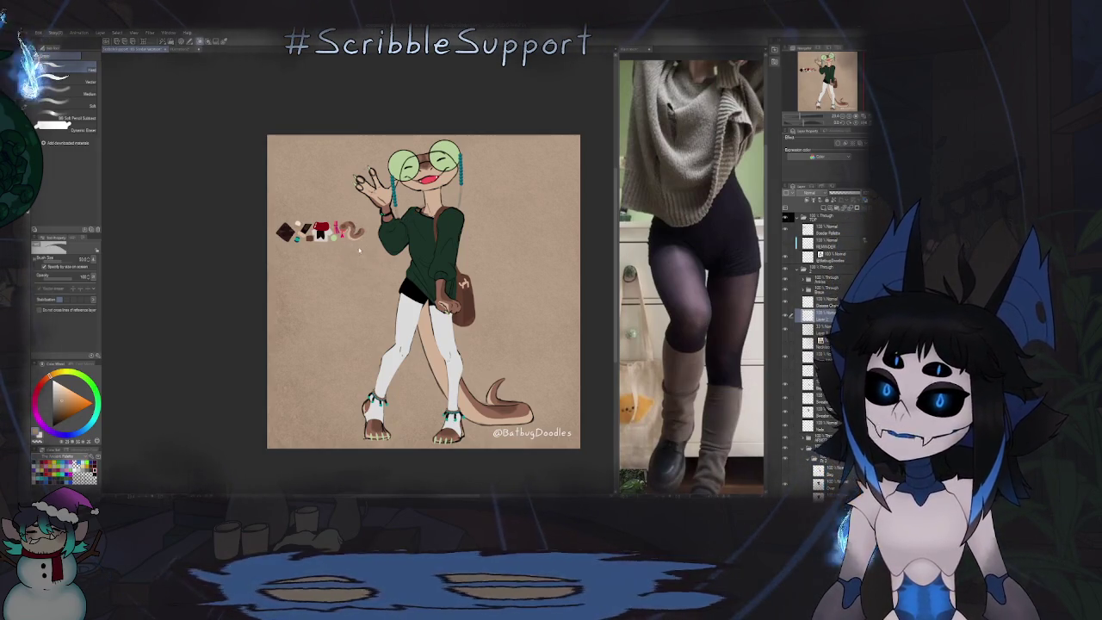
Step: Select the chain decoration brush from the brush sub-tools
scroll(359, 250, up, 3)
key(b)
key(b)
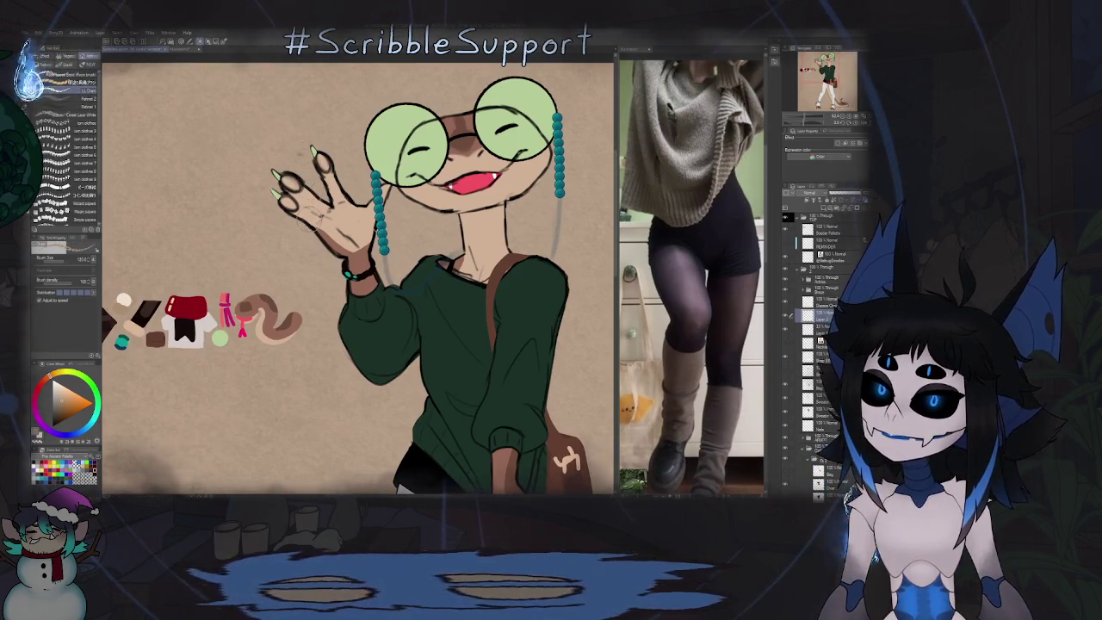
key(b)
click(79, 83)
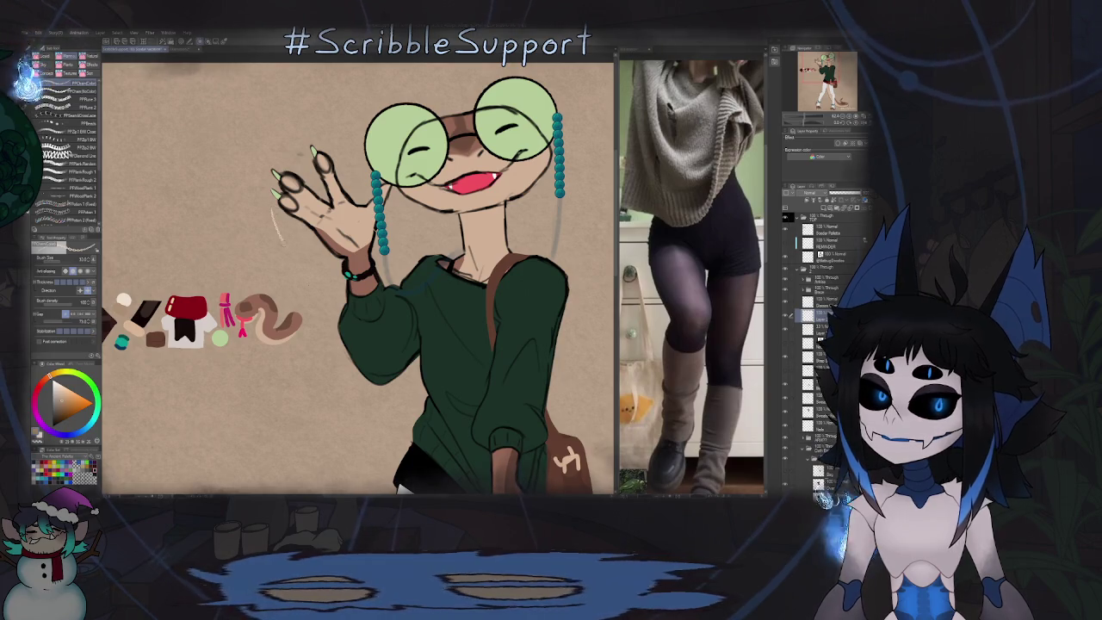
scroll(361, 259, up, 5)
scroll(362, 258, down, 1)
scroll(361, 258, down, 1)
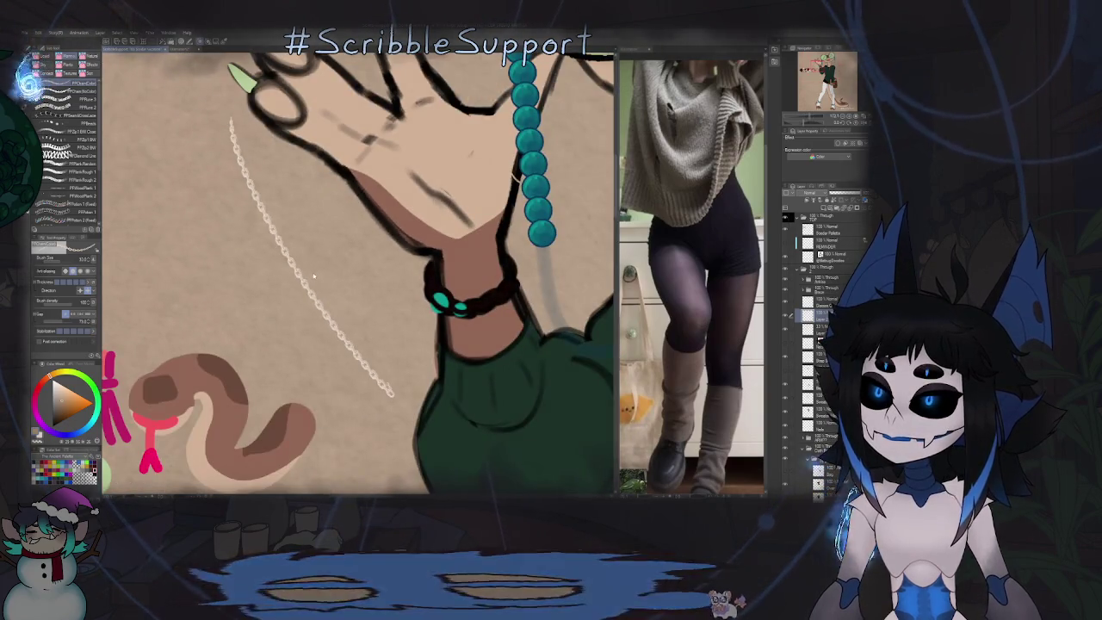
scroll(362, 258, down, 5)
scroll(362, 258, down, 1)
scroll(287, 280, up, 3)
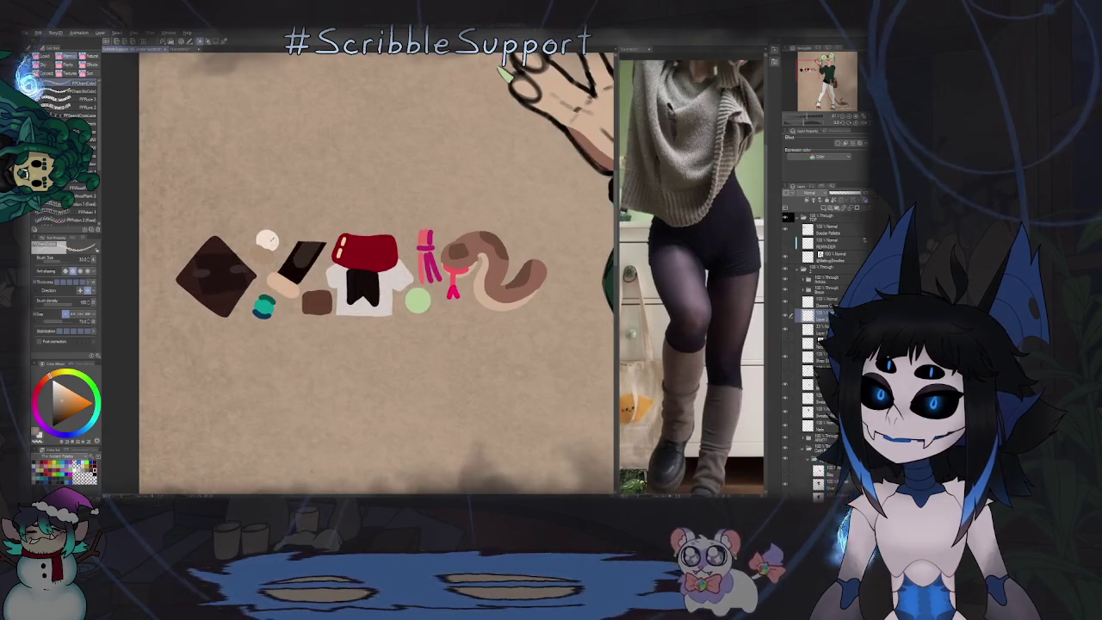
scroll(393, 210, right, 5)
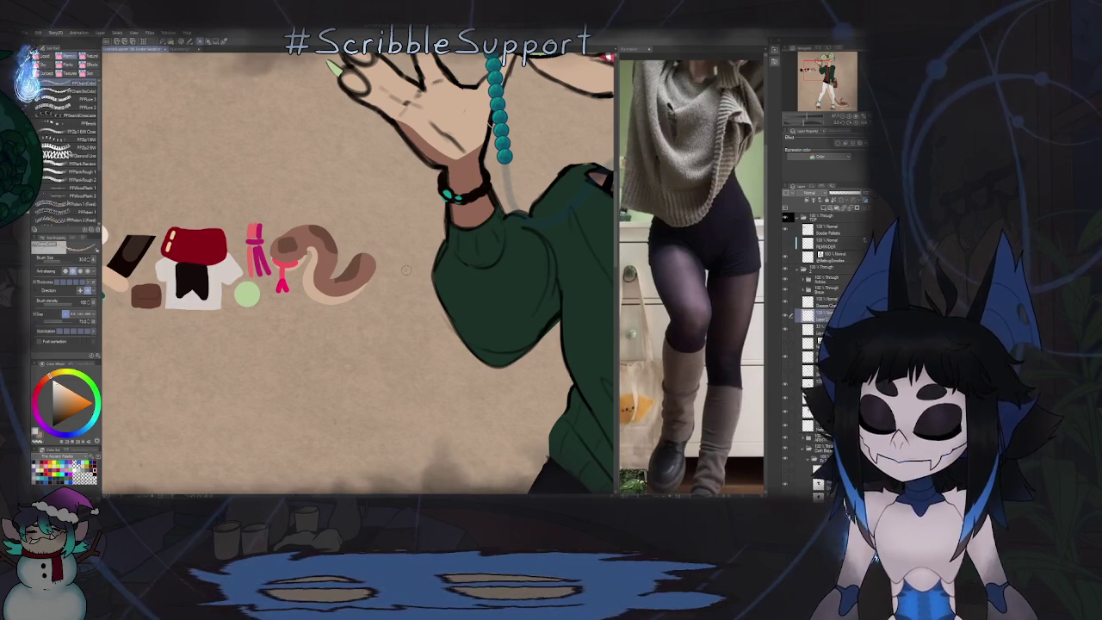
scroll(414, 268, down, 1)
scroll(413, 268, down, 2)
scroll(393, 257, up, 2)
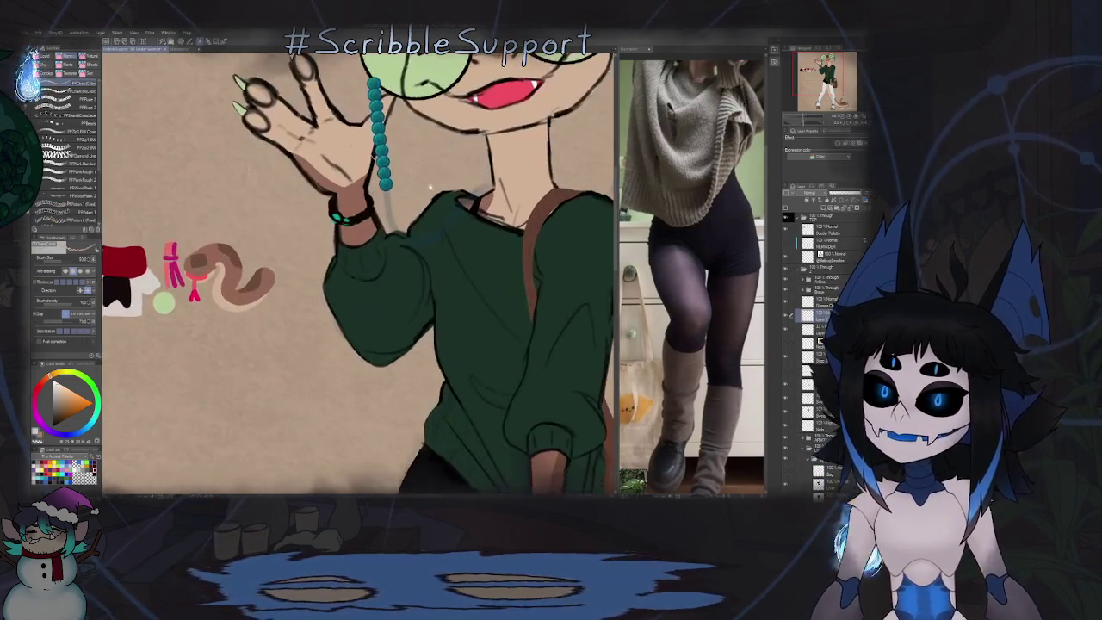
scroll(393, 256, up, 1)
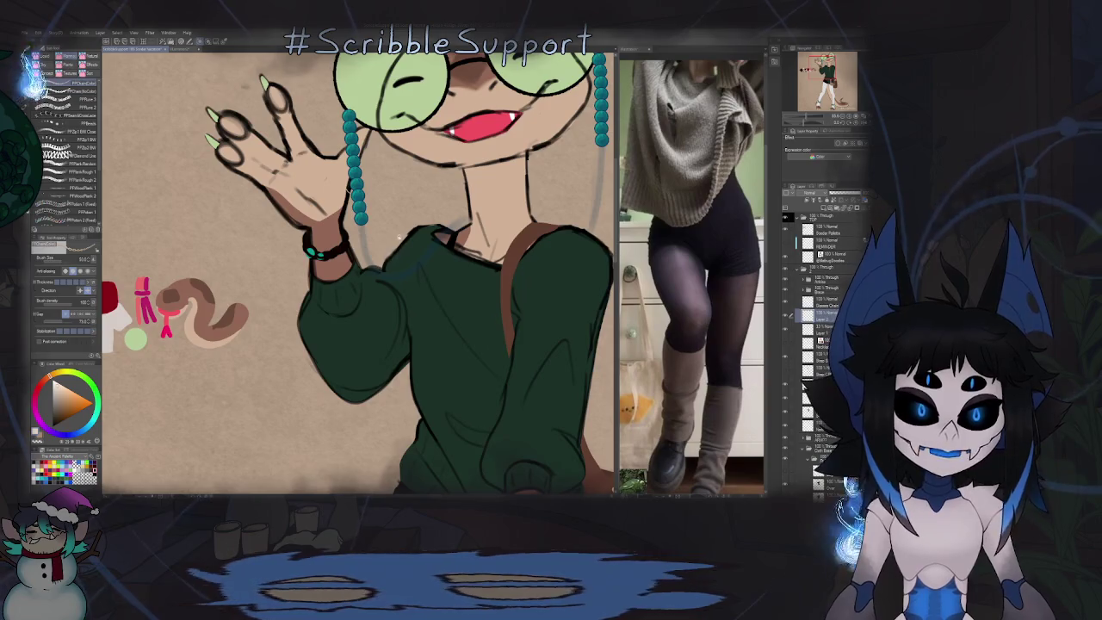
scroll(394, 256, up, 1)
scroll(361, 239, up, 1)
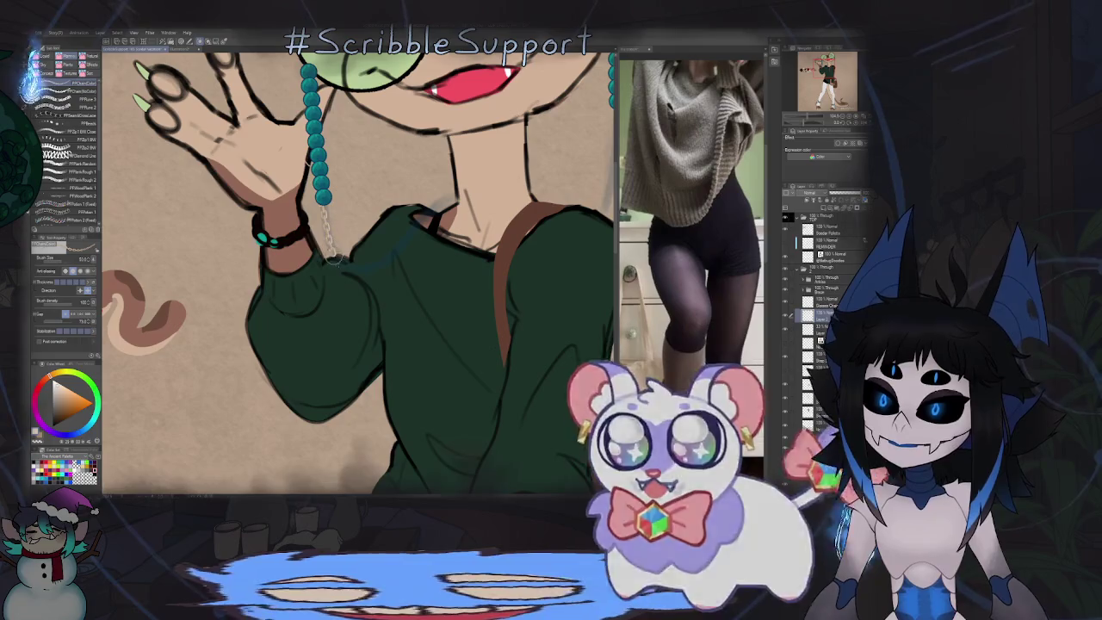
Step: Draw a thin chain from the bead strand across the sweater collar and tidy it with the eraser
mouse_move(323, 205)
mouse_down()
mouse_move(337, 259)
mouse_move(456, 203)
mouse_move(415, 189)
mouse_up()
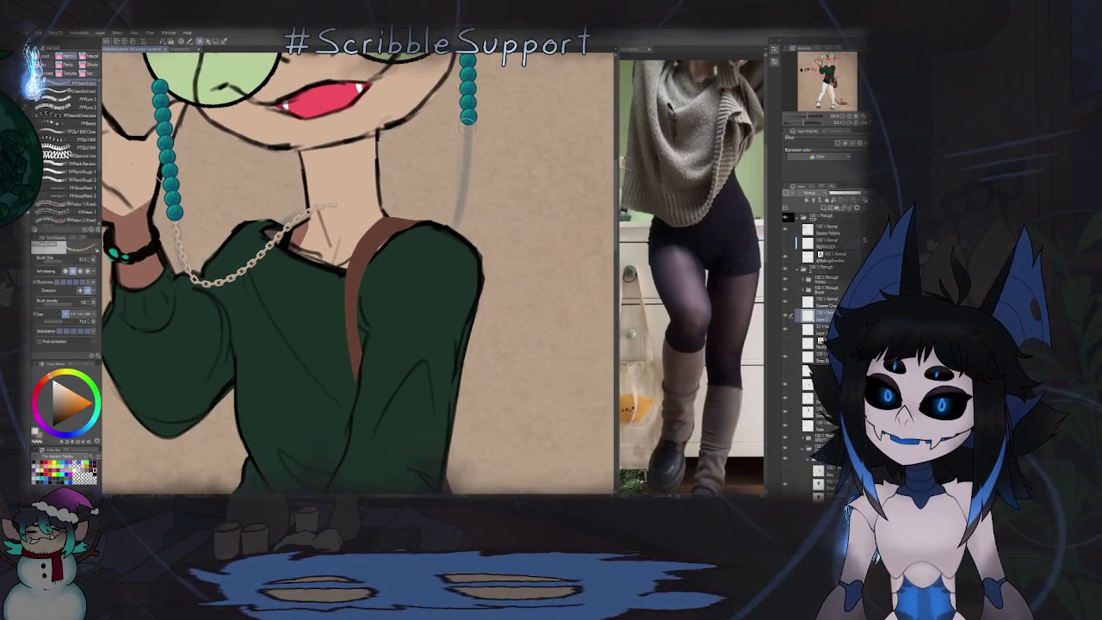
key(e)
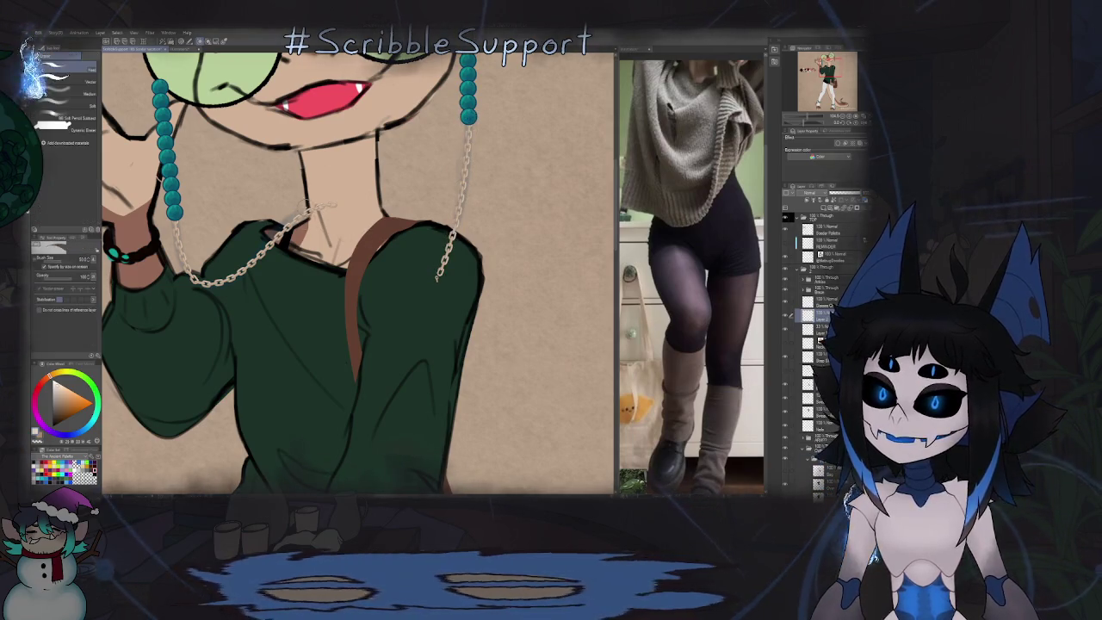
scroll(295, 215, up, 5)
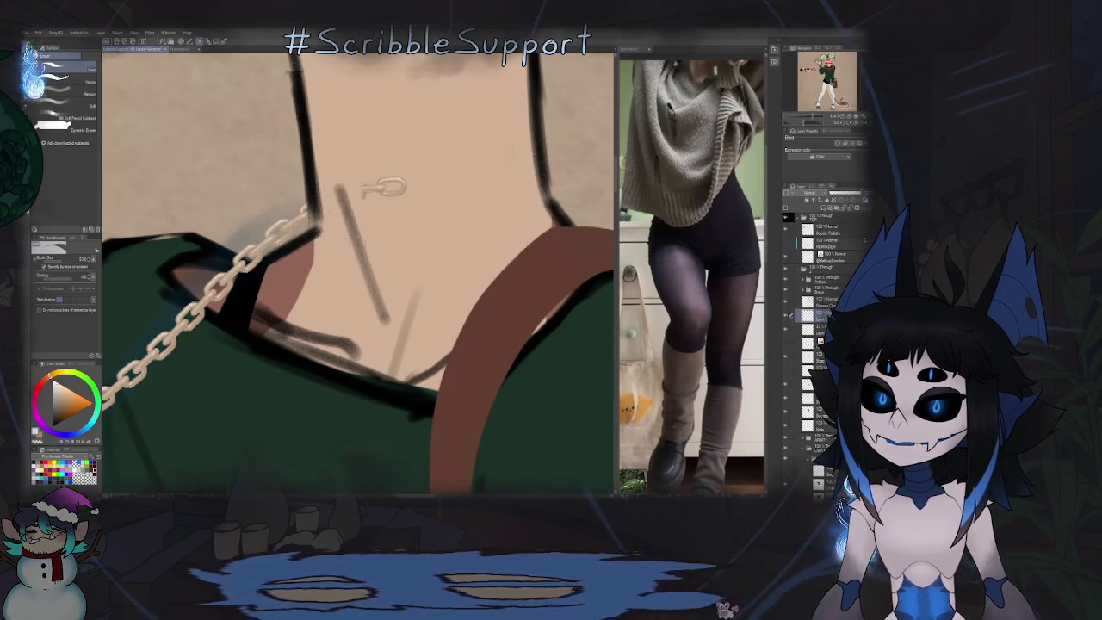
scroll(458, 217, down, 5)
scroll(458, 217, up, 4)
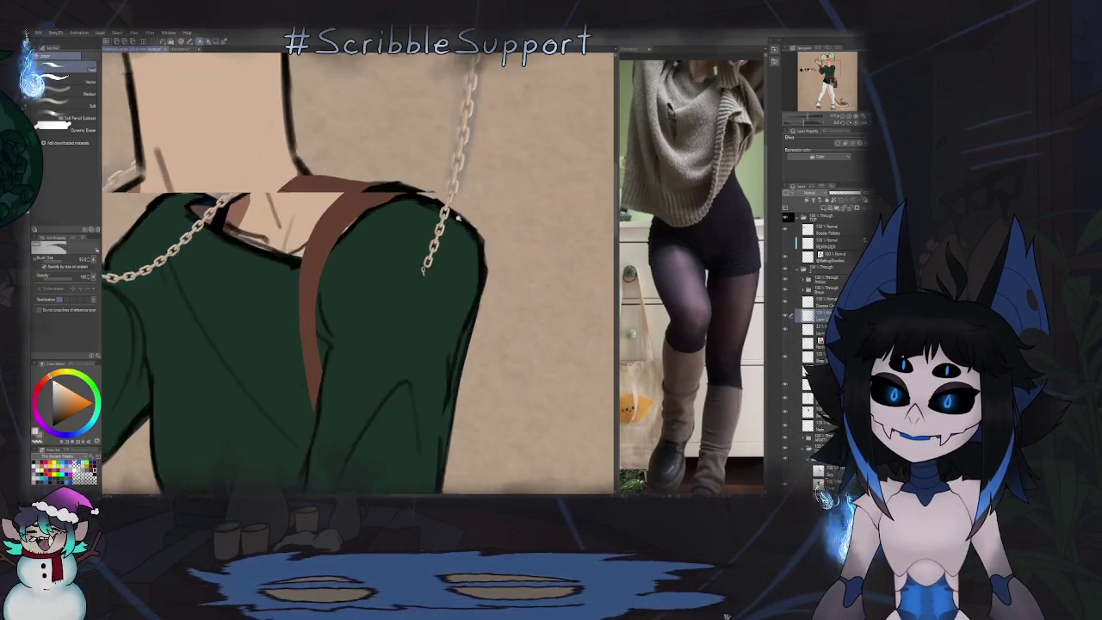
drag(458, 217, 300, 175)
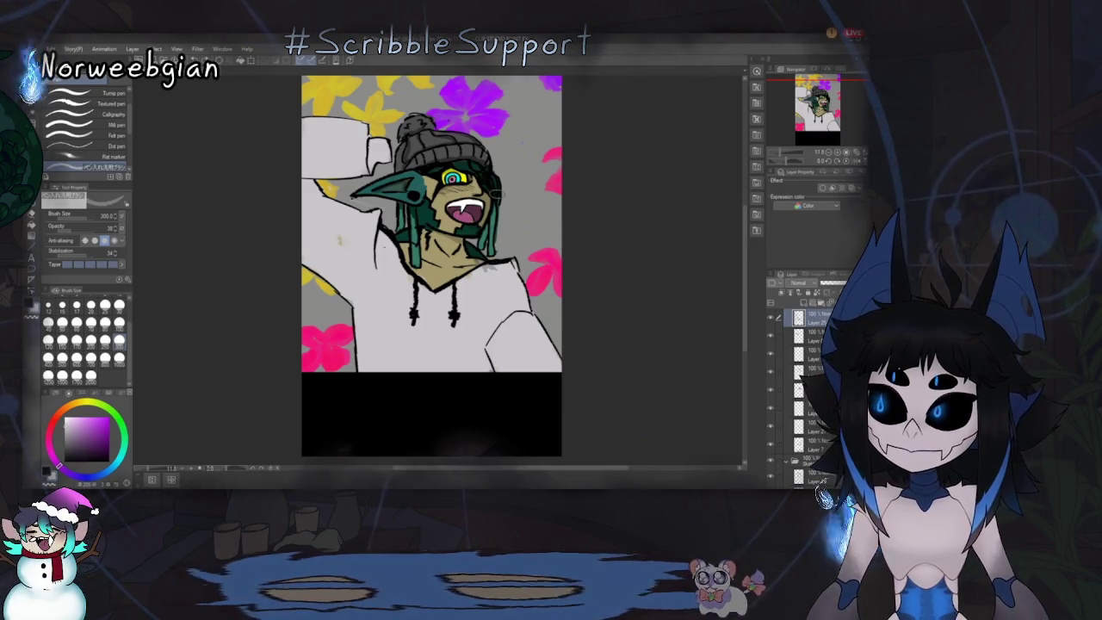
Step: Toggle from the Eraser back to the Pen and set the main colour to dark green
key(e)
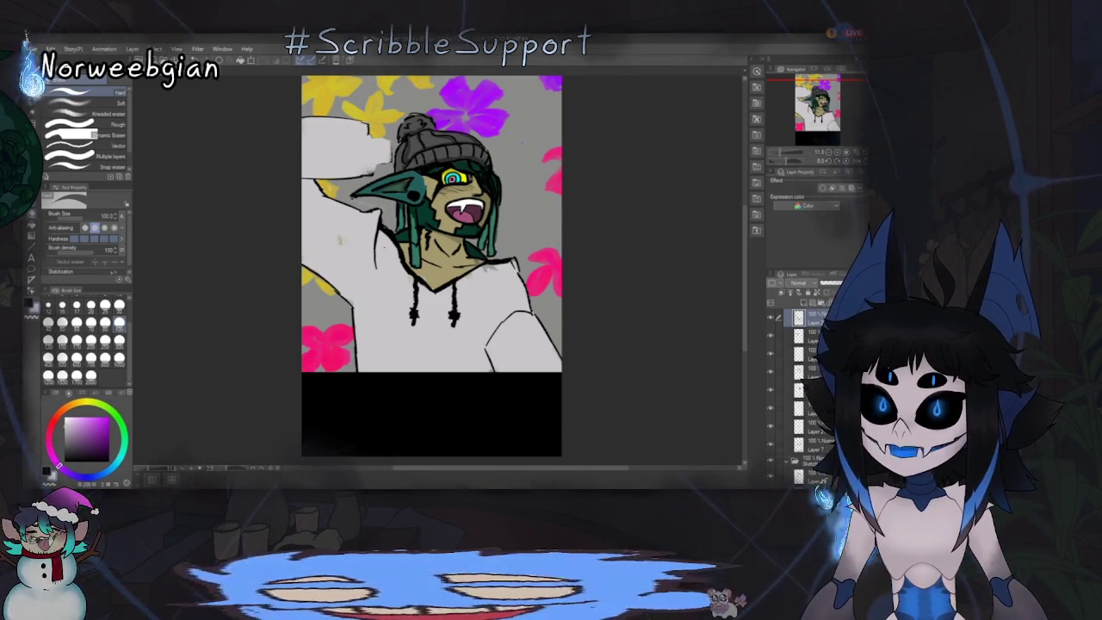
key(p)
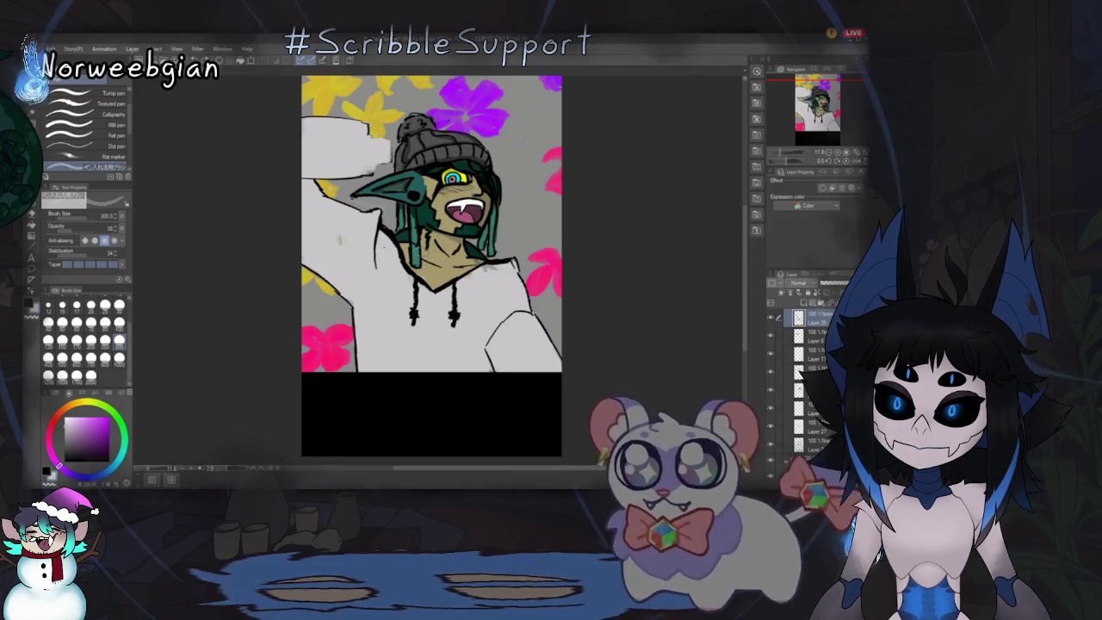
key(p)
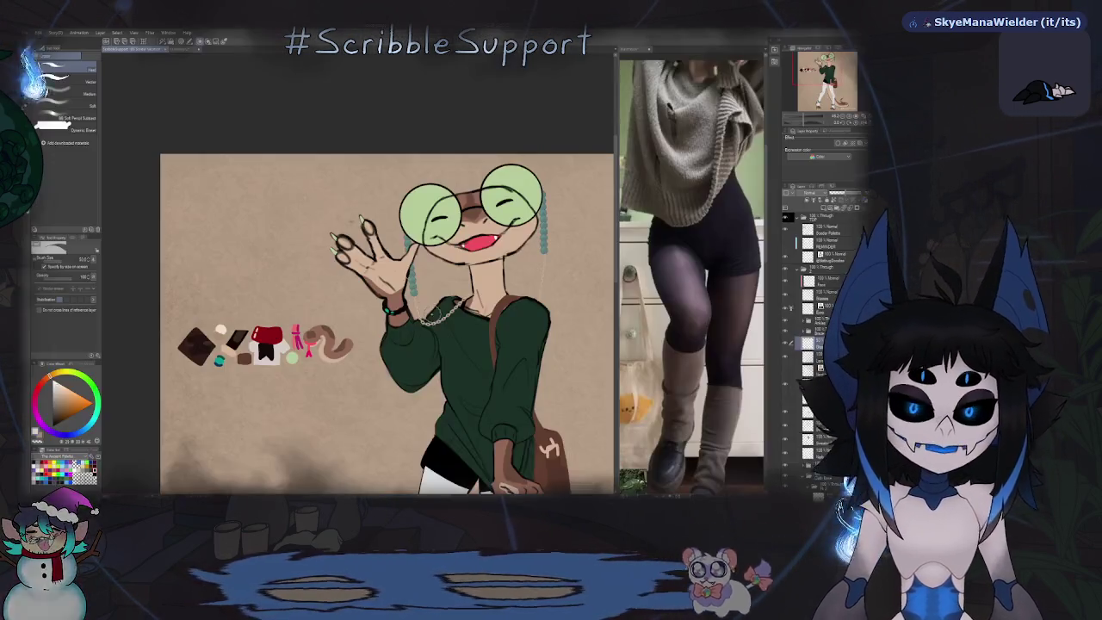
Step: Select the 'Change brush tip color' brush and fit the whole illustration to the window
key(b)
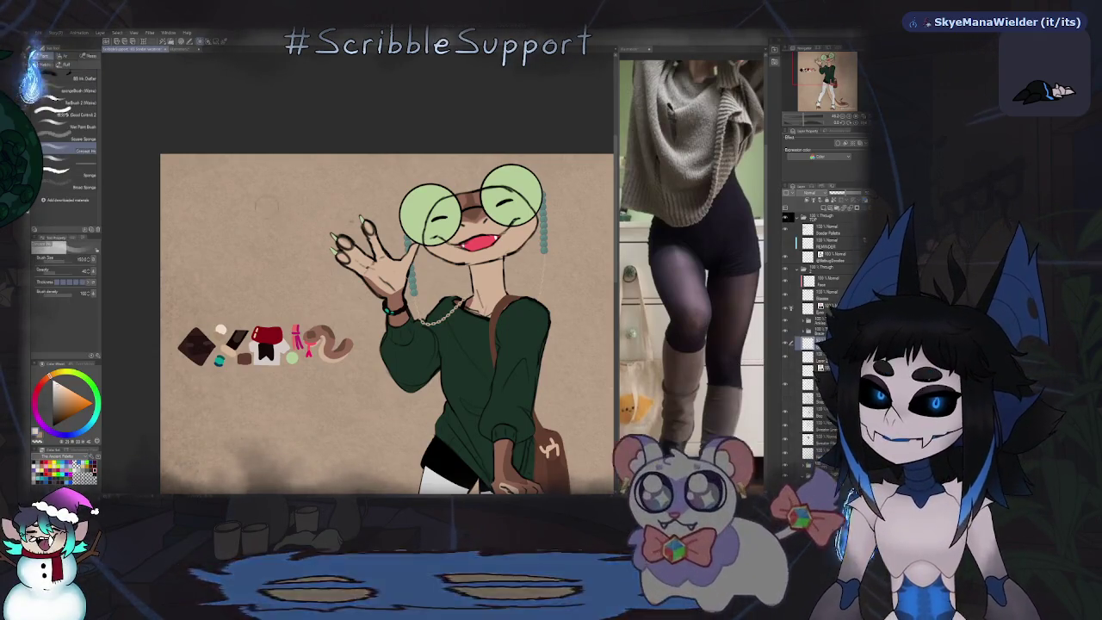
key(p)
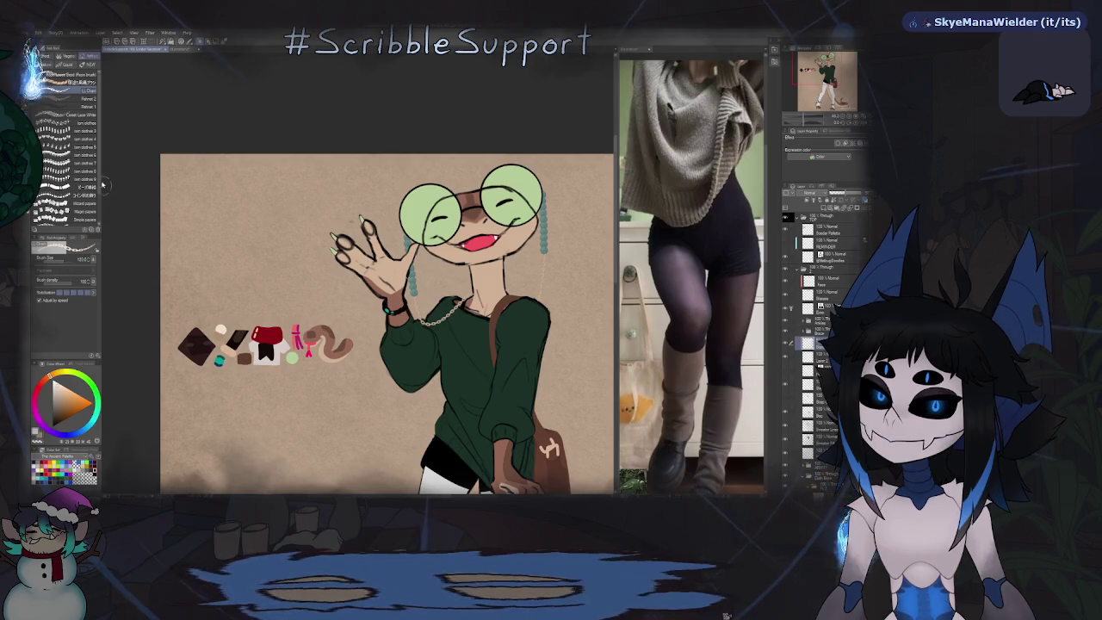
scroll(99, 183, down, 1)
scroll(104, 181, down, 1)
scroll(104, 181, up, 1)
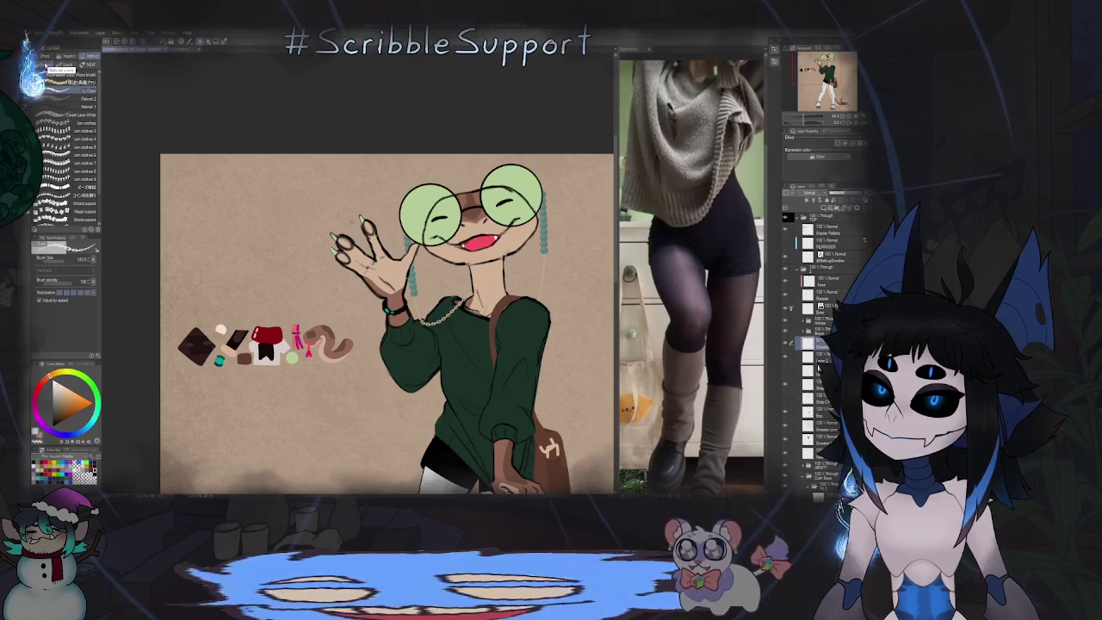
click(78, 195)
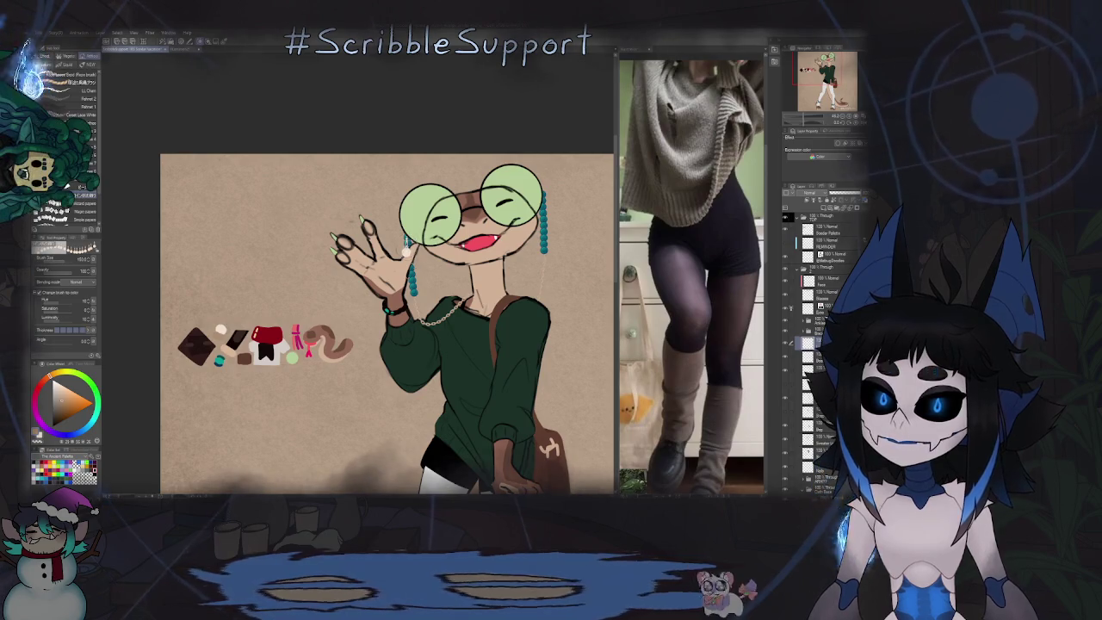
key(ctrl+0)
scroll(422, 248, up, 5)
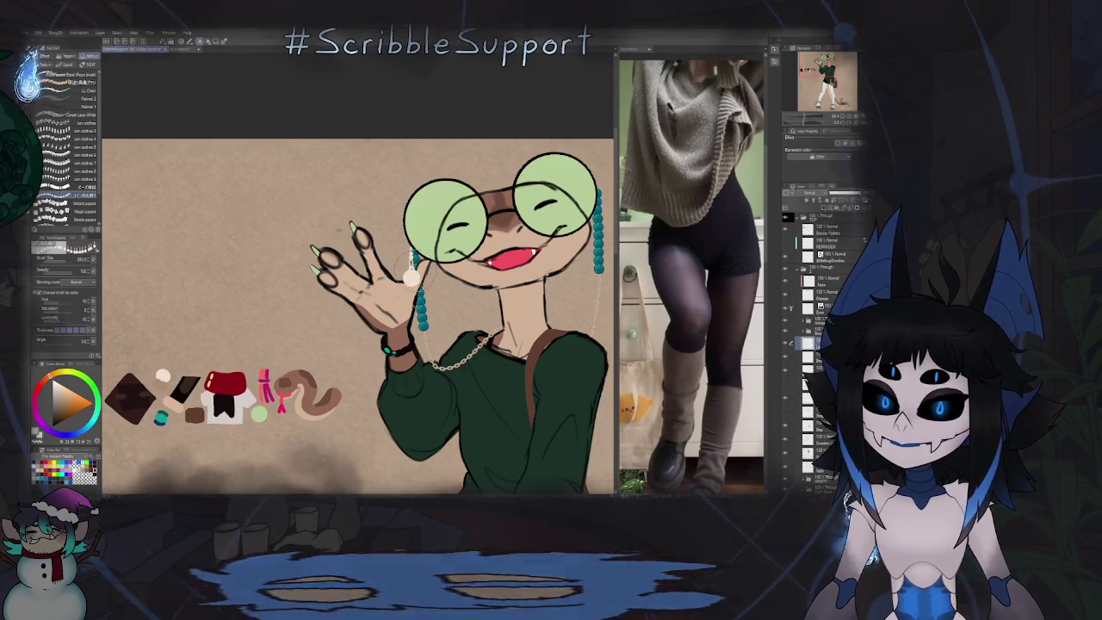
Step: Zoom in and out around the teal bead strand beside the waving hand
scroll(411, 274, down, 5)
scroll(414, 294, up, 5)
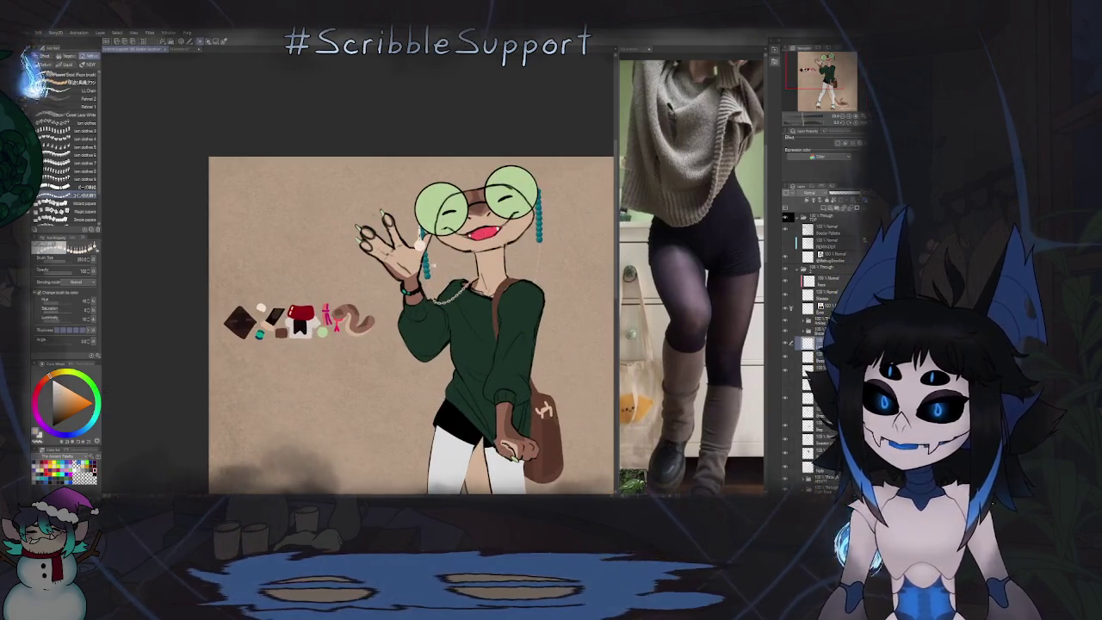
scroll(419, 246, up, 2)
scroll(415, 276, up, 3)
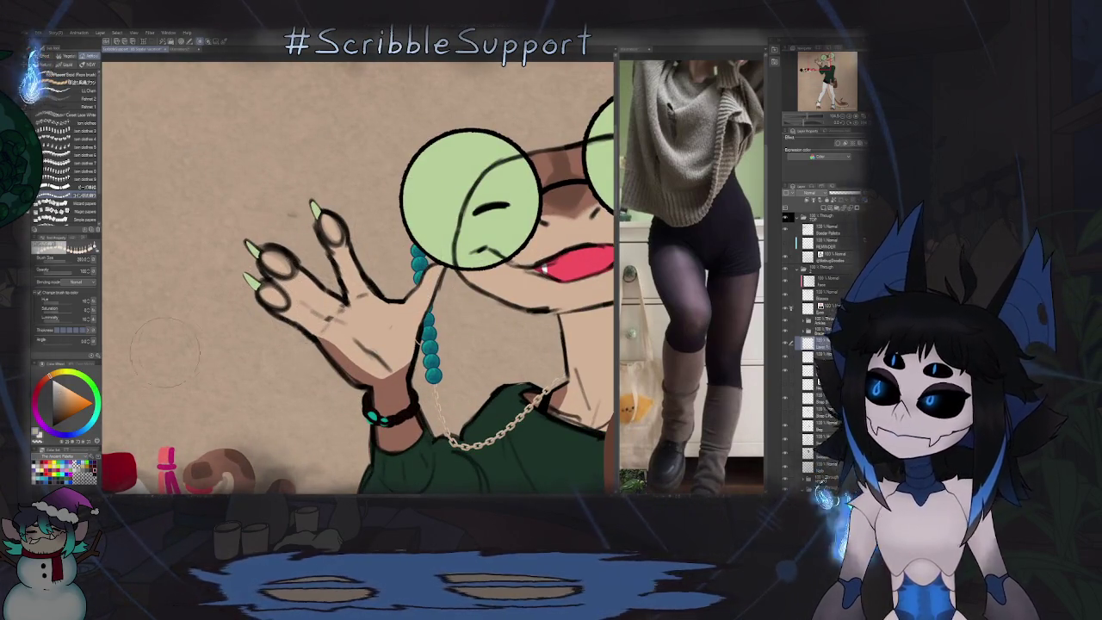
scroll(376, 276, down, 3)
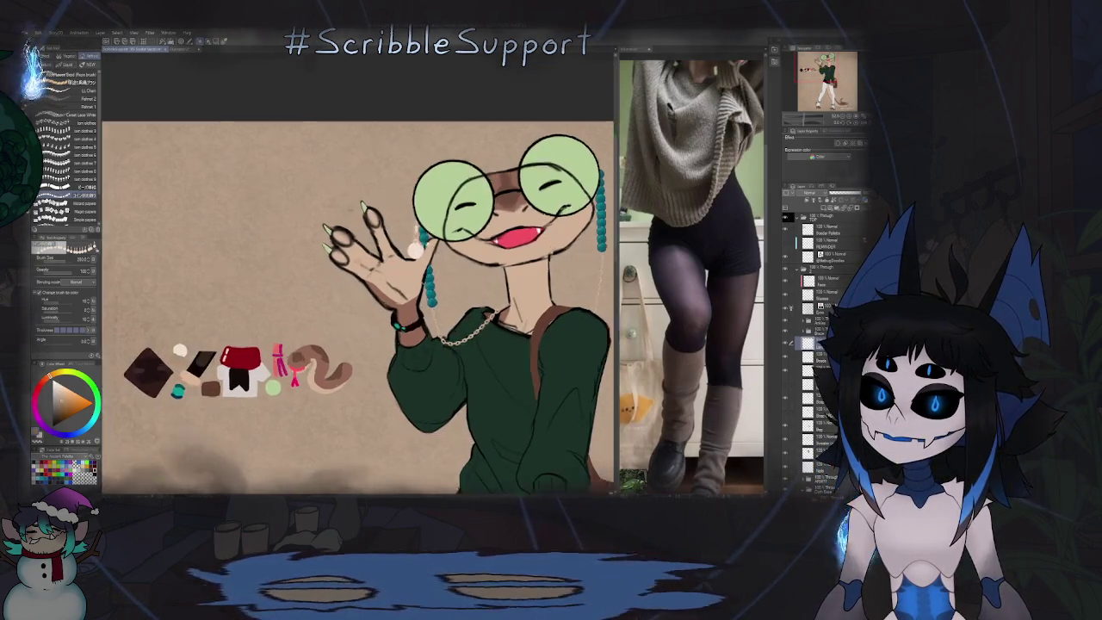
scroll(415, 247, up, 5)
scroll(411, 255, up, 2)
scroll(410, 270, down, 2)
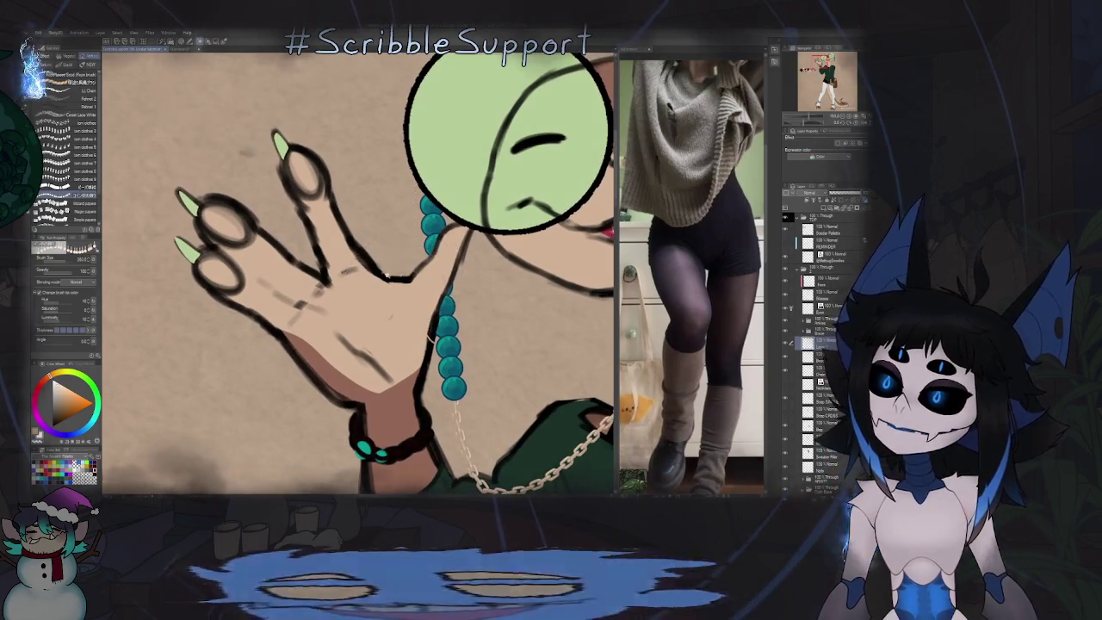
scroll(411, 269, down, 4)
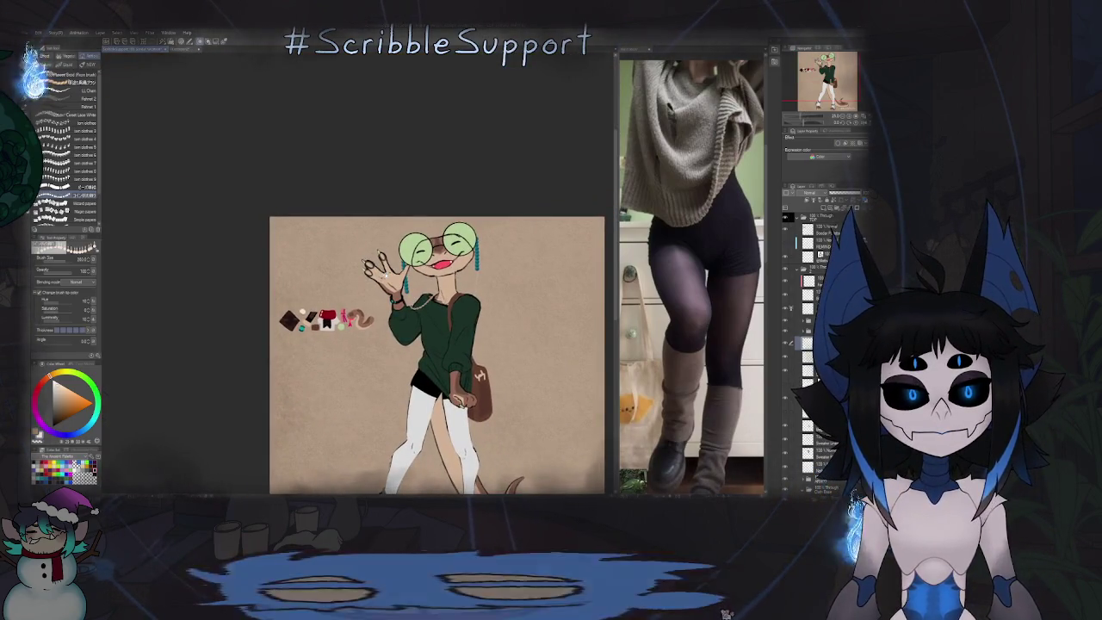
scroll(404, 283, up, 2)
scroll(405, 282, up, 5)
scroll(404, 283, up, 4)
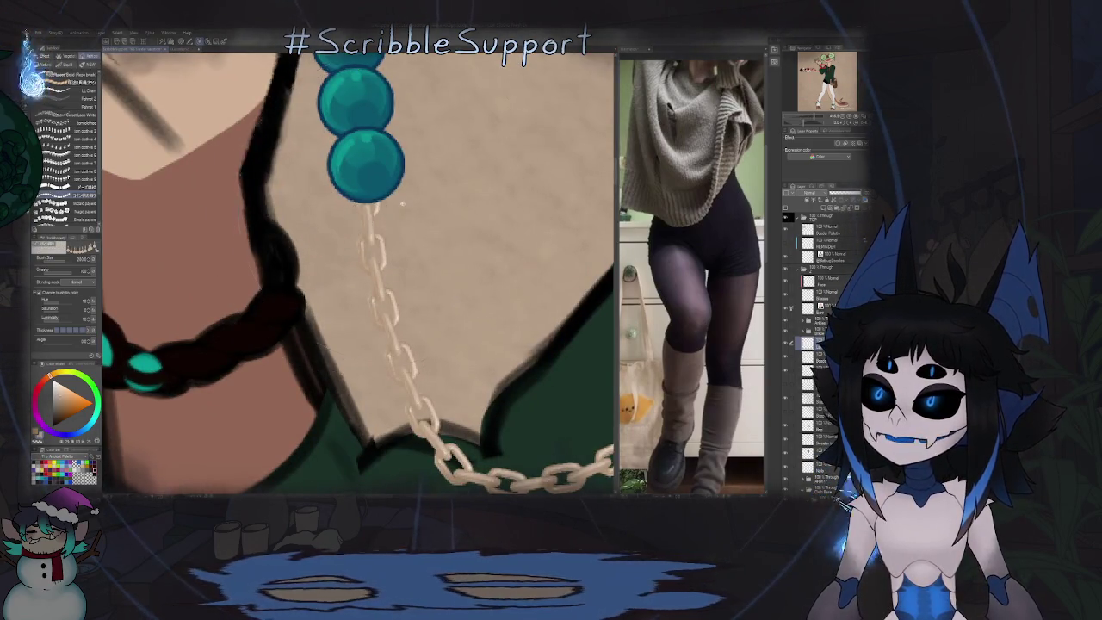
scroll(402, 204, down, 4)
scroll(402, 204, down, 2)
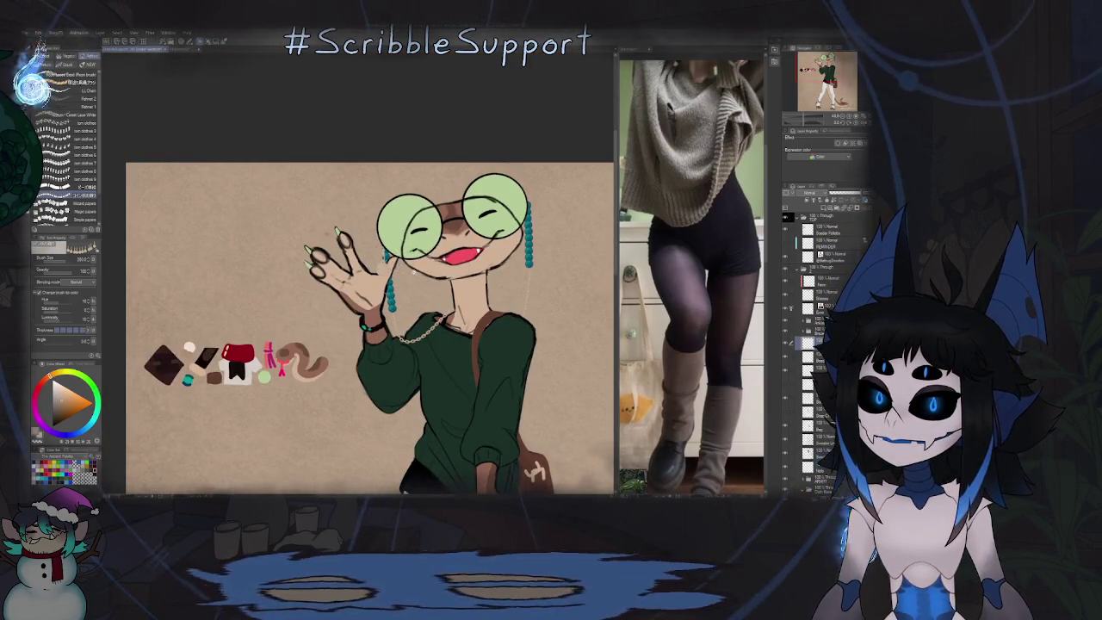
scroll(400, 267, down, 2)
scroll(400, 266, up, 4)
scroll(397, 272, up, 2)
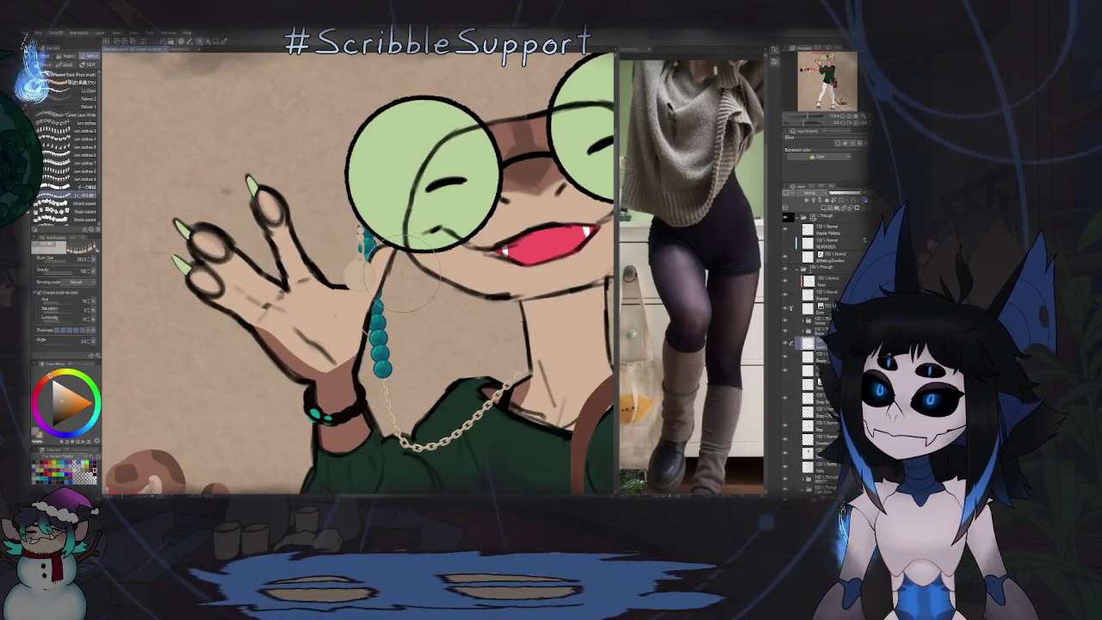
scroll(400, 274, down, 3)
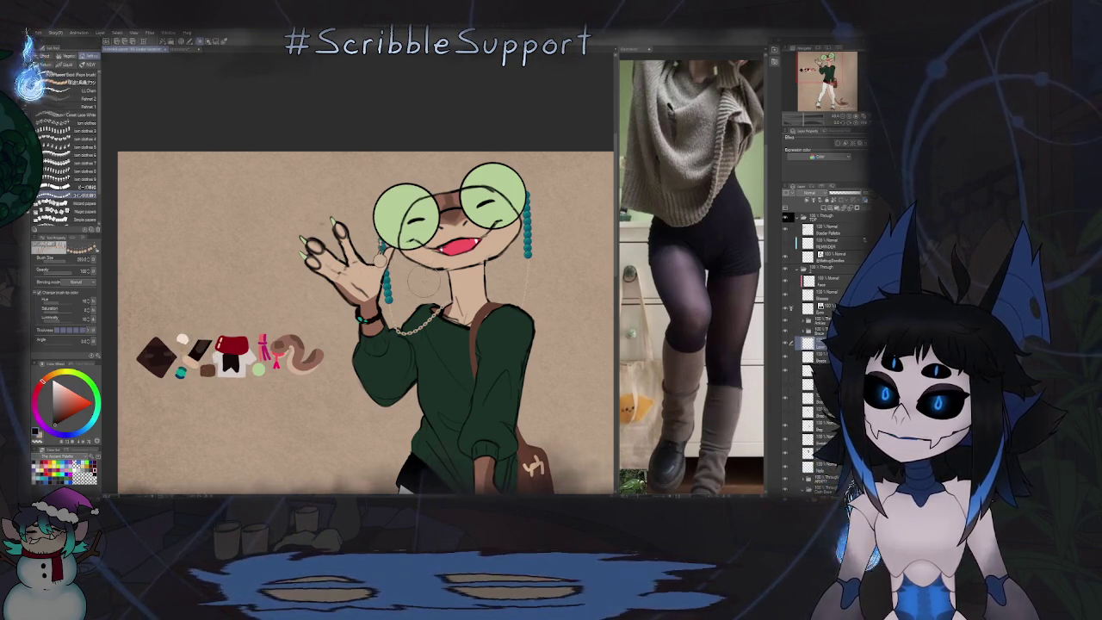
scroll(423, 279, up, 3)
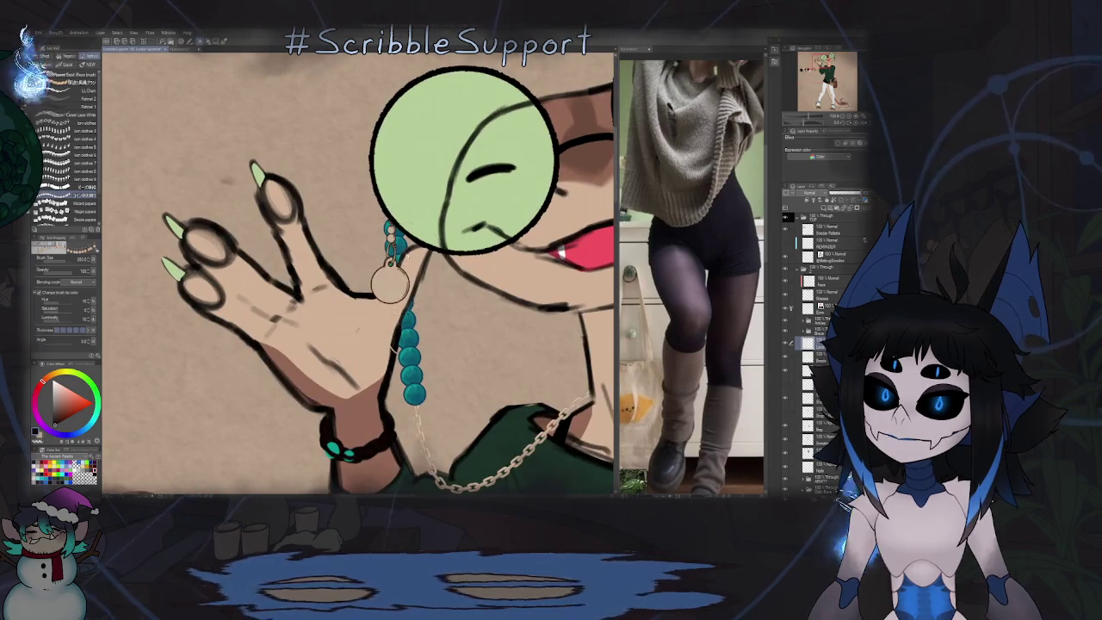
scroll(390, 281, down, 3)
scroll(395, 275, up, 1)
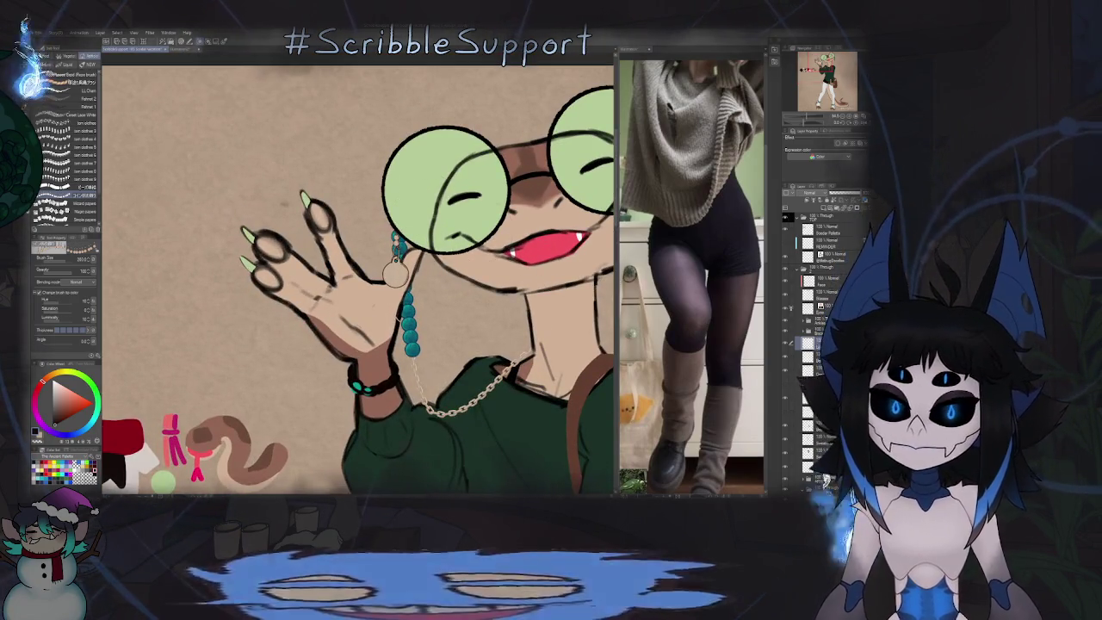
Step: Switch to the Eraser and rotate the canvas to angle the cream pendant
key(e)
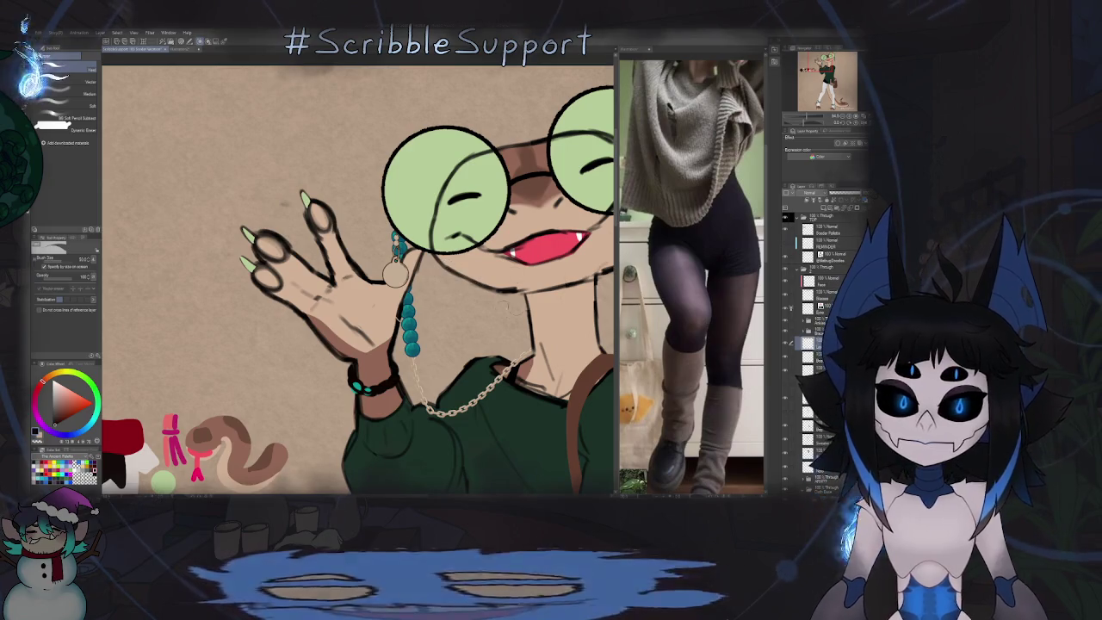
scroll(400, 263, up, 1)
scroll(400, 263, up, 3)
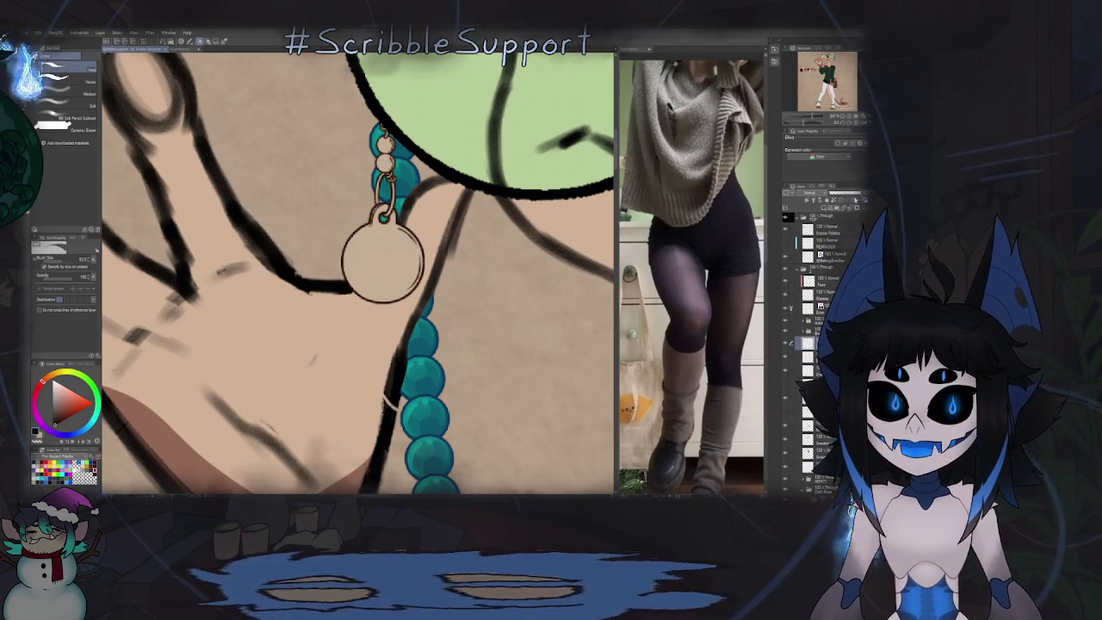
mouse_move(396, 276)
mouse_down()
mouse_move(437, 229)
mouse_move(413, 207)
mouse_up()
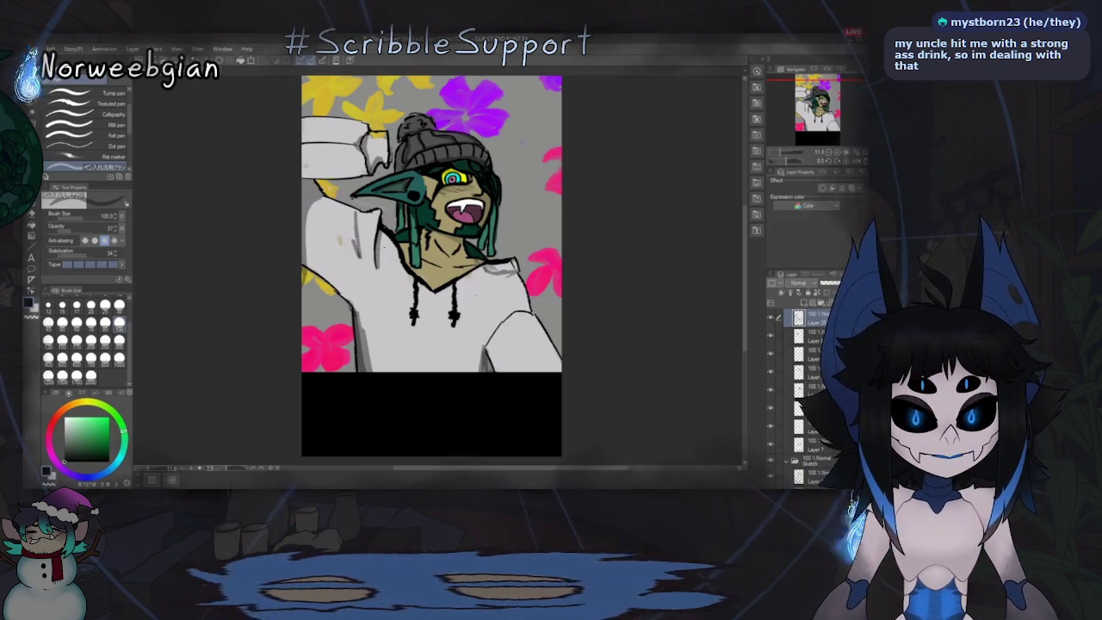
Step: Test a grey stroke on the sleeve, undo it, and show the green grass background layer
drag(323, 152, 306, 166)
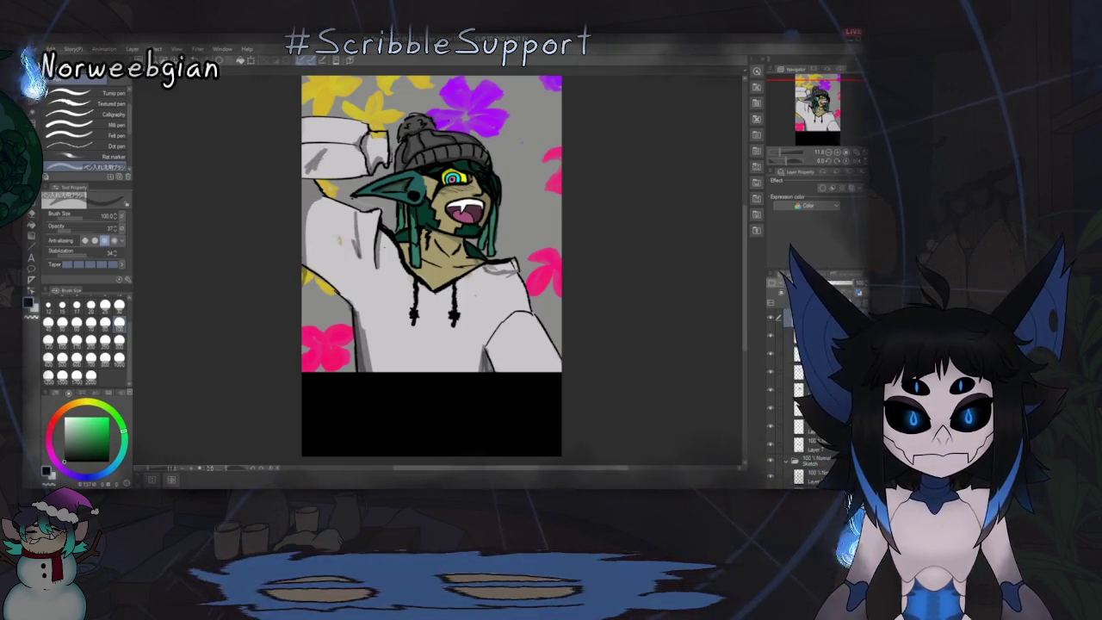
key(ctrl+z)
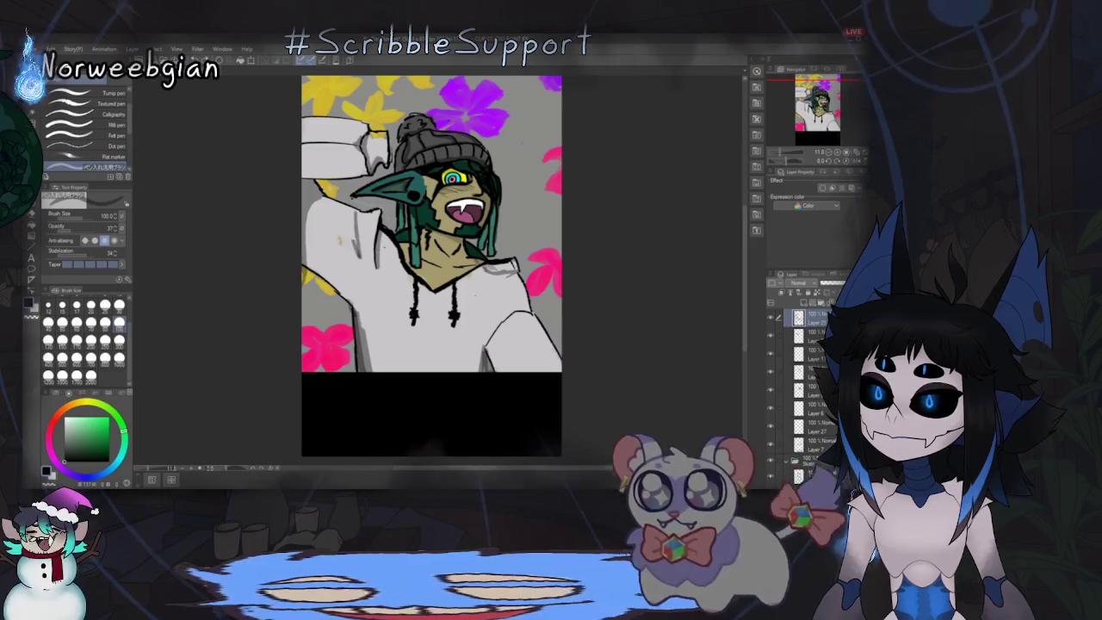
scroll(805, 387, down, 3)
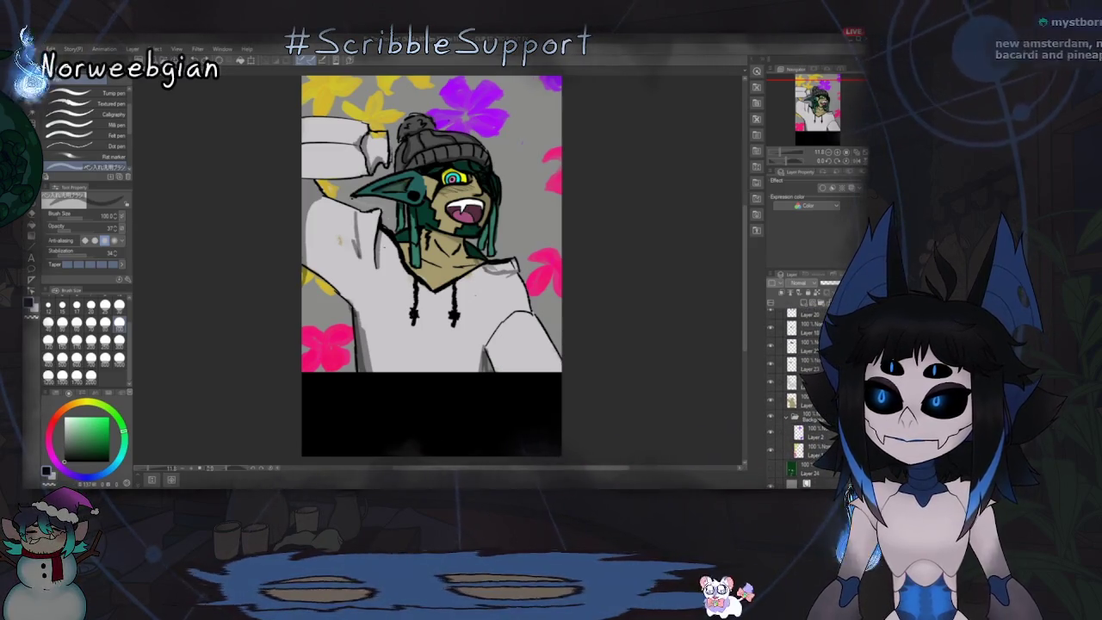
click(771, 468)
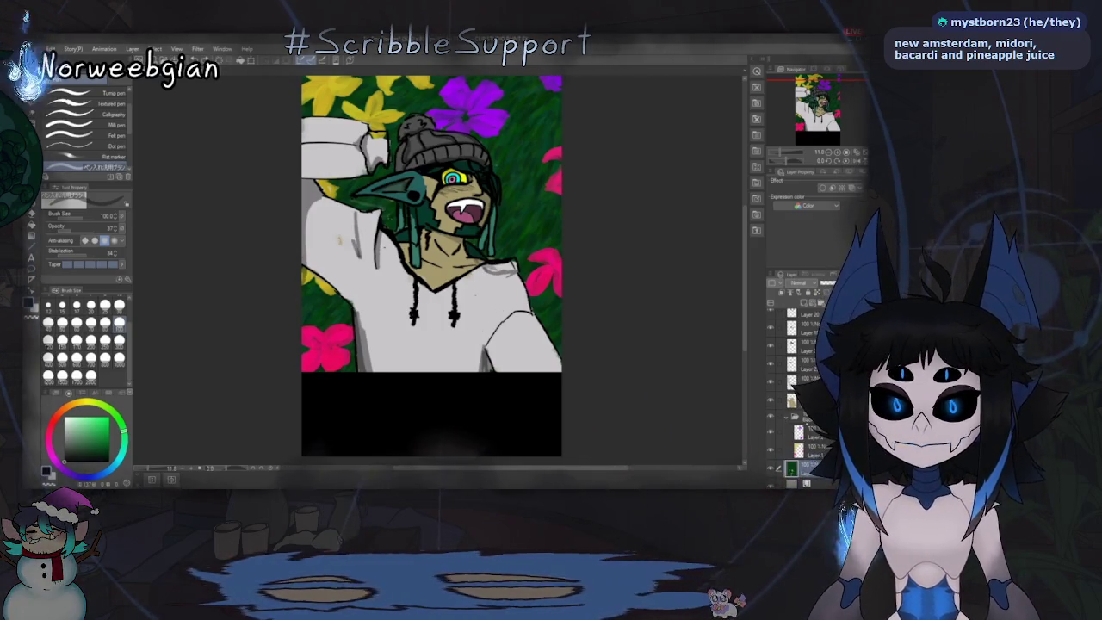
Step: On an upper layer, brush pink blush at opacity 41 onto the goblin's cheek
click(805, 380)
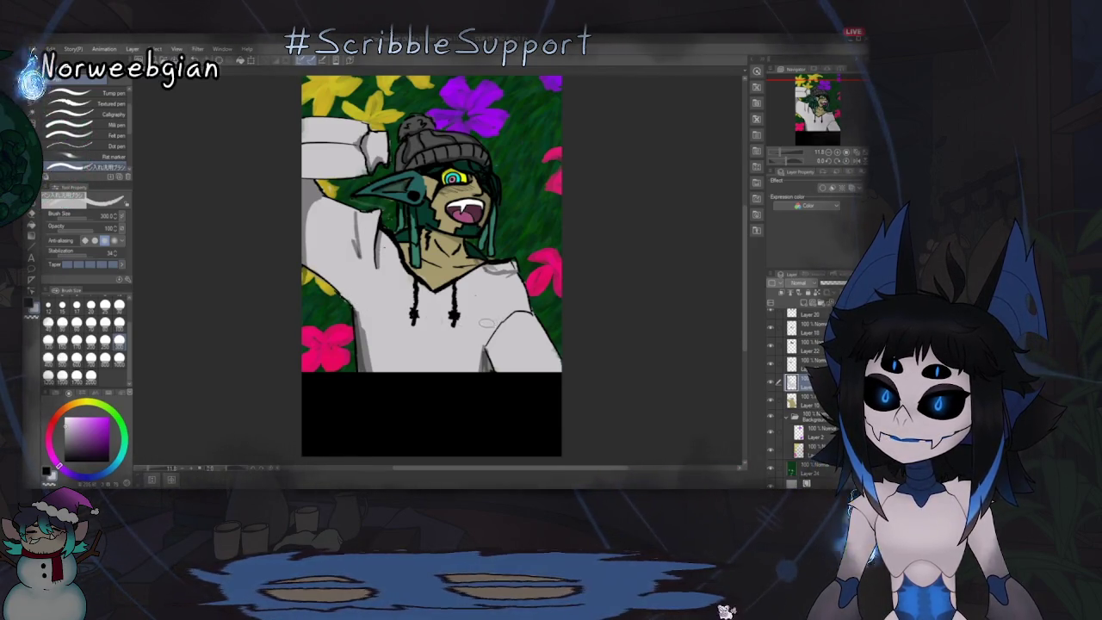
key(e)
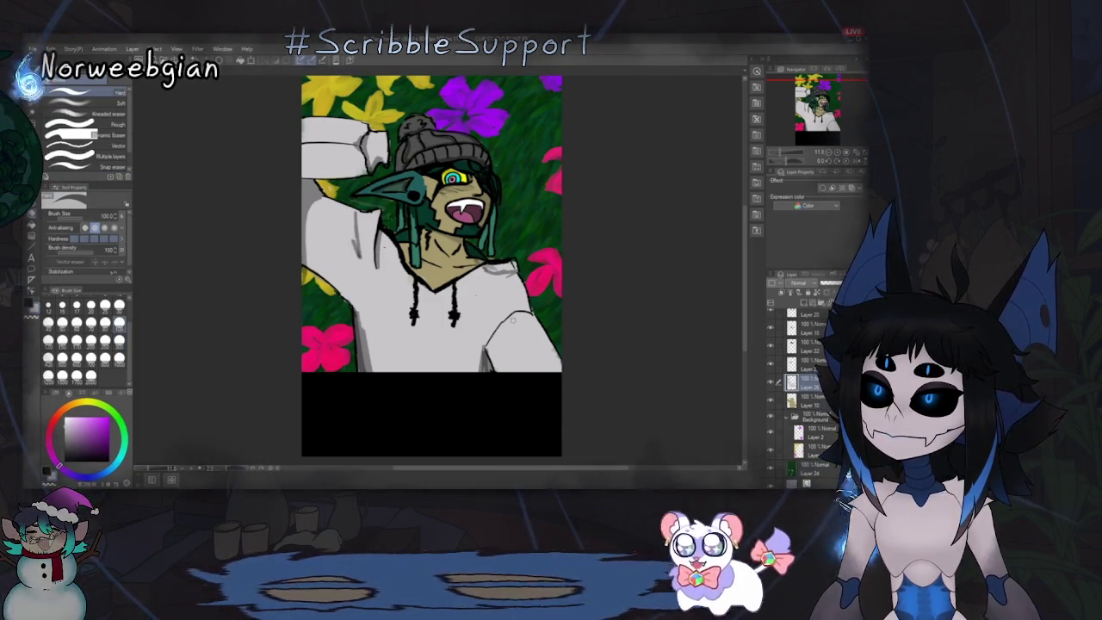
key(p)
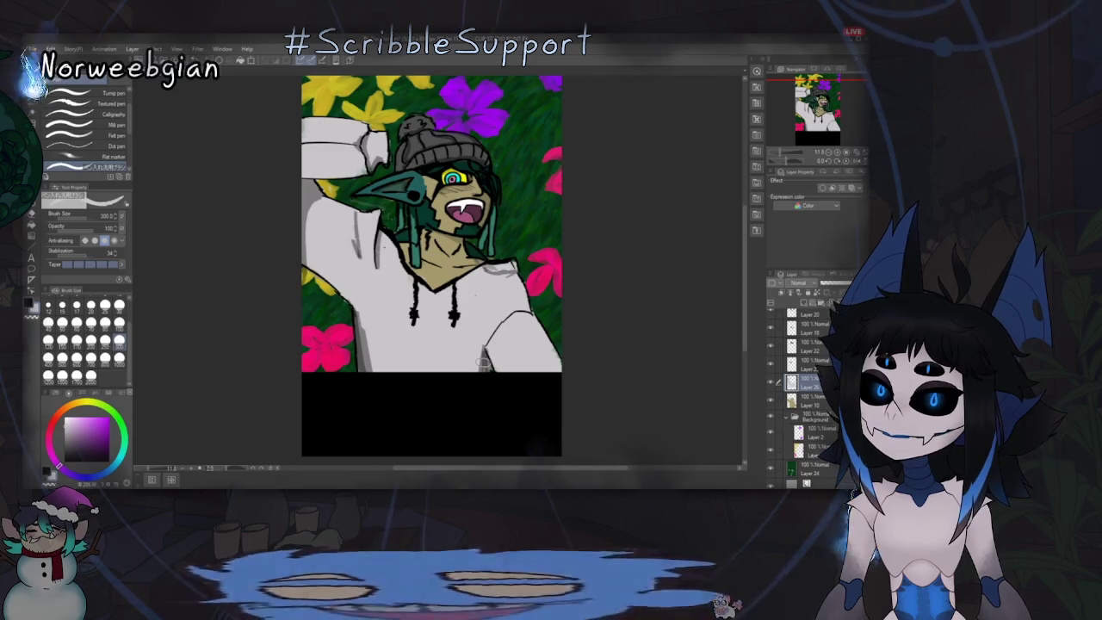
click(48, 439)
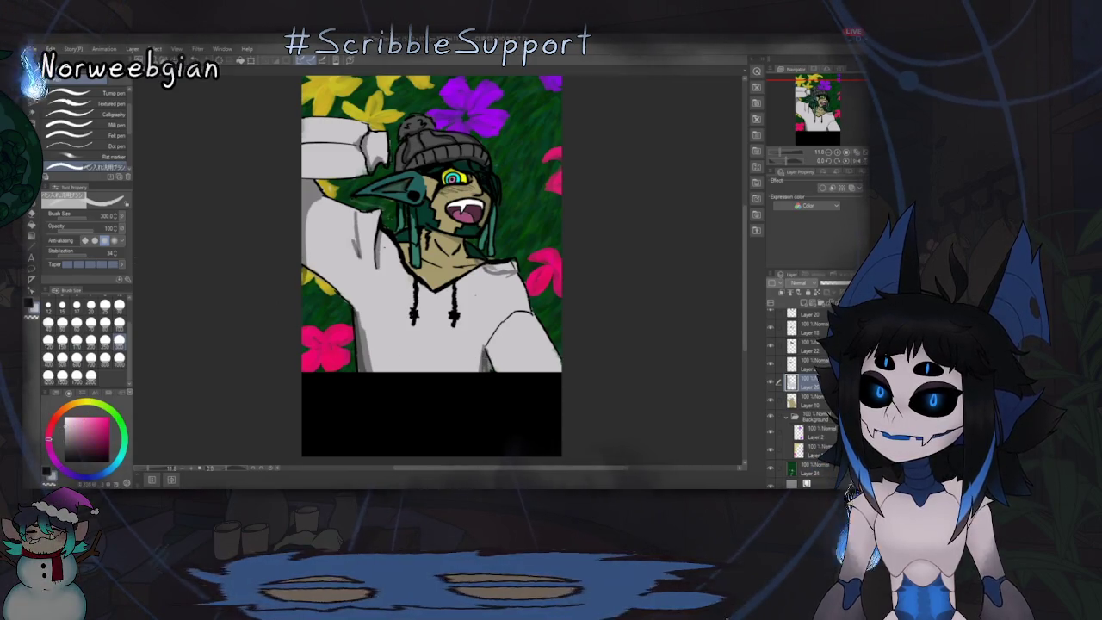
click(102, 418)
click(75, 229)
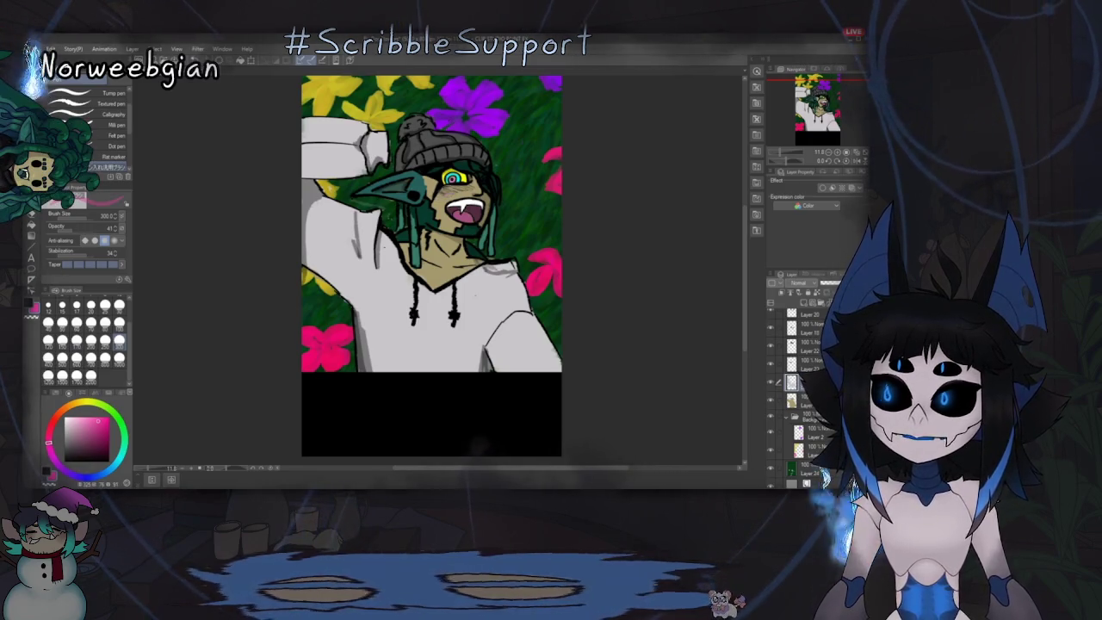
drag(415, 186, 428, 193)
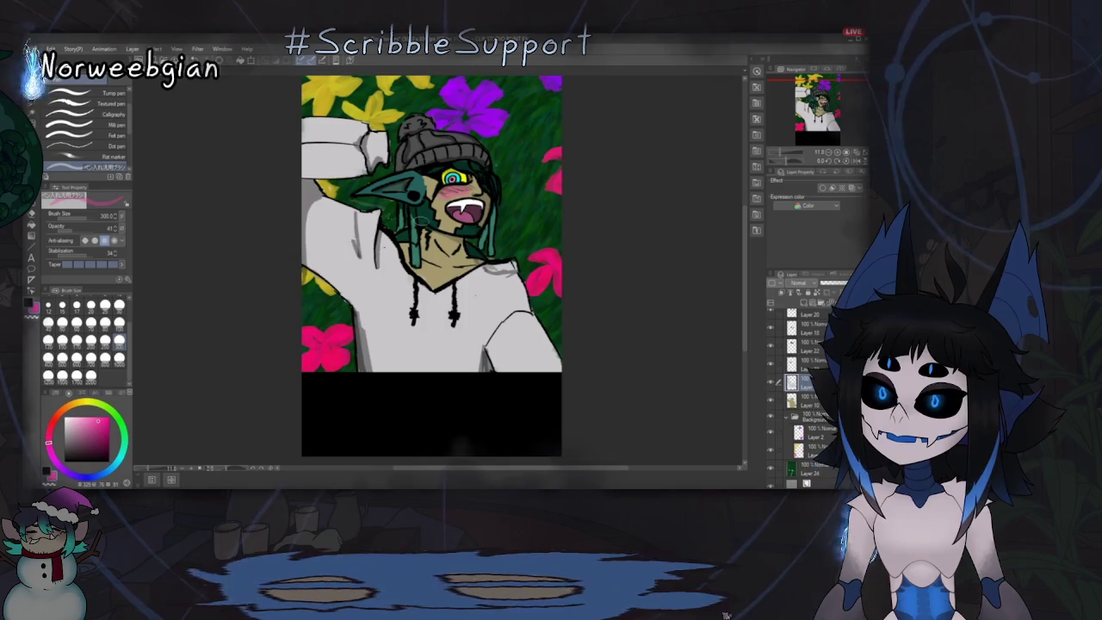
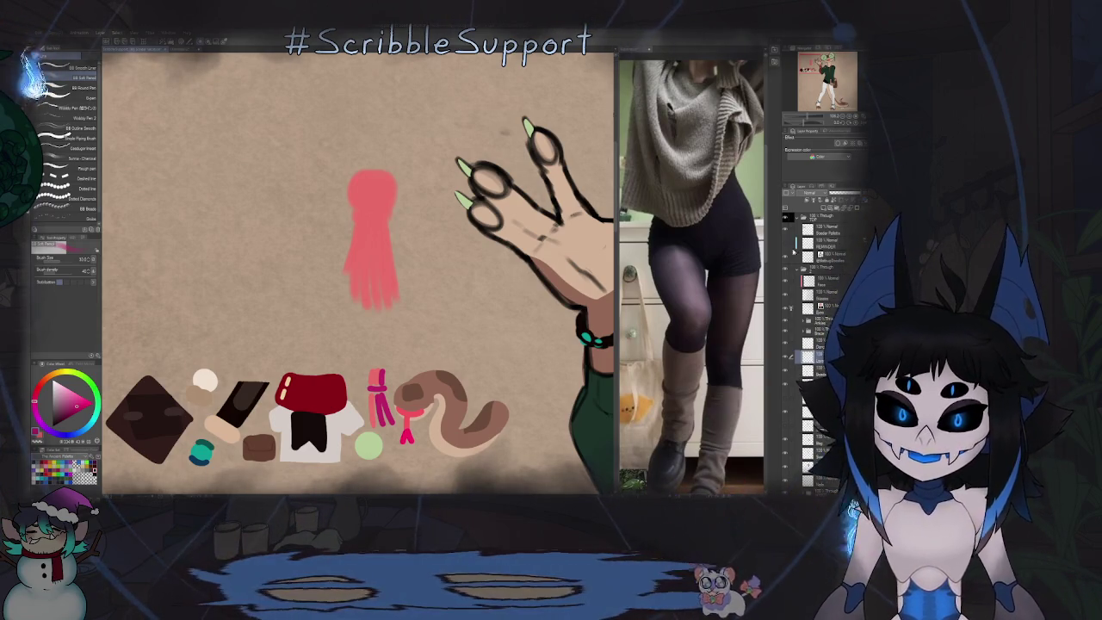
Step: Paint a dark magenta curved stripe down the left side of the scarf's rounded top
scroll(484, 259, down, 5)
scroll(480, 260, up, 3)
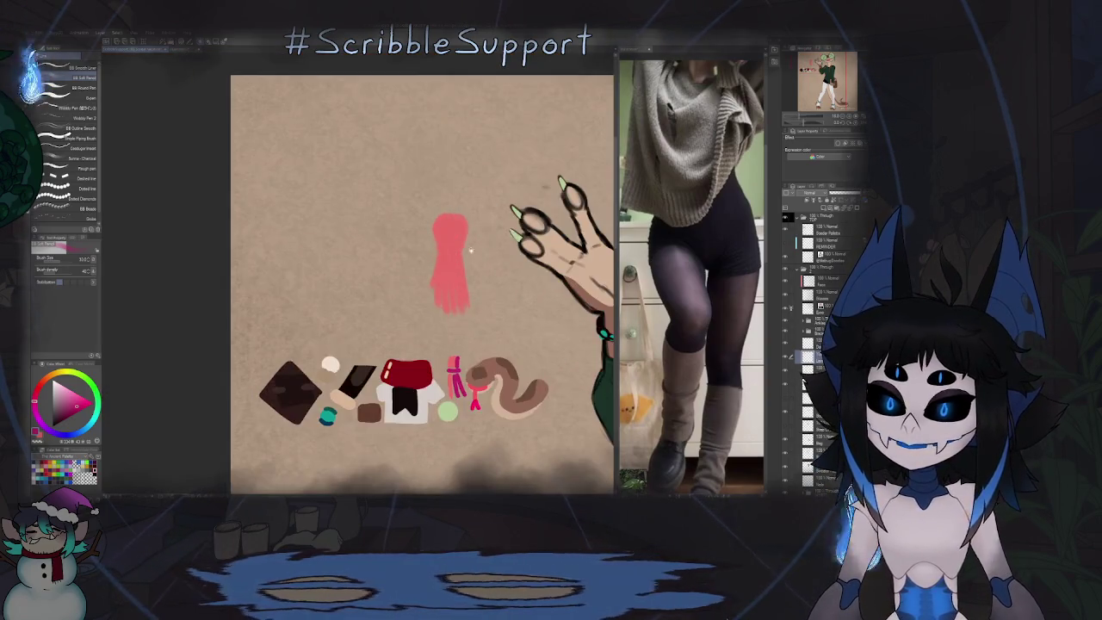
scroll(457, 230, up, 2)
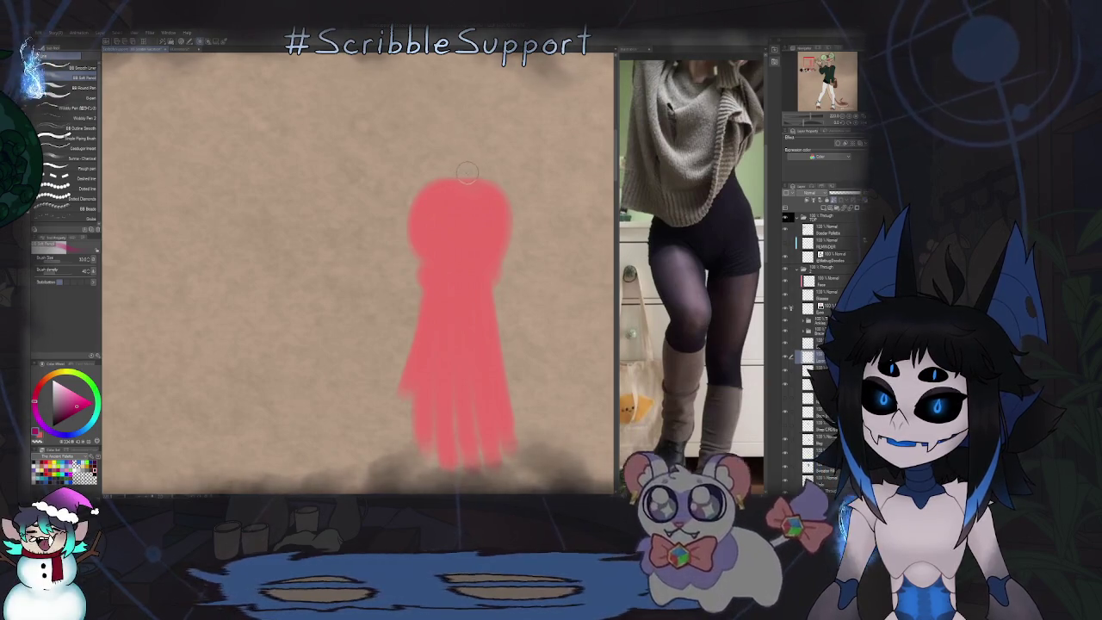
drag(448, 182, 438, 229)
key(ctrl+z)
drag(446, 189, 441, 254)
drag(452, 183, 441, 254)
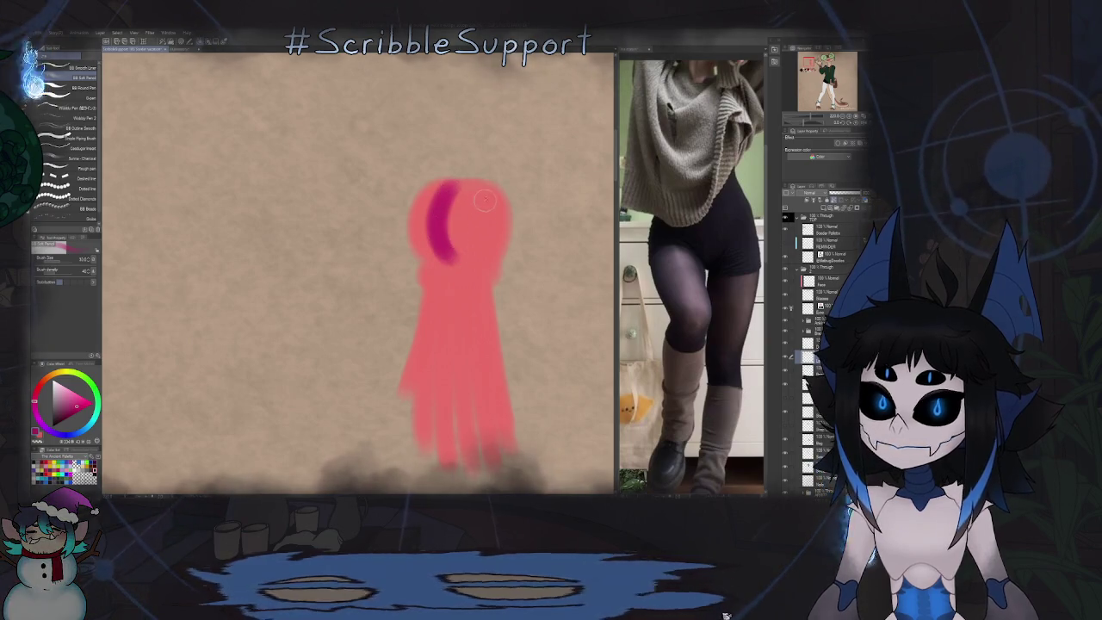
Step: Add a second, fainter curved magenta stripe on the right side of the scarf top
drag(483, 184, 473, 255)
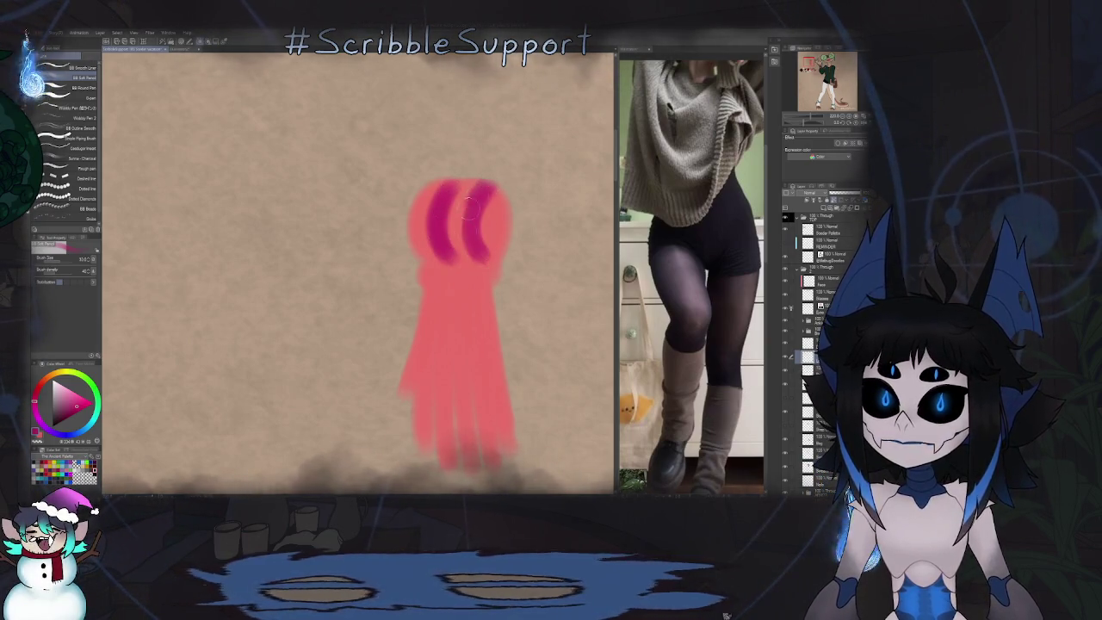
key(ctrl+z)
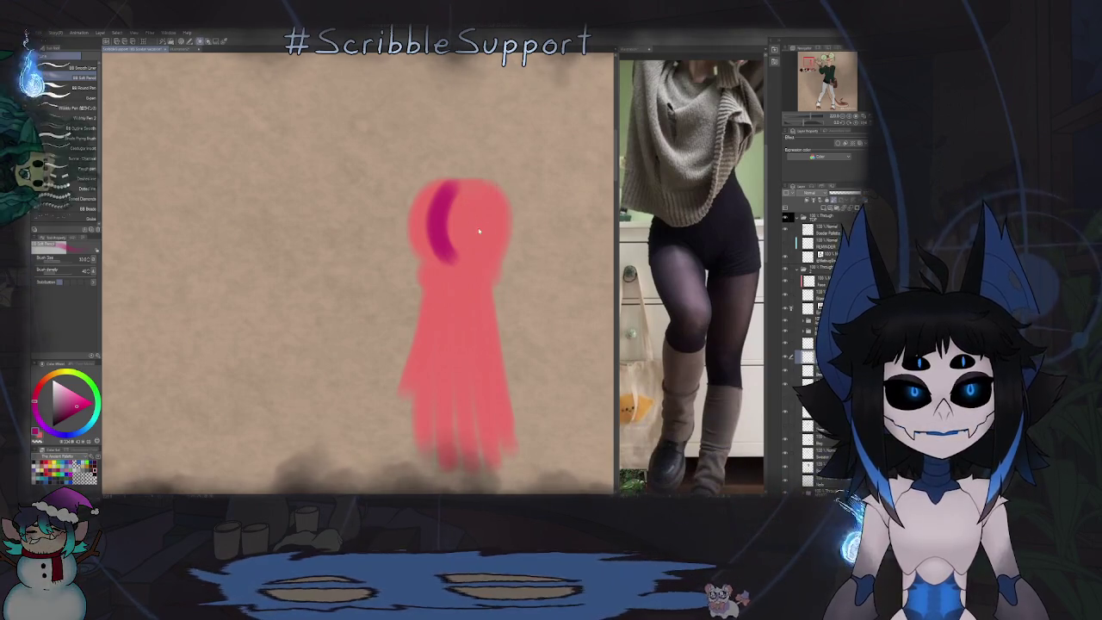
drag(473, 188, 487, 252)
drag(484, 185, 478, 223)
Step: Paint a dark magenta band just beneath the scarf's rounded top
drag(489, 272, 418, 274)
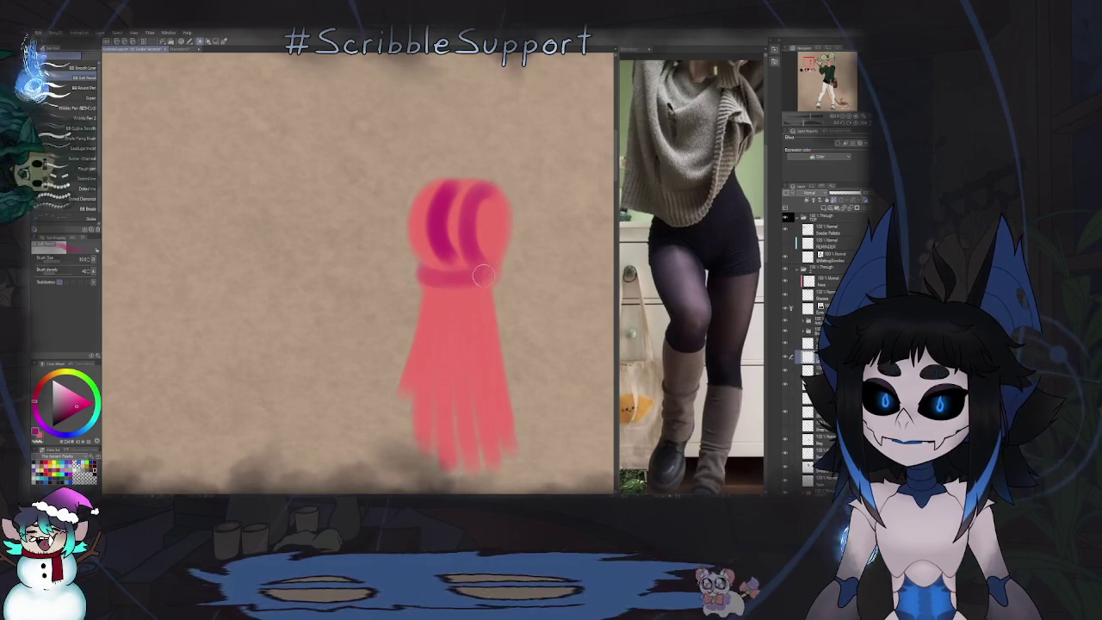
drag(496, 276, 416, 267)
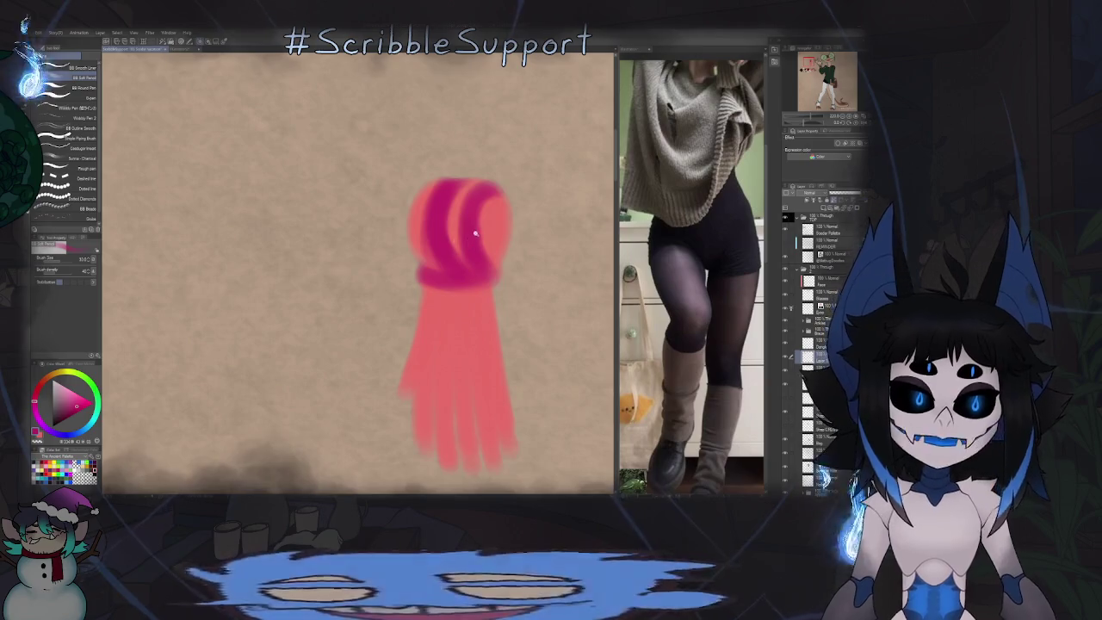
scroll(465, 243, down, 3)
scroll(470, 273, up, 1)
scroll(456, 270, up, 1)
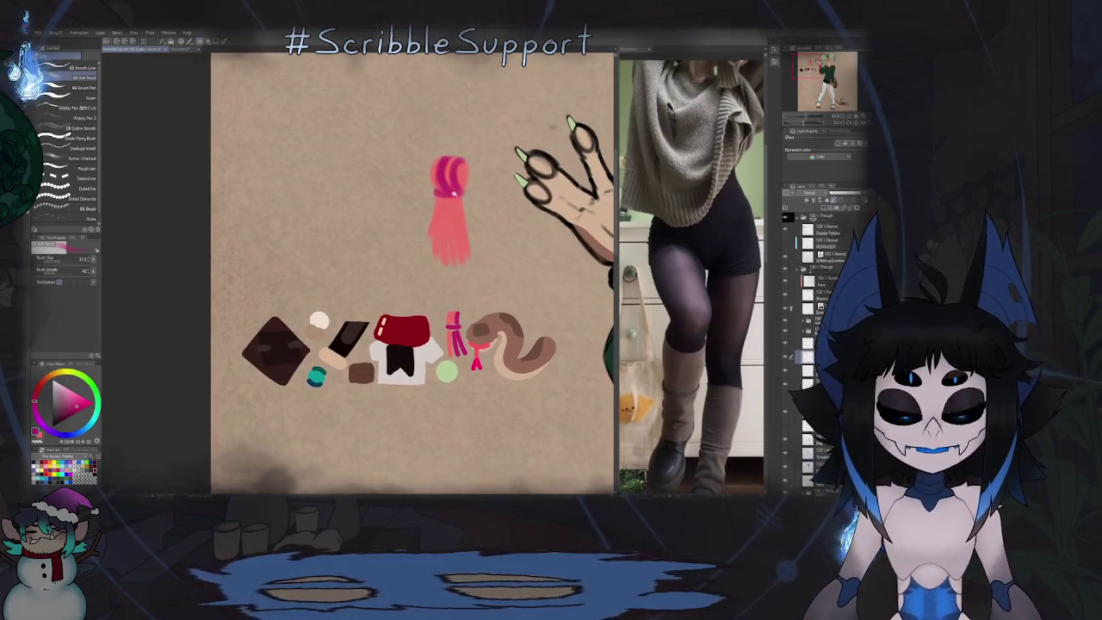
Step: Rotate the canvas view a quarter turn and back, then shift the scarf tails higher in view
scroll(443, 266, up, 1)
drag(428, 264, 439, 259)
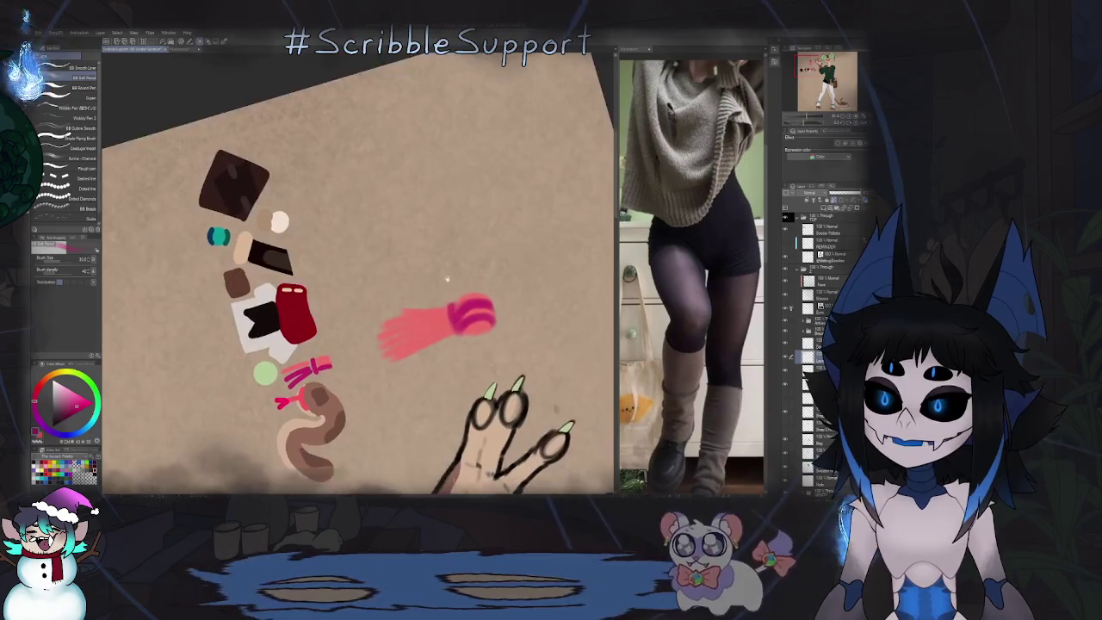
scroll(443, 250, up, 5)
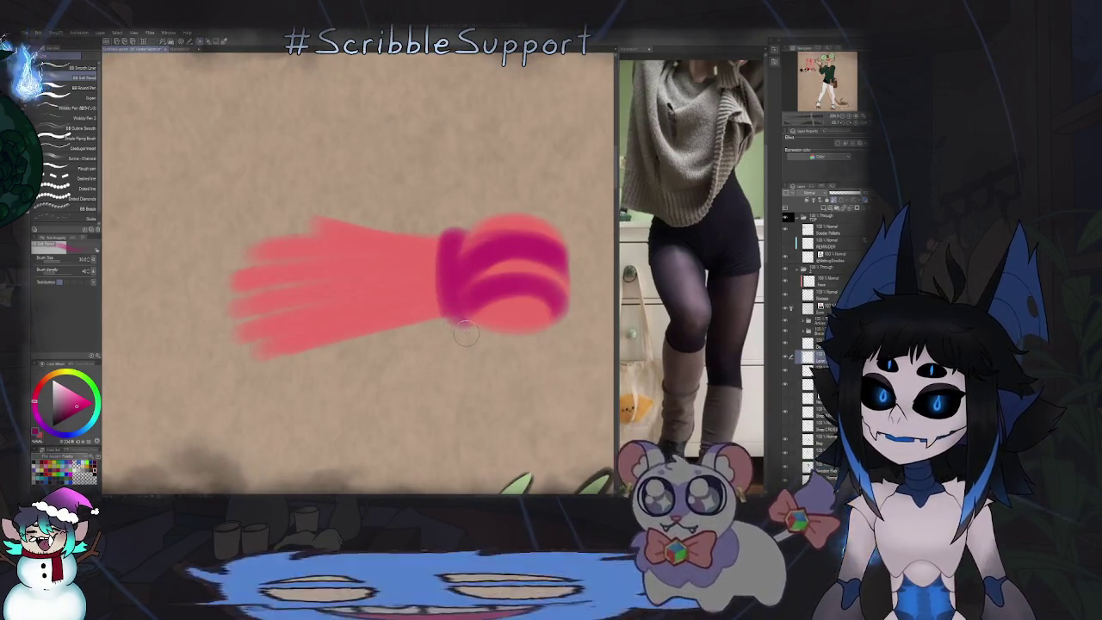
drag(449, 243, 473, 236)
scroll(474, 236, down, 5)
scroll(477, 258, up, 3)
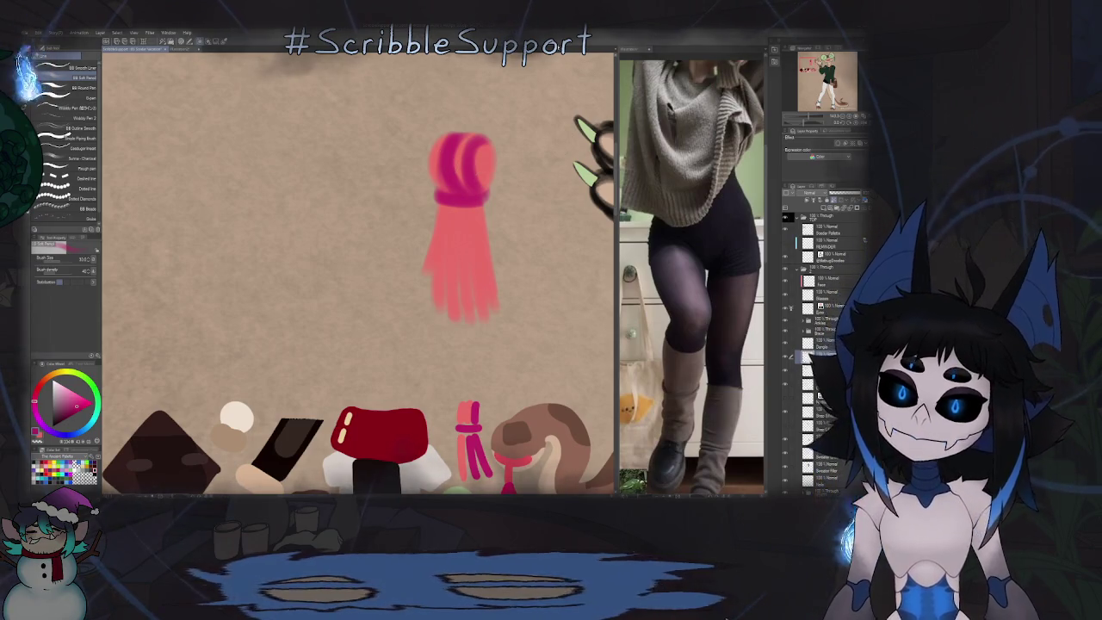
drag(446, 225, 421, 182)
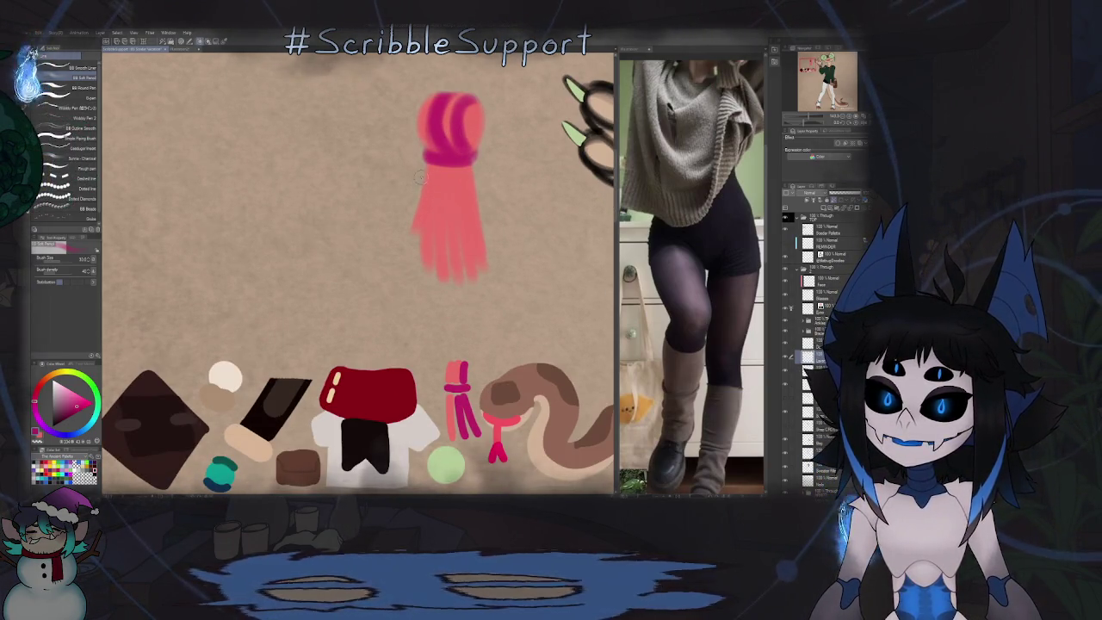
Step: Paint darker magenta streaks along the scarf tails' left edge and down the middle
drag(413, 230, 421, 178)
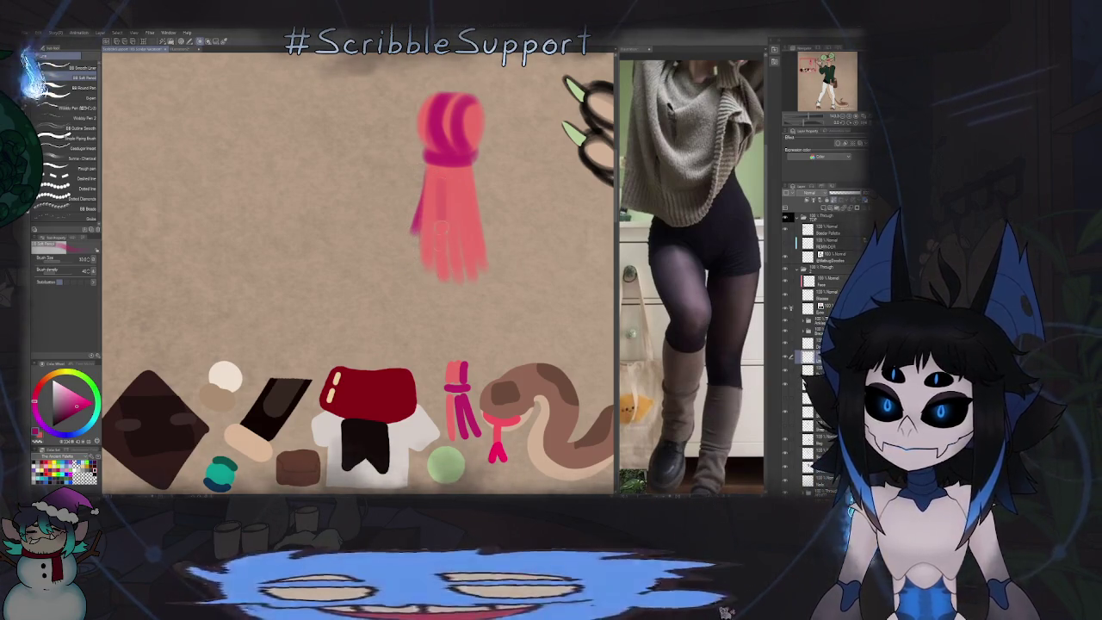
mouse_move(443, 275)
mouse_down()
mouse_move(437, 181)
mouse_move(466, 258)
mouse_up()
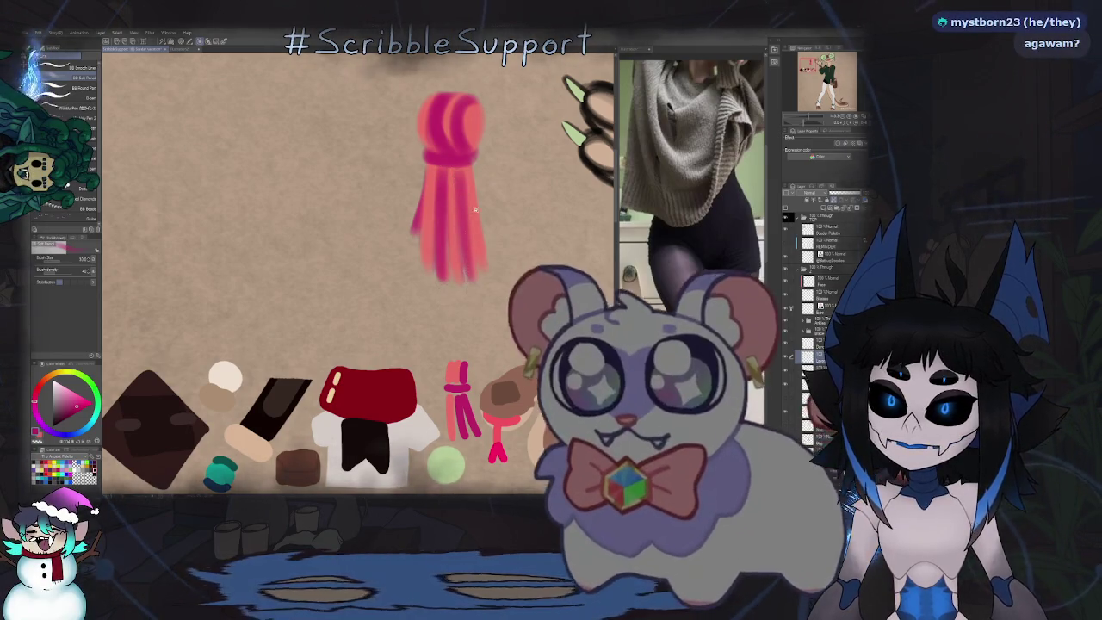
scroll(465, 256, down, 5)
scroll(465, 256, up, 2)
scroll(556, 248, up, 1)
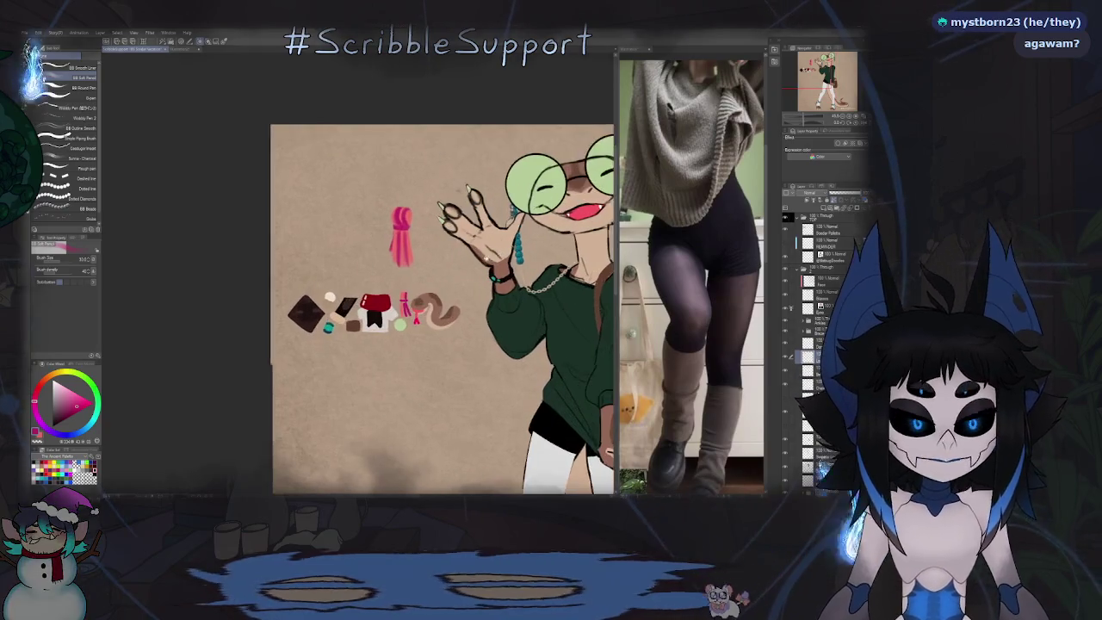
scroll(555, 248, up, 2)
scroll(555, 248, down, 1)
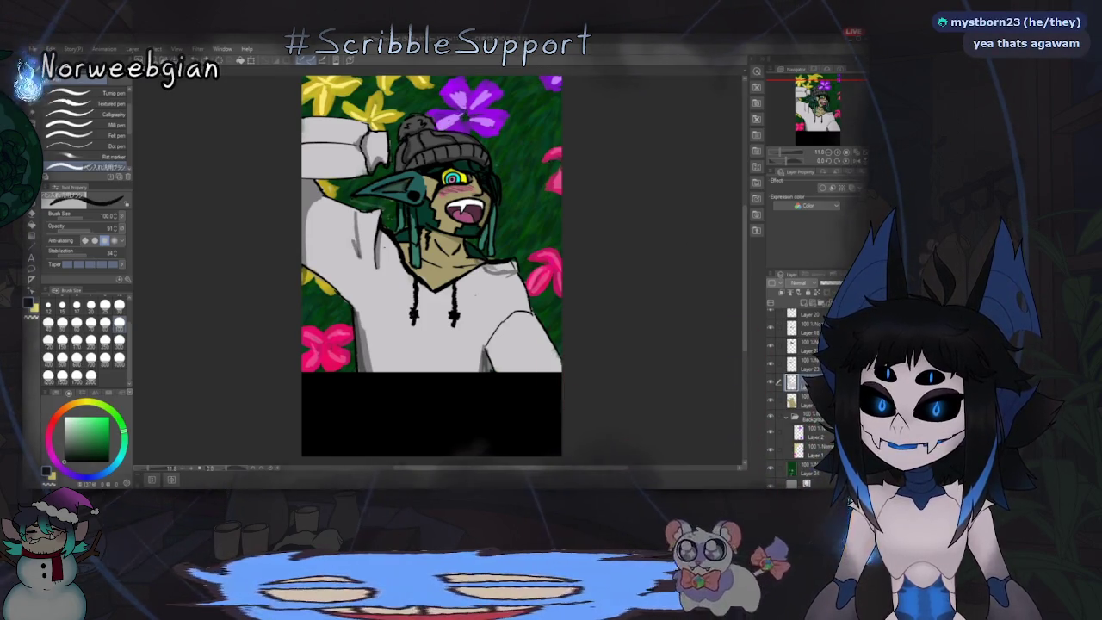
Step: On the upper layer, brush white stamen strokes onto the pink flowers around the character
click(810, 327)
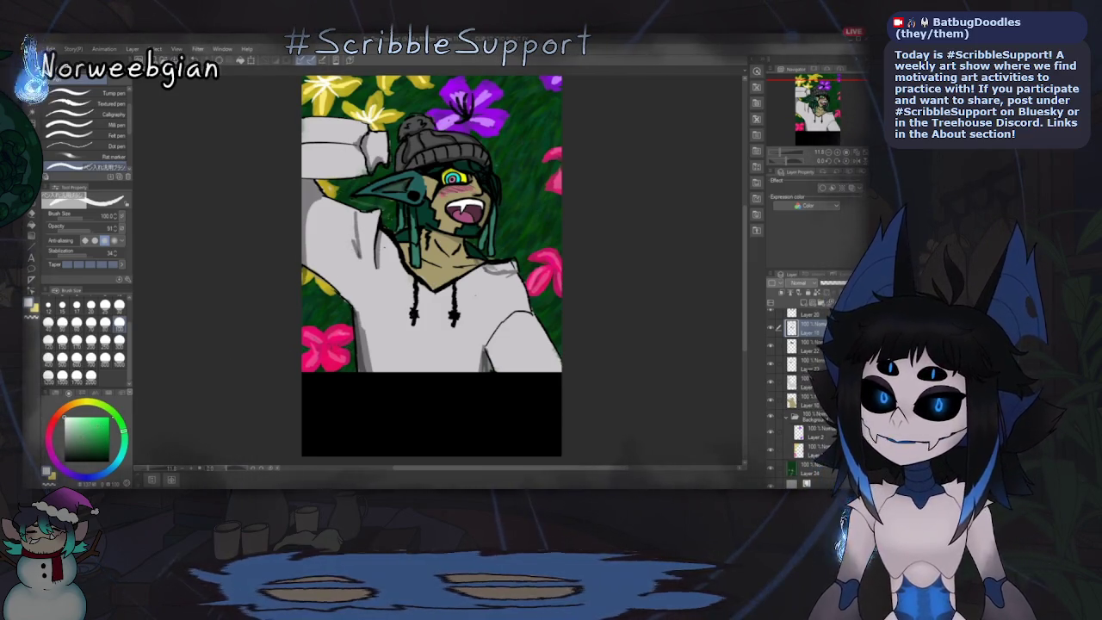
key(x)
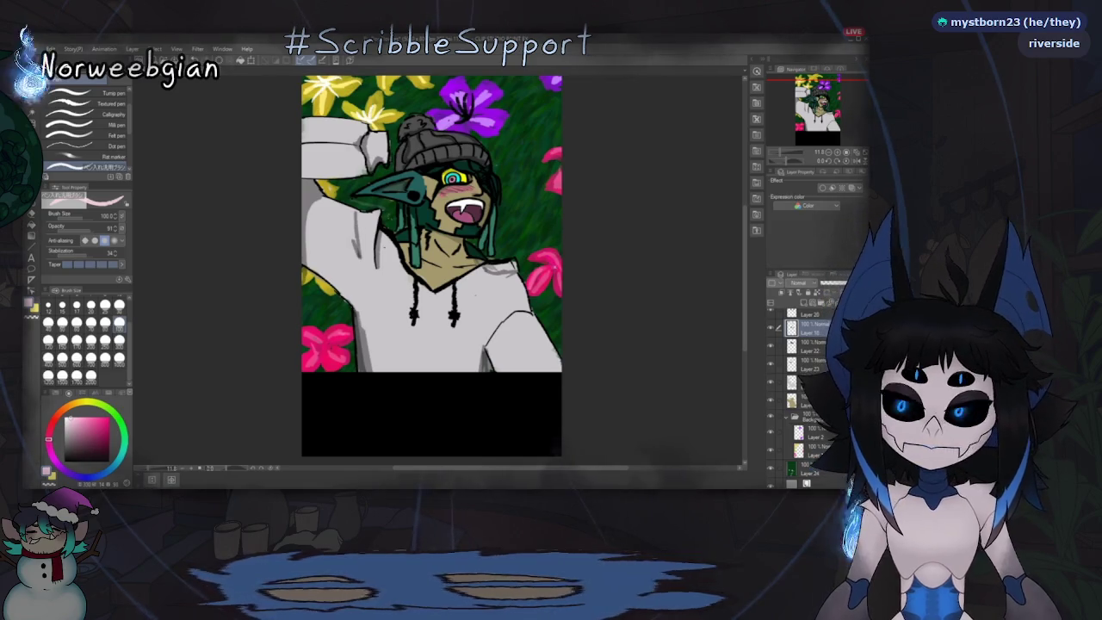
drag(549, 260, 556, 246)
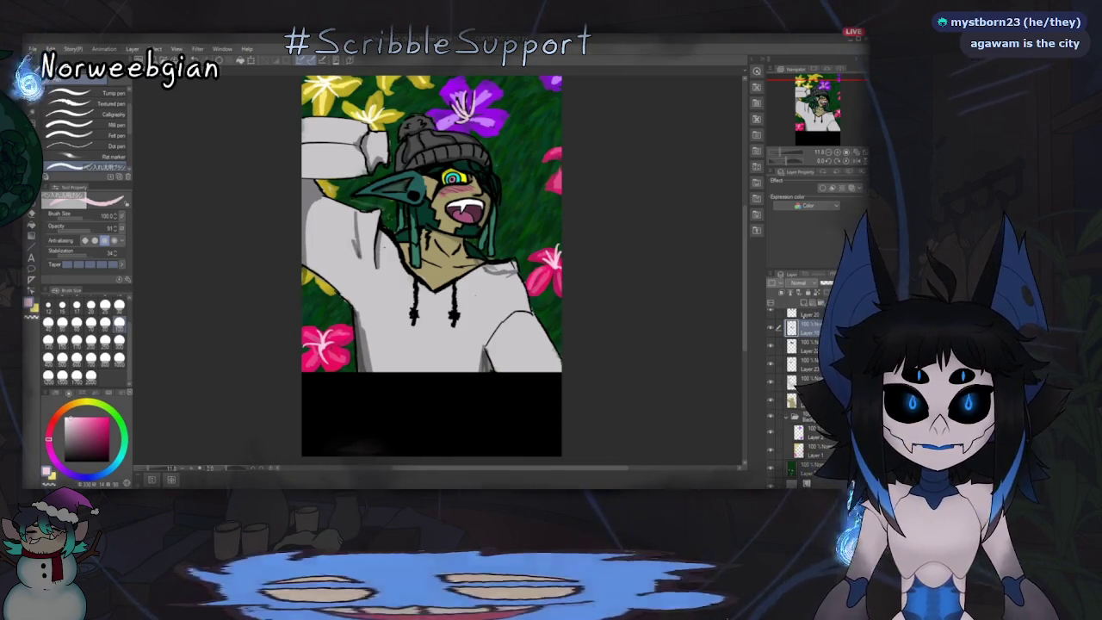
click(89, 404)
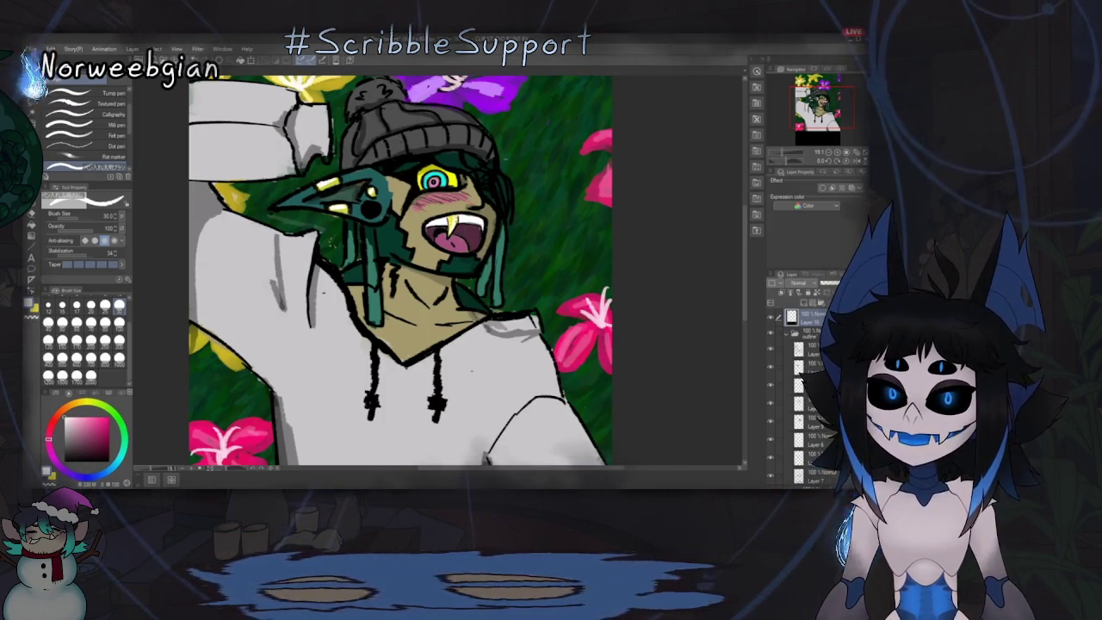
Step: Shade the lower hoodie darker grey and erase part of the stray line on the outline layer
drag(452, 441, 486, 457)
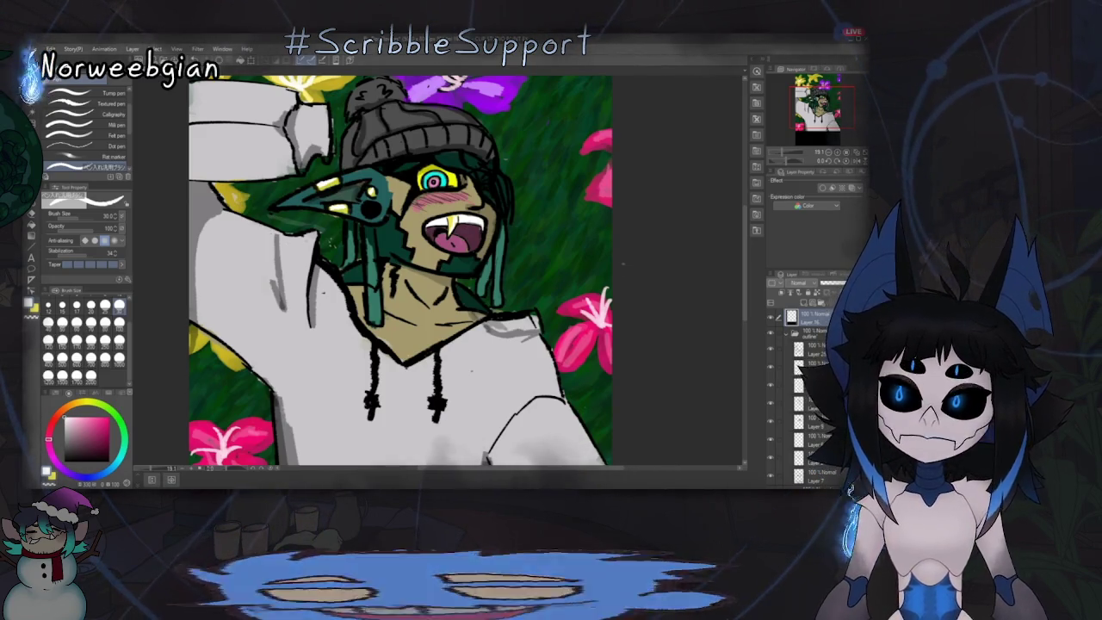
key(ctrl+minus)
key(ctrl+minus)
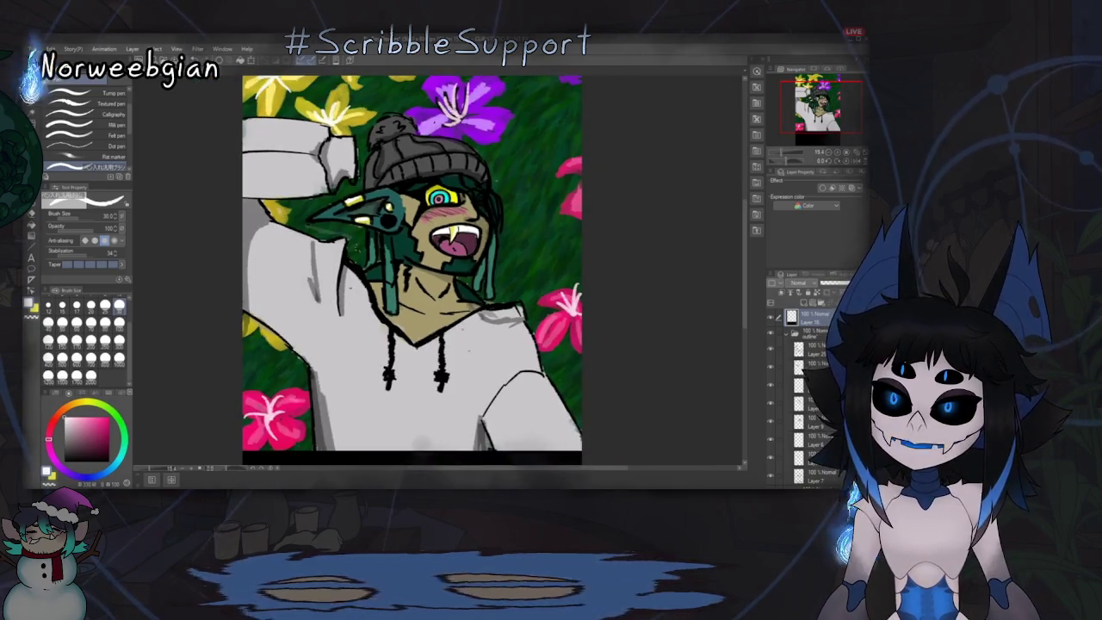
key(o)
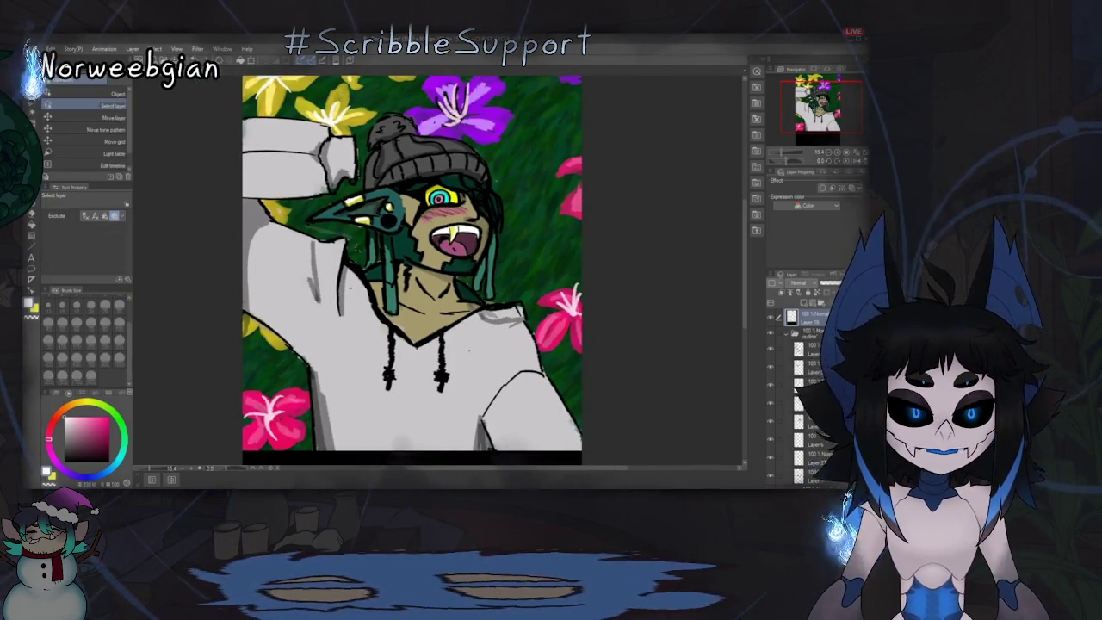
click(502, 343)
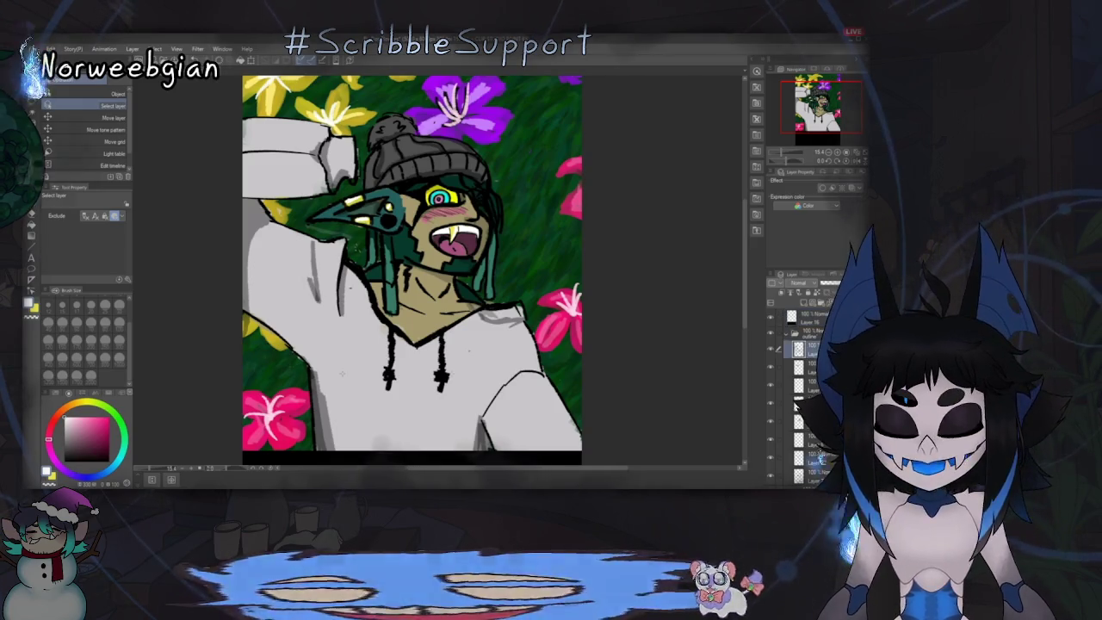
key(e)
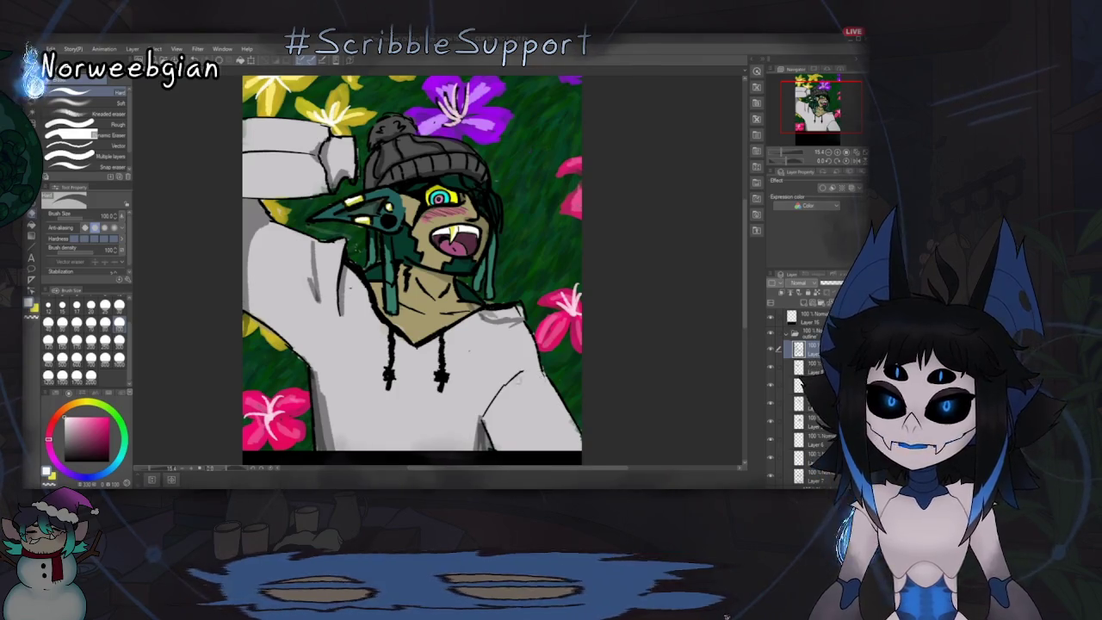
drag(520, 374, 492, 398)
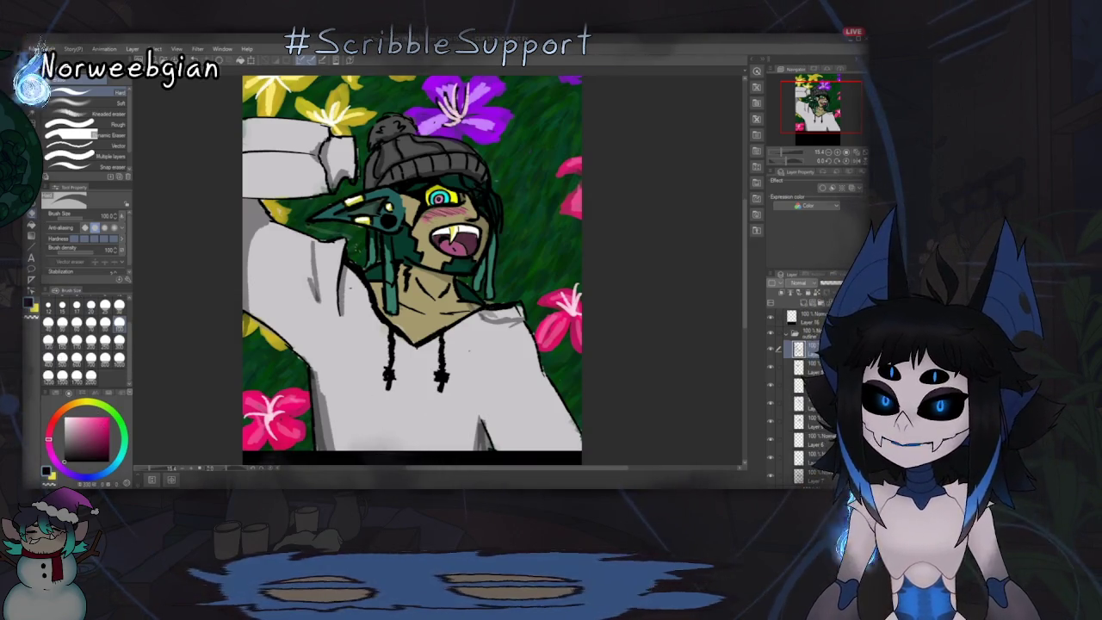
key(p)
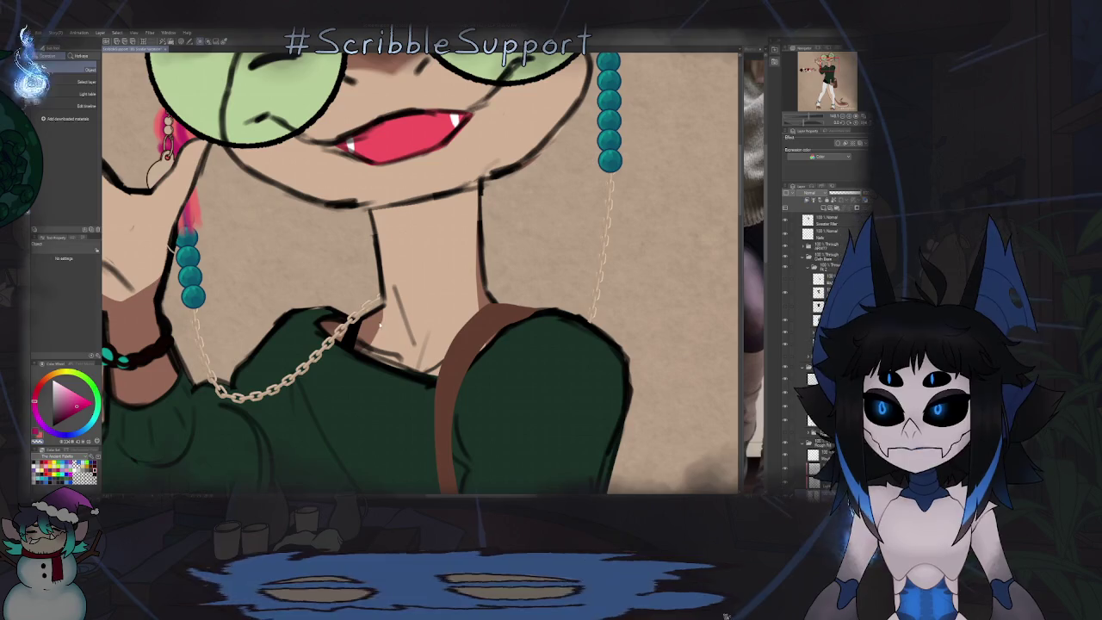
key(e)
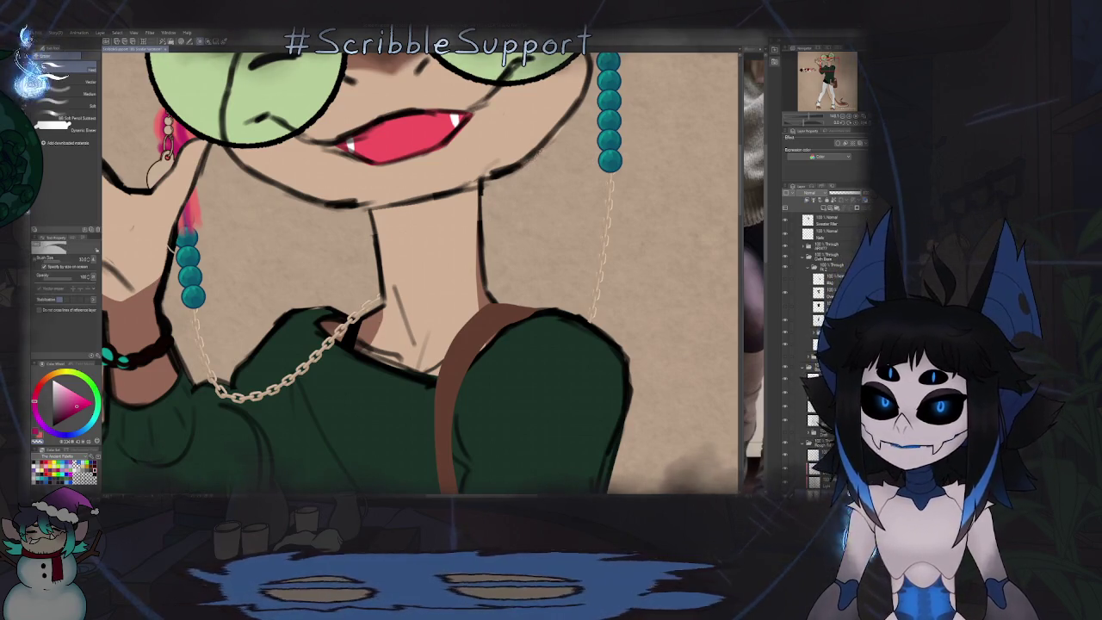
scroll(554, 256, down, 5)
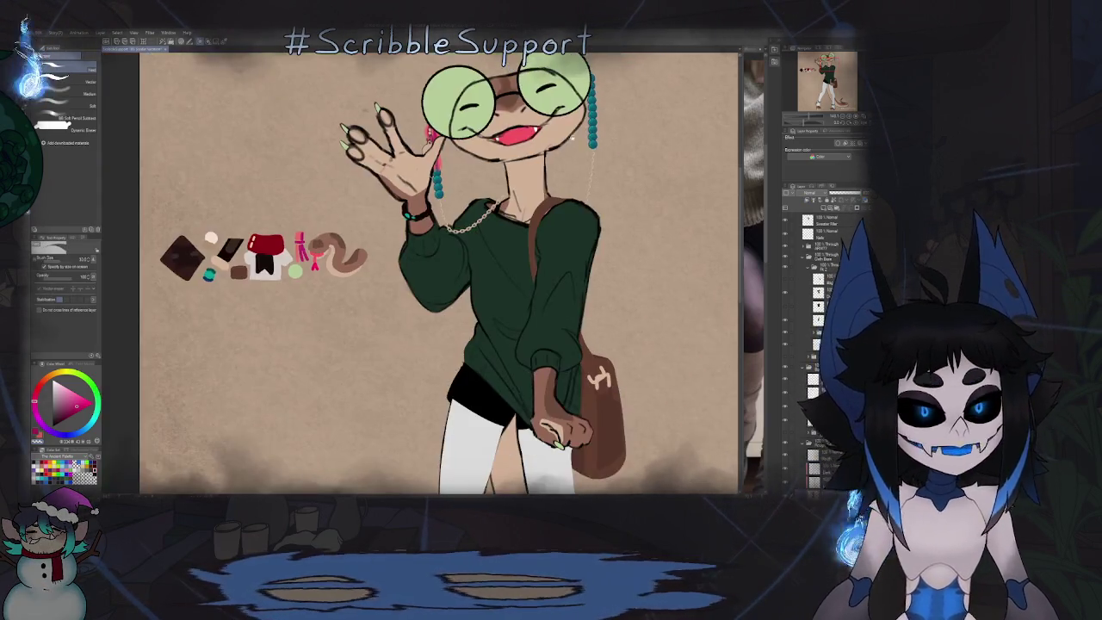
scroll(554, 257, up, 2)
scroll(558, 257, up, 1)
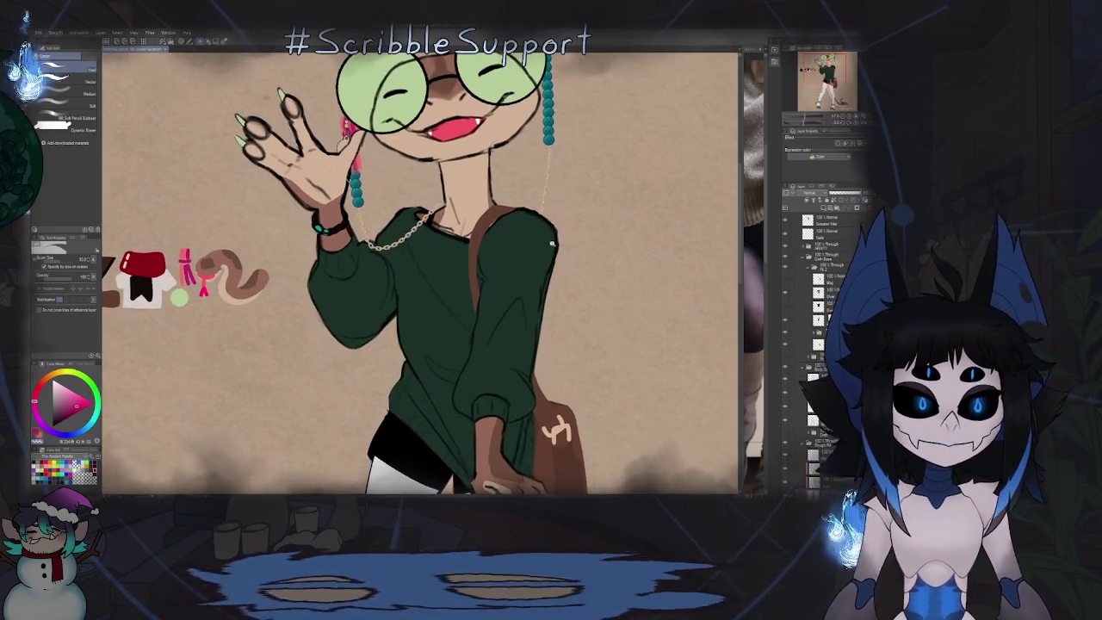
scroll(551, 284, up, 3)
scroll(563, 252, down, 4)
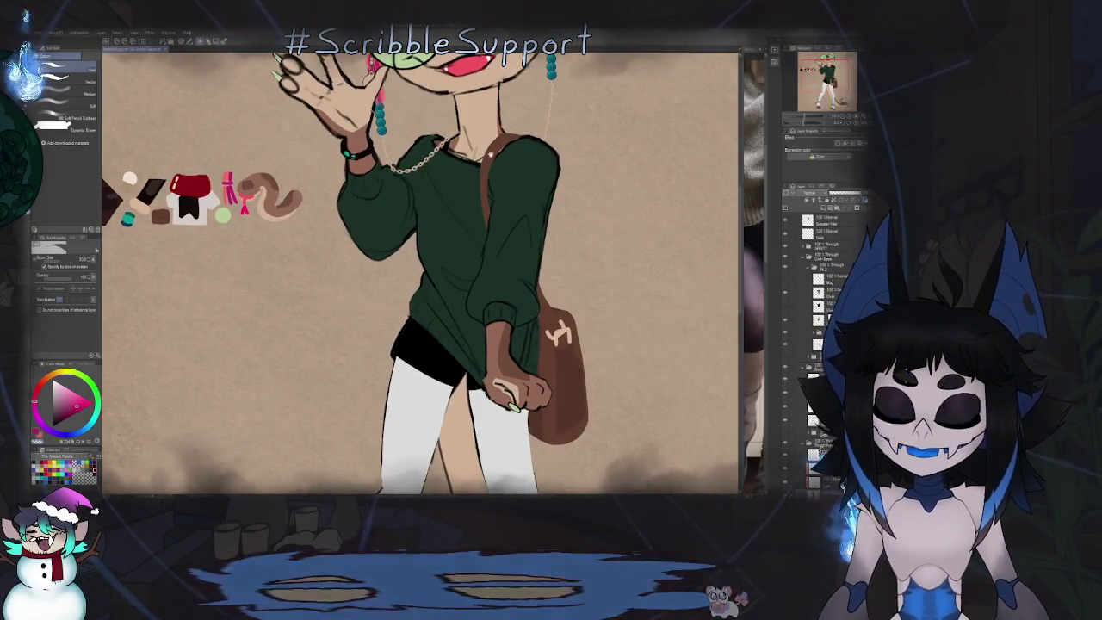
scroll(475, 255, down, 1)
scroll(475, 256, up, 1)
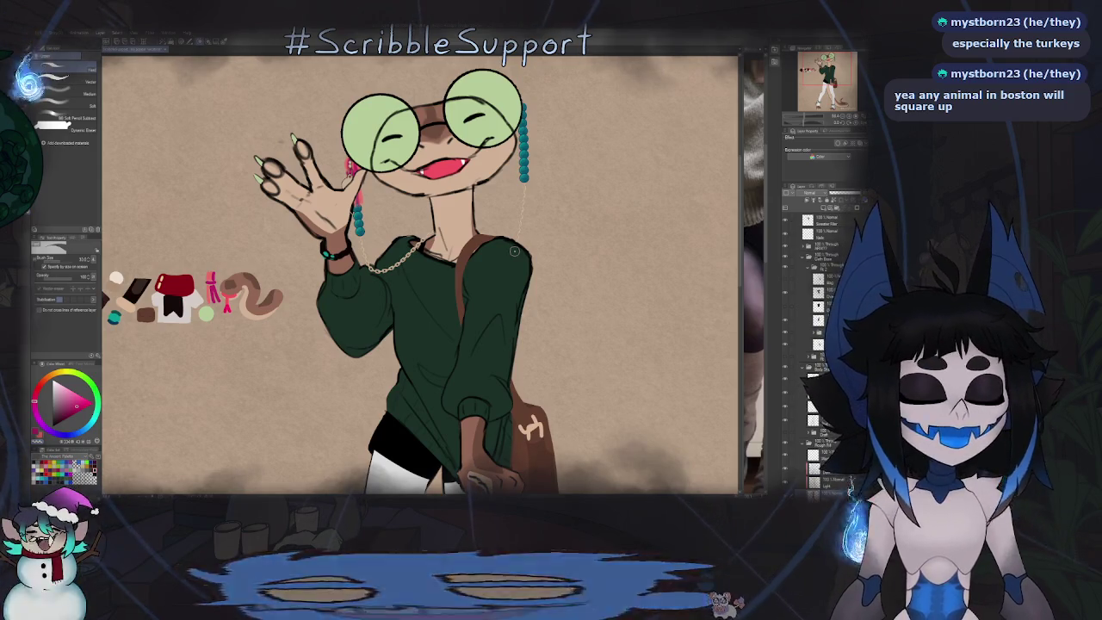
Step: Create a new blank layer above the Glasses layer and pick a brush set
scroll(551, 237, down, 1)
scroll(551, 236, down, 2)
scroll(551, 237, down, 3)
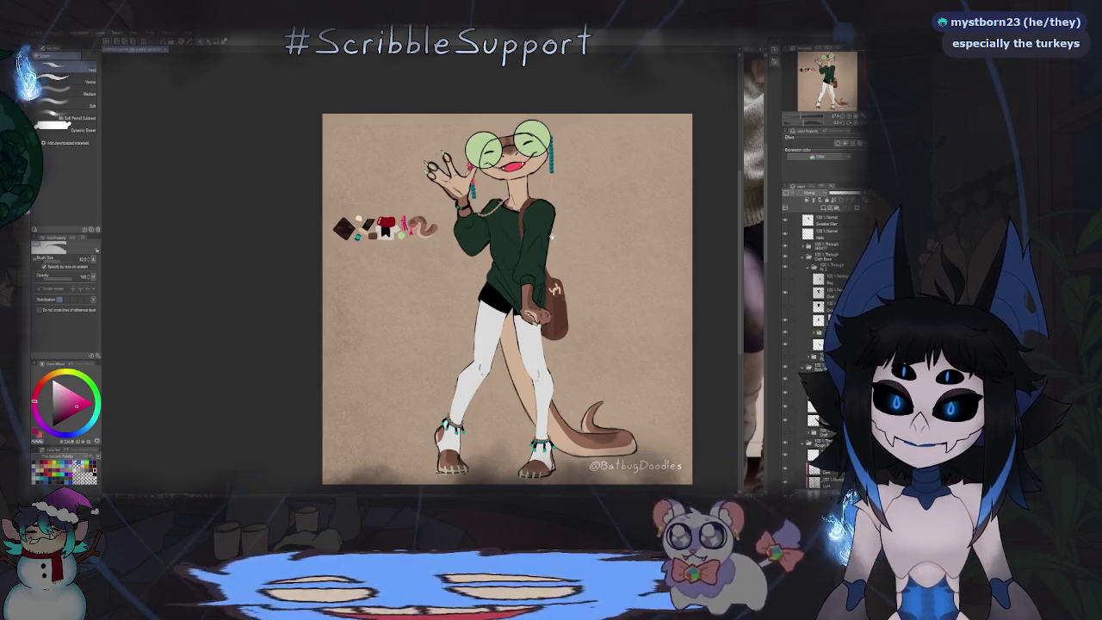
scroll(530, 147, up, 3)
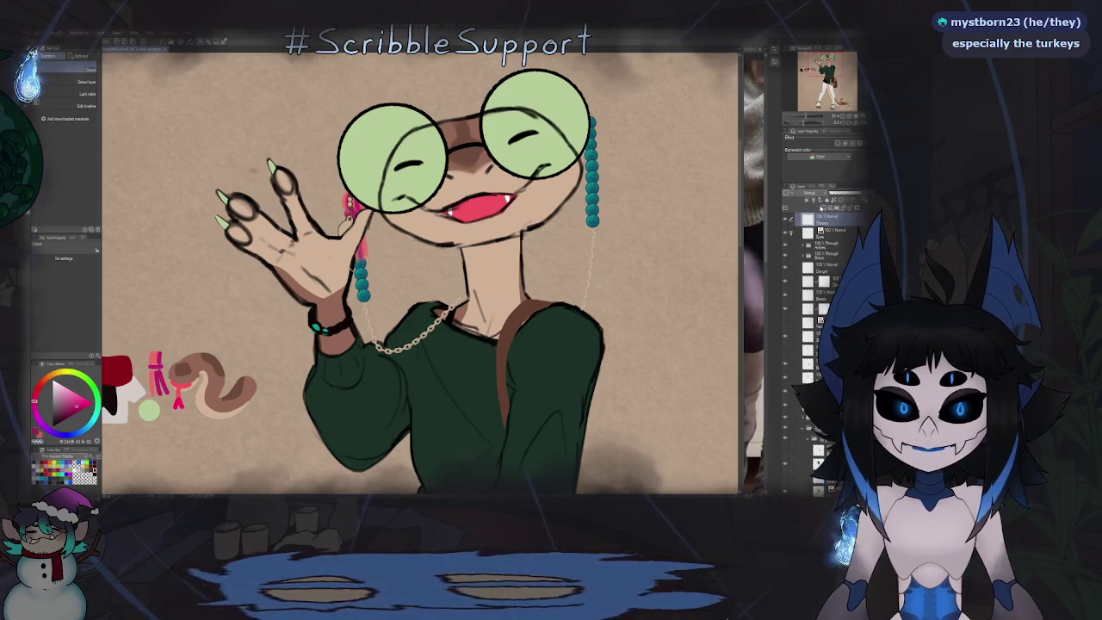
key(ctrl+])
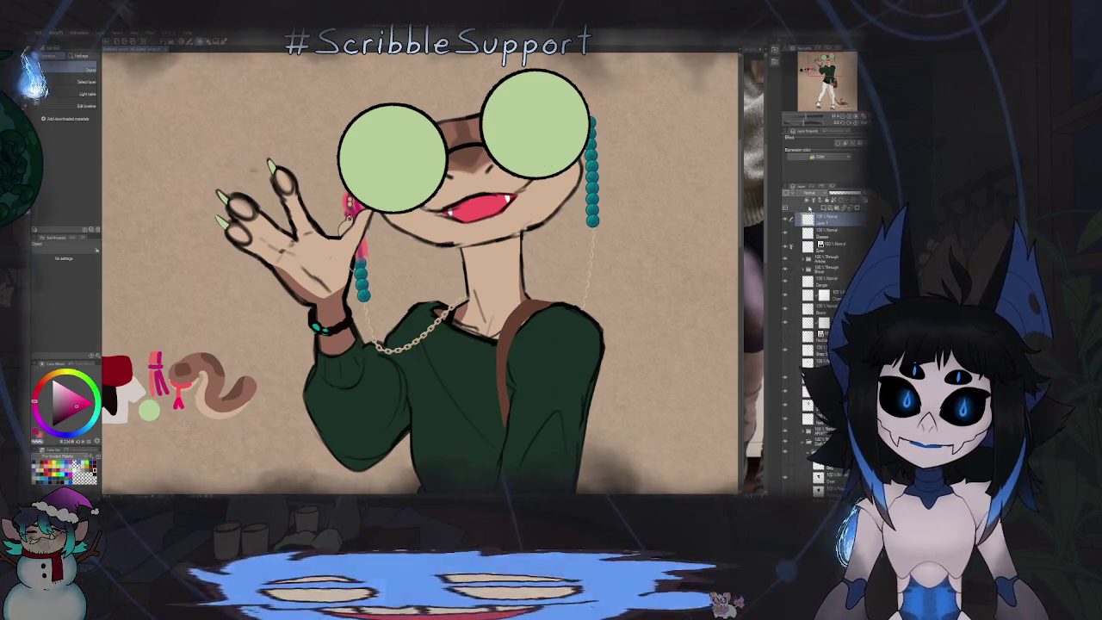
key(ctrl+z)
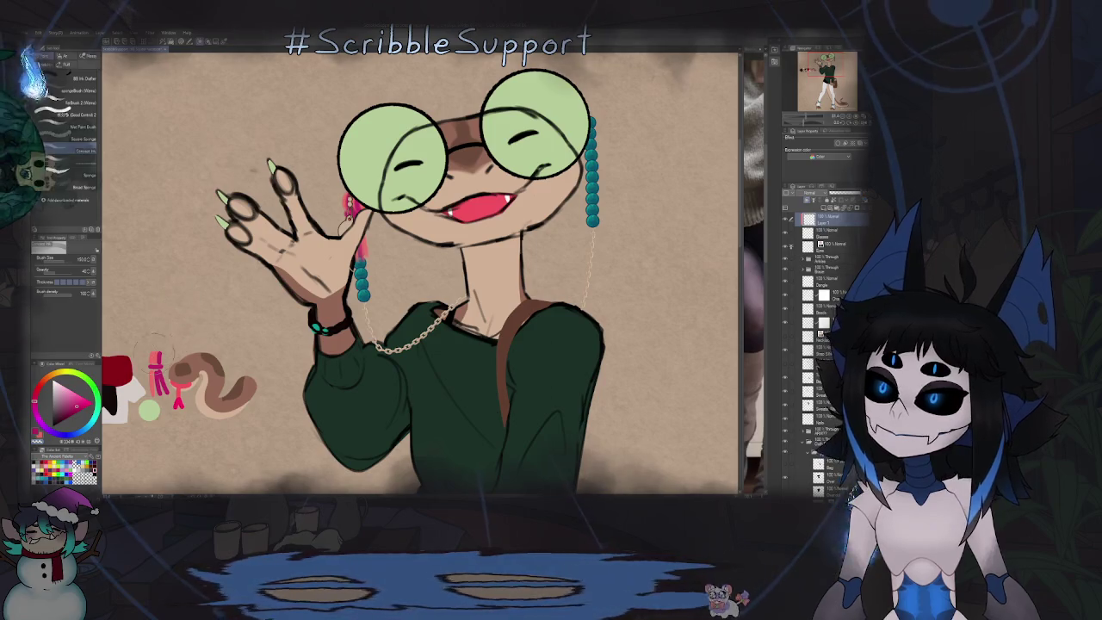
key(b)
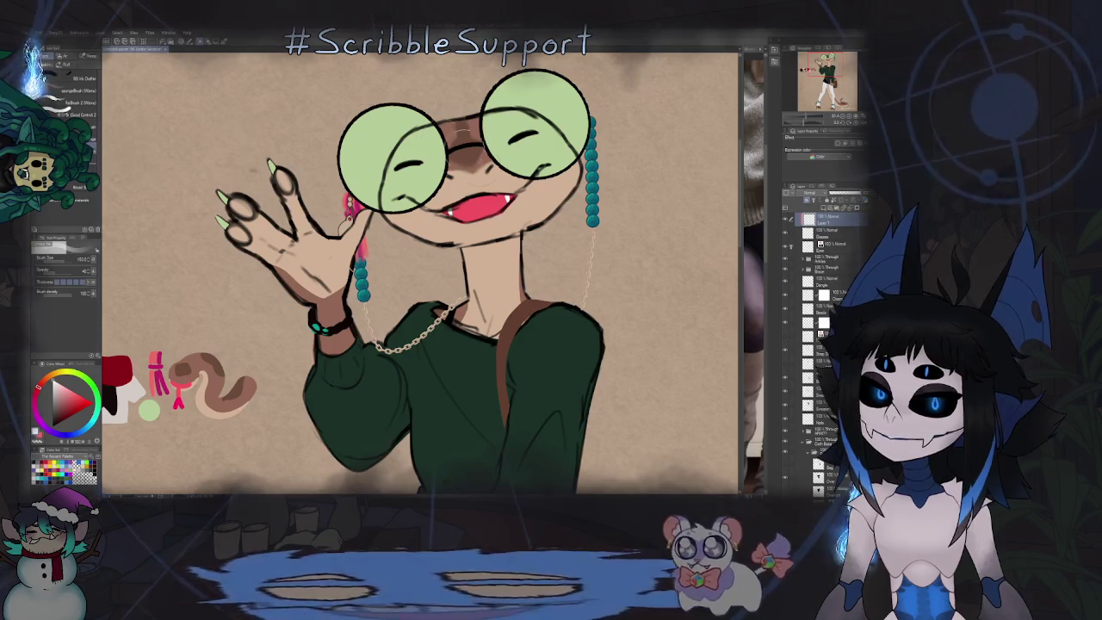
Step: Set the new top layer's blending mode to Add (Glow)
key(ctrl+minus)
key(ctrl+minus)
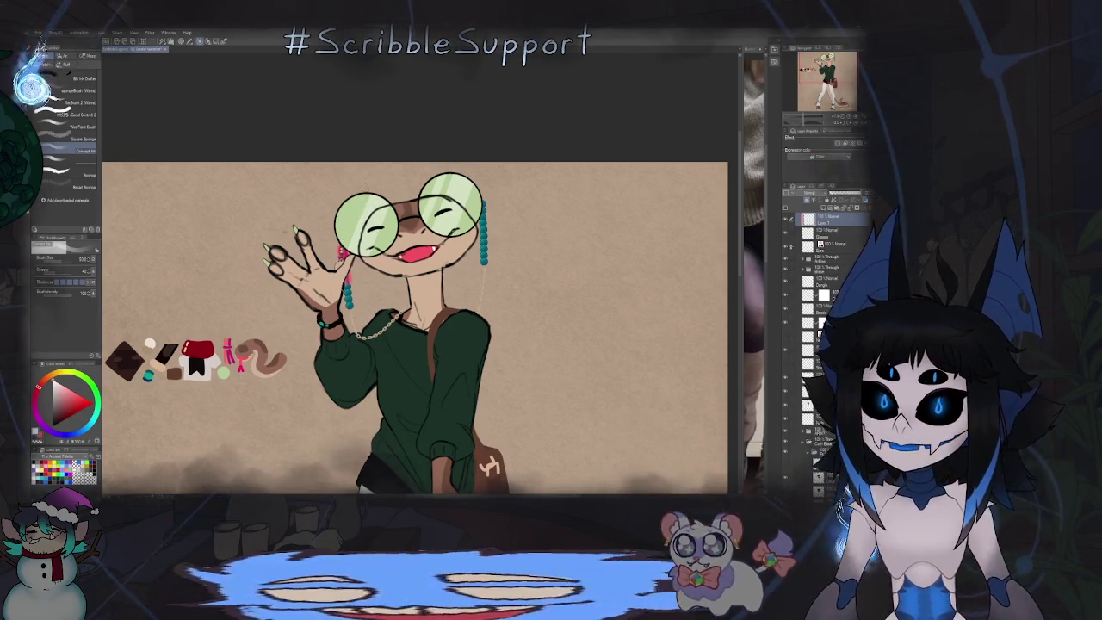
scroll(394, 318, down, 5)
scroll(394, 318, up, 1)
scroll(394, 319, up, 2)
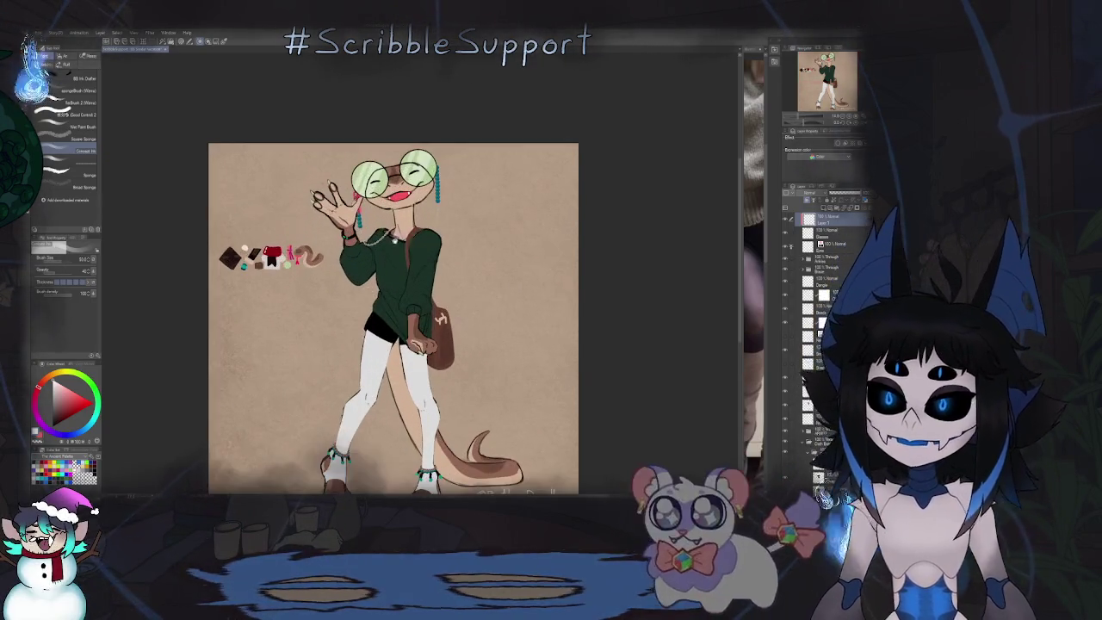
scroll(393, 319, up, 1)
click(822, 196)
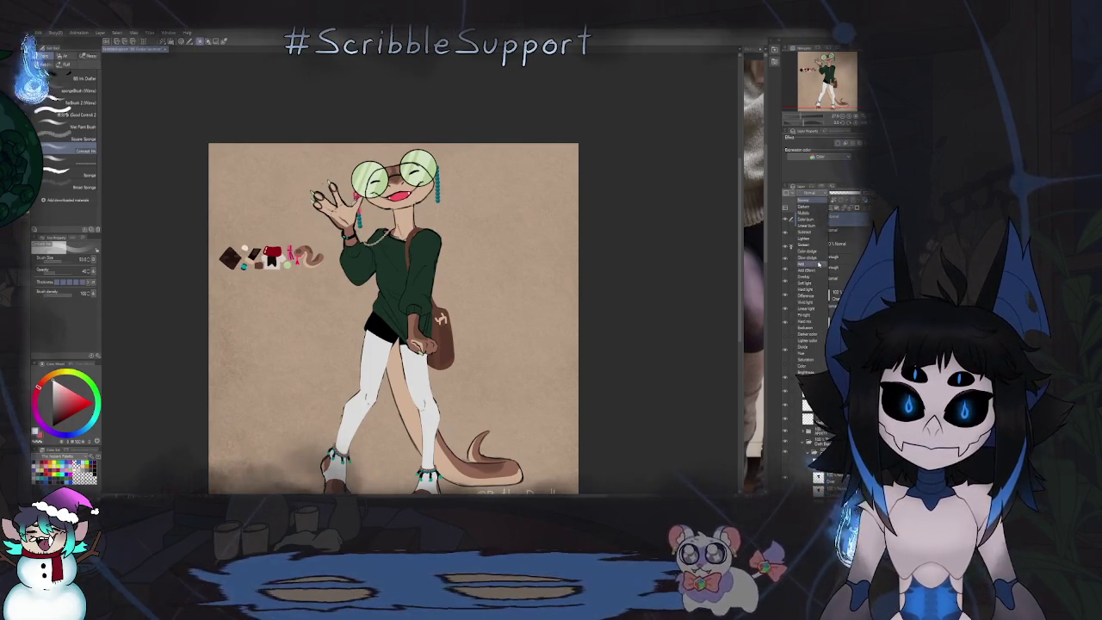
click(816, 270)
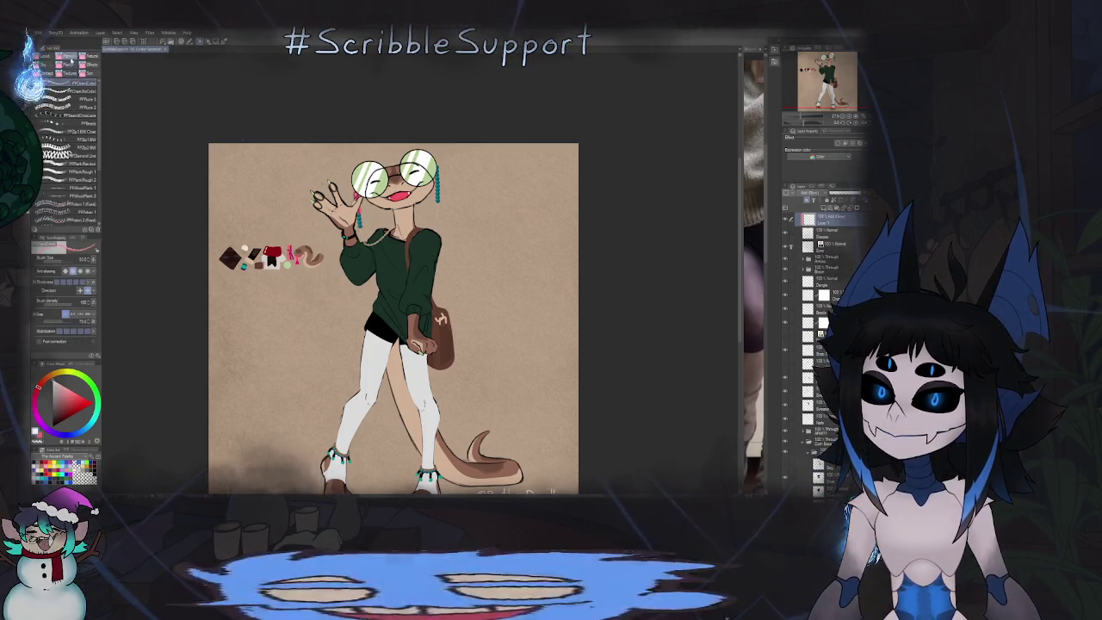
click(69, 62)
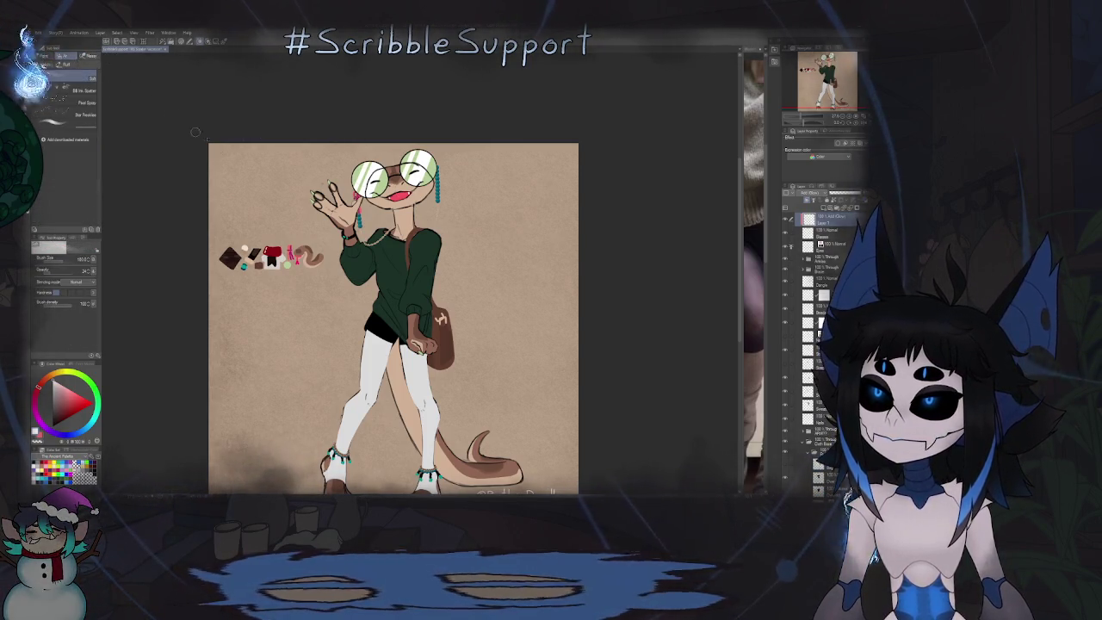
Step: Rotate and zoom the canvas onto the round glasses lenses for the green glare stripes
drag(431, 138, 396, 142)
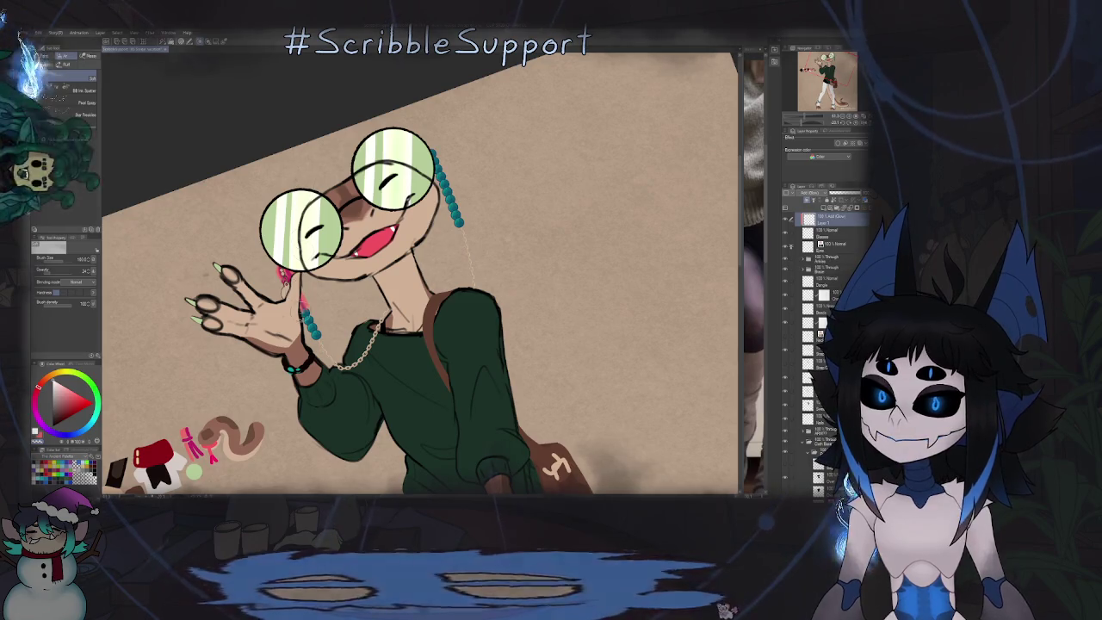
scroll(322, 156, up, 1)
scroll(323, 157, up, 1)
scroll(323, 157, up, 1)
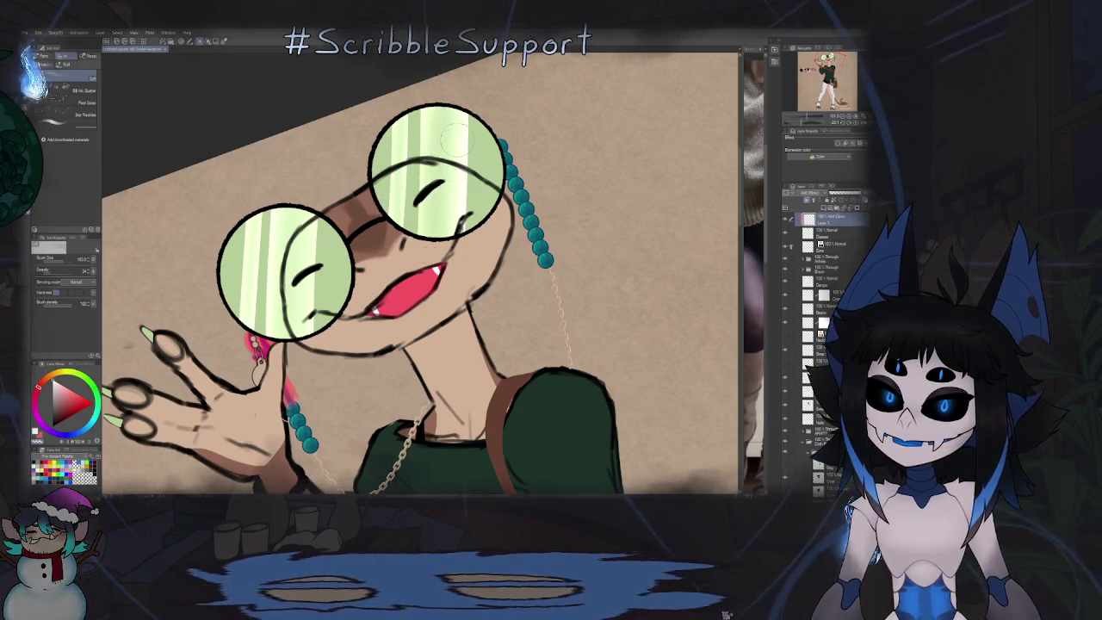
scroll(475, 257, down, 4)
scroll(476, 257, down, 4)
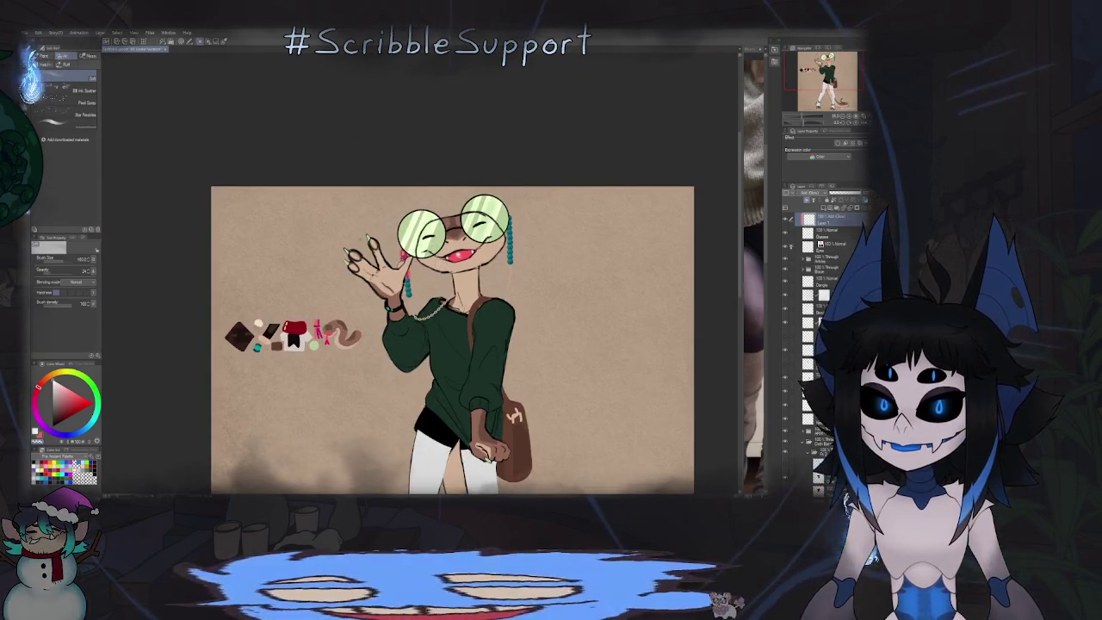
scroll(461, 253, up, 5)
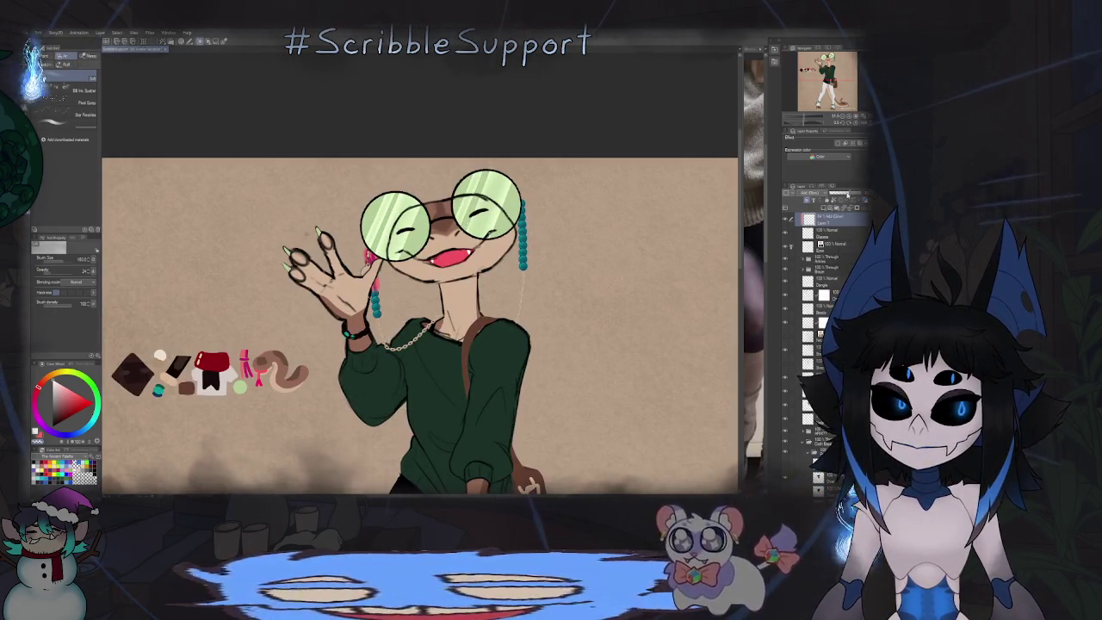
scroll(465, 284, down, 3)
scroll(464, 284, down, 1)
scroll(465, 284, down, 1)
Step: Zoom out from the snake drawing to bring up the hooded-character artwork
scroll(494, 230, up, 1)
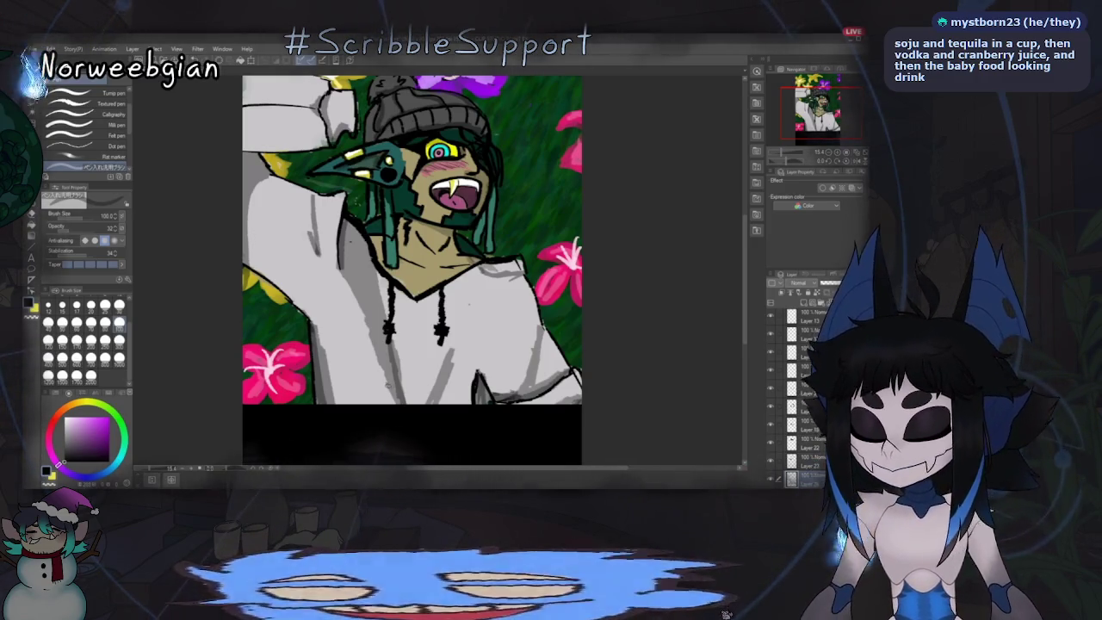
Step: Lighten the hem shading, try grey shading on the hoodie's left arm, then undo it
key(e)
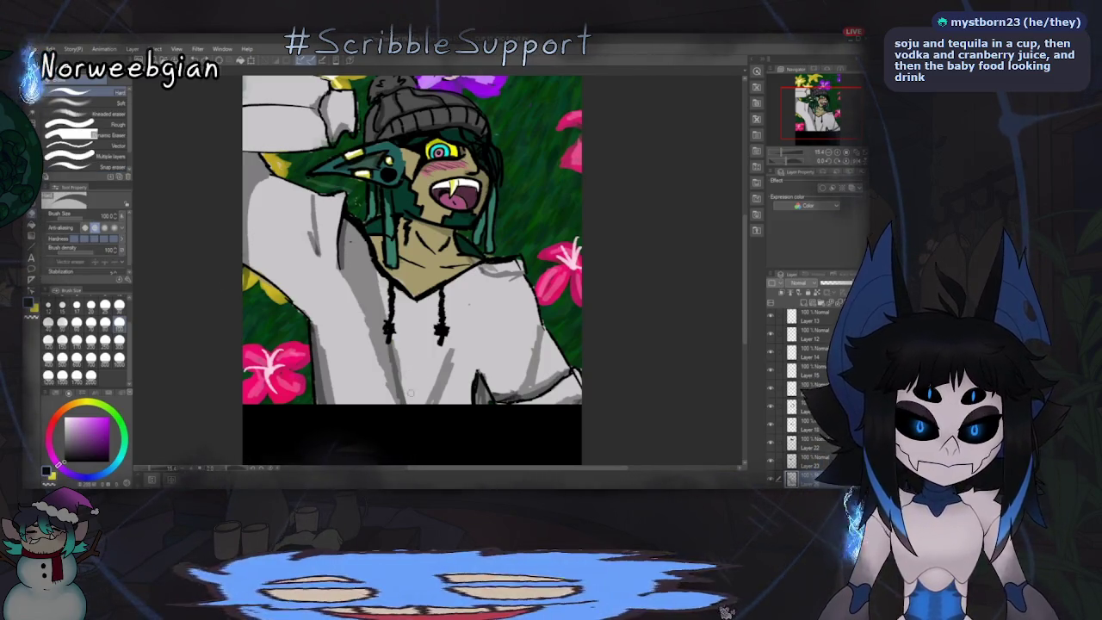
drag(370, 250, 425, 397)
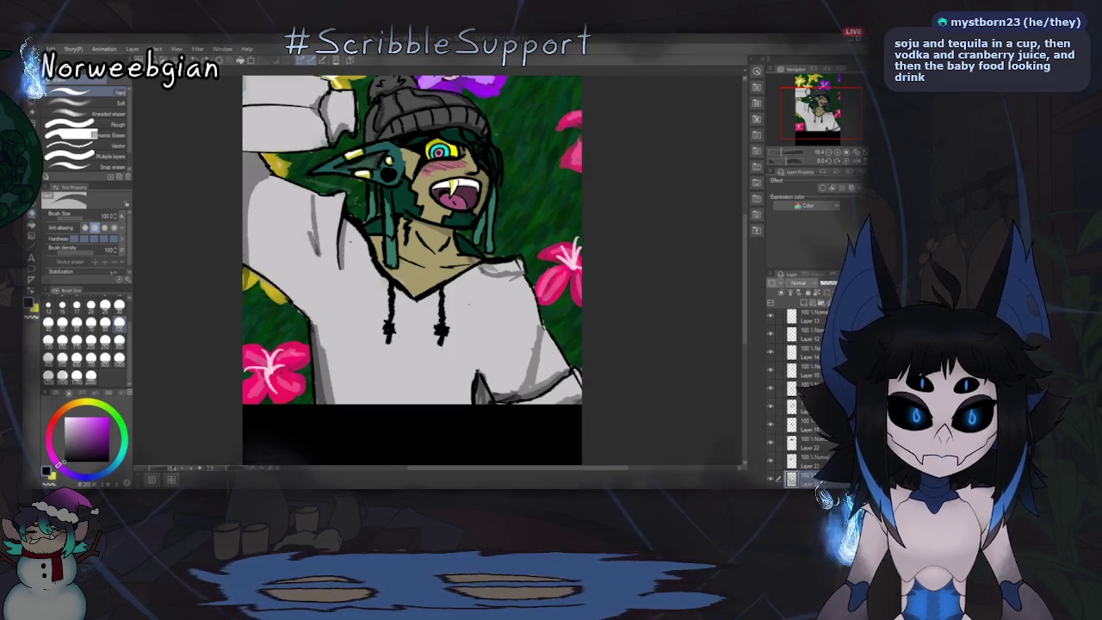
key(p)
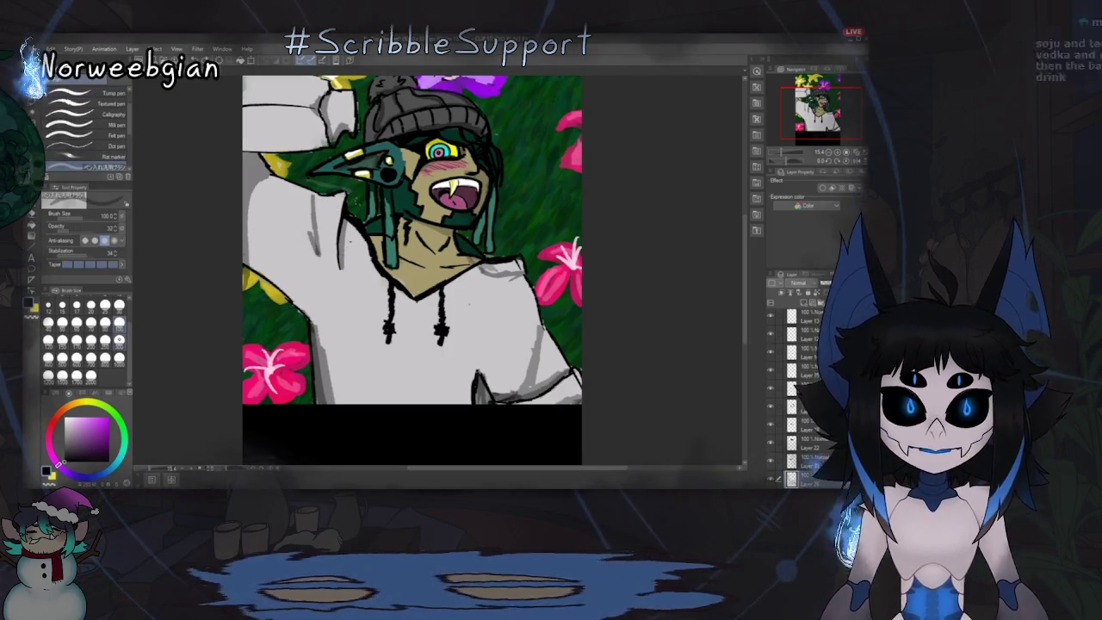
drag(348, 238, 349, 274)
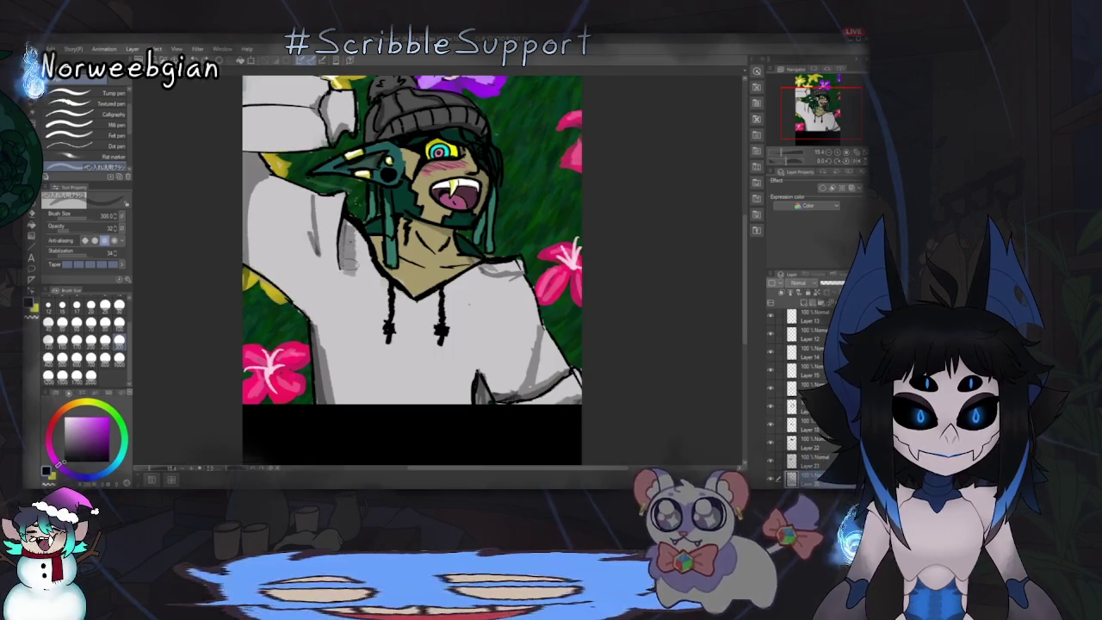
drag(356, 327, 334, 362)
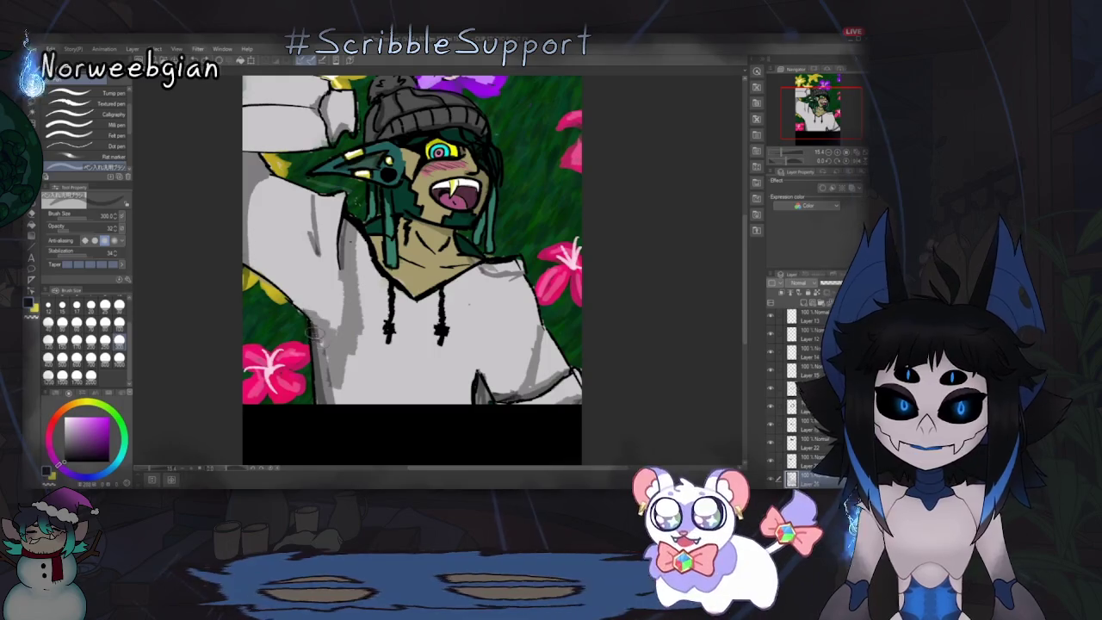
drag(323, 298, 318, 320)
drag(337, 275, 332, 317)
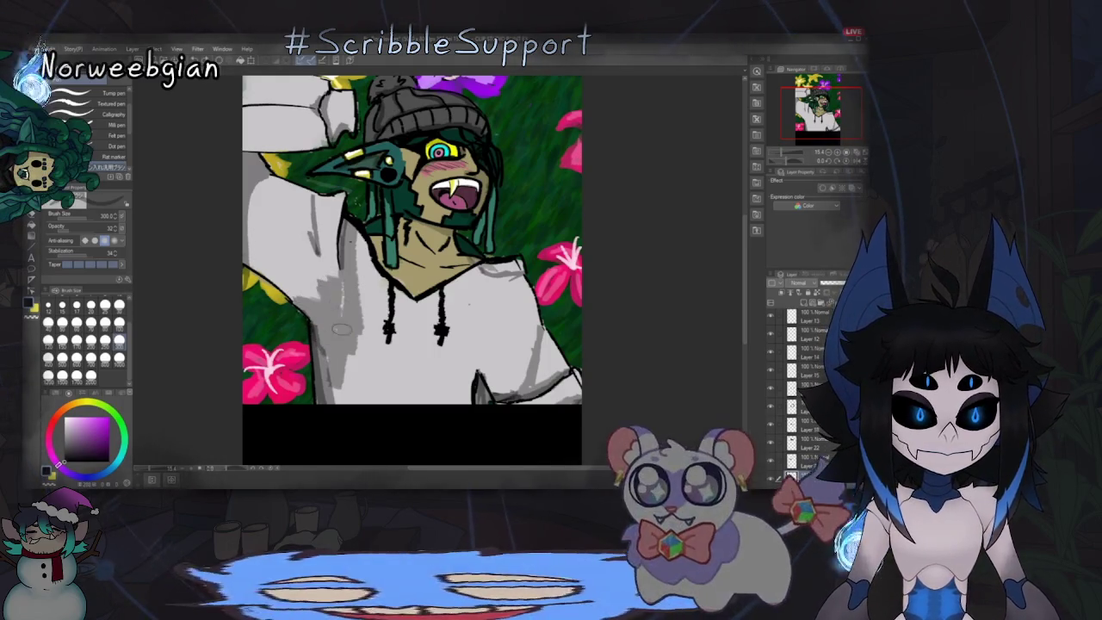
key(ctrl+z)
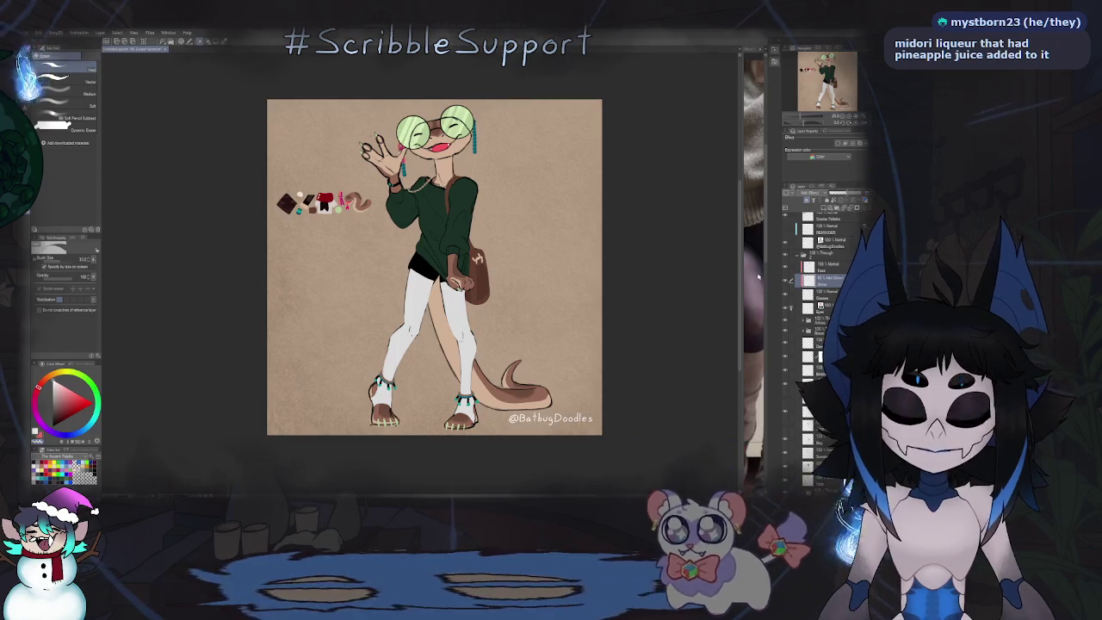
scroll(371, 369, up, 1)
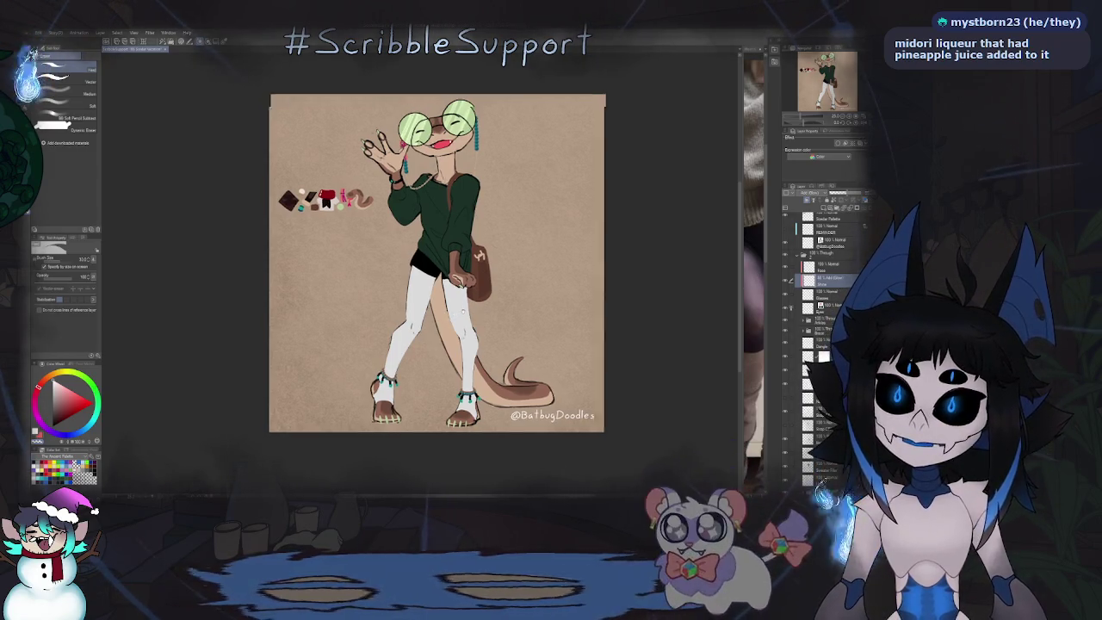
scroll(371, 368, up, 2)
scroll(371, 368, up, 5)
scroll(371, 368, up, 2)
scroll(372, 369, up, 1)
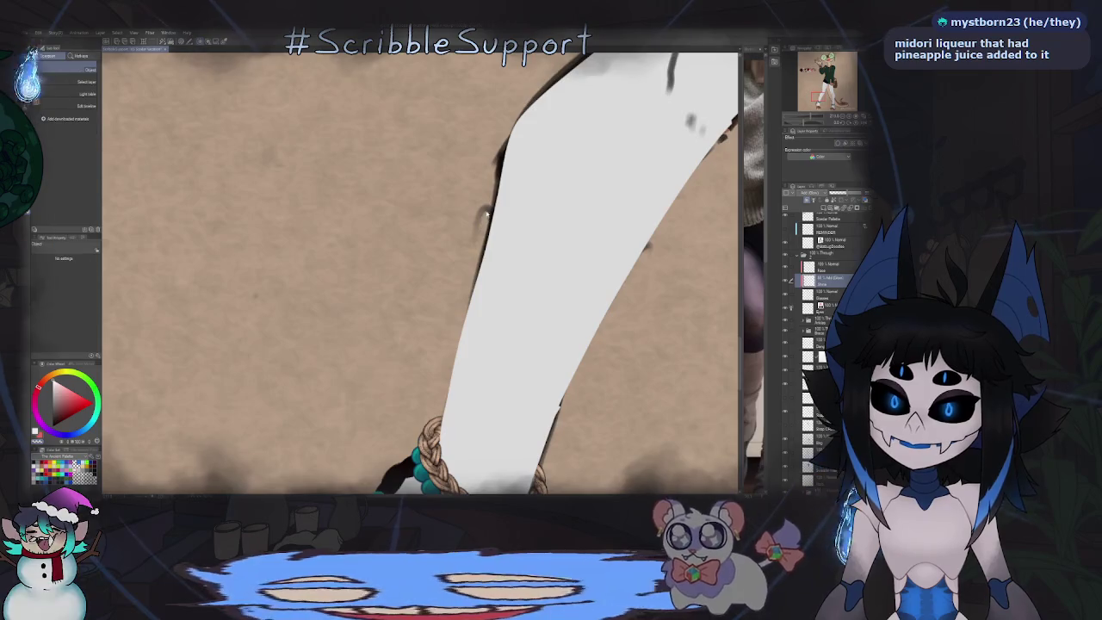
scroll(818, 327, down, 3)
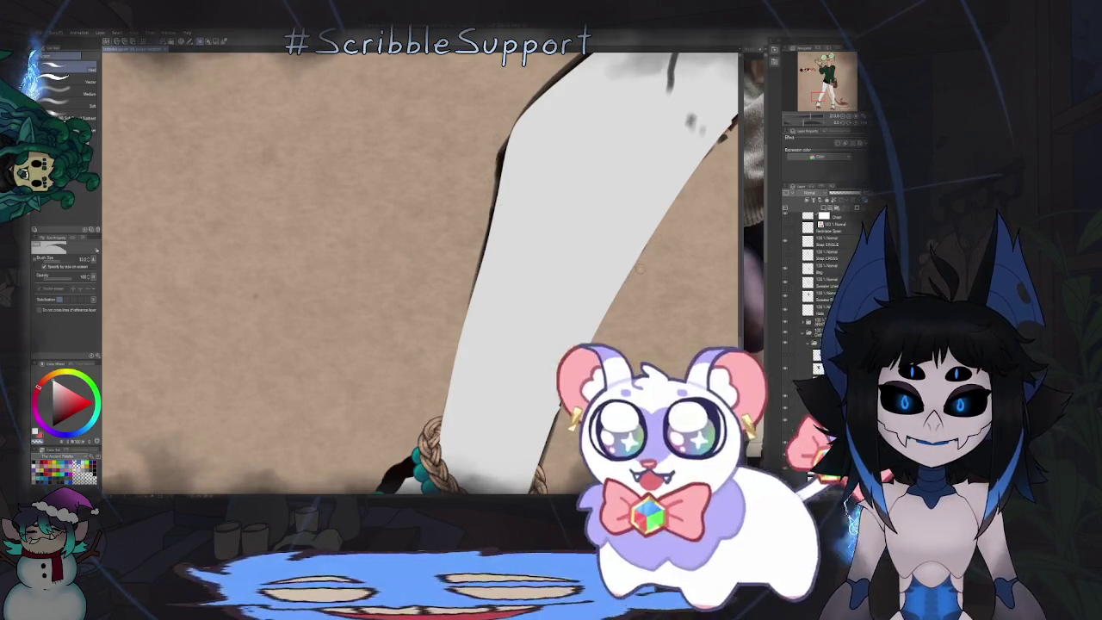
scroll(371, 369, down, 2)
scroll(371, 369, down, 3)
scroll(371, 369, down, 1)
scroll(422, 422, down, 4)
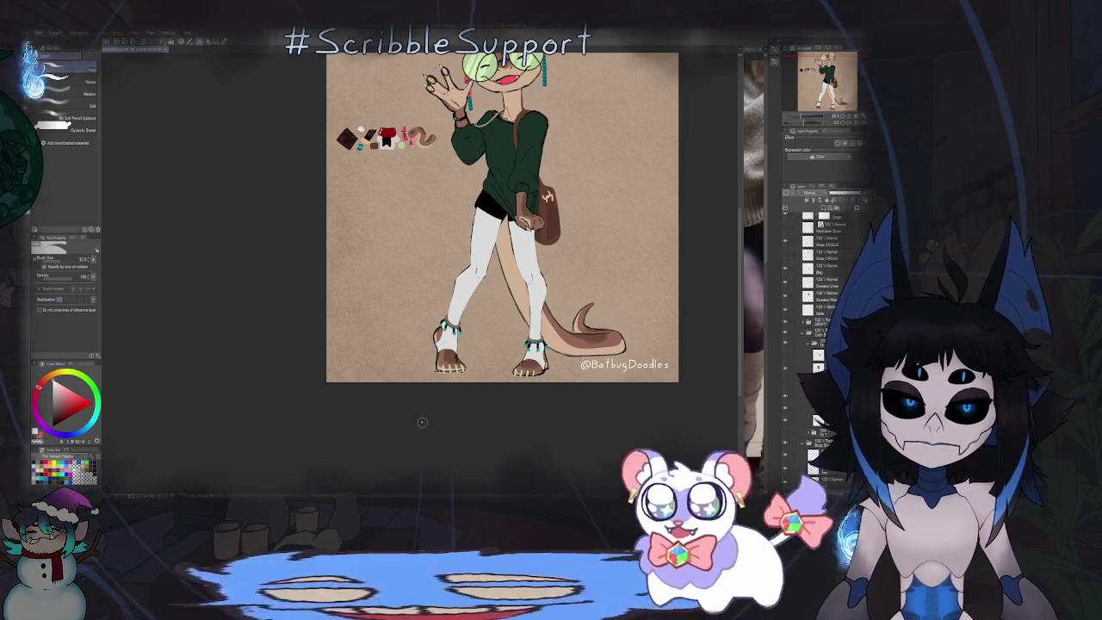
drag(571, 183, 549, 226)
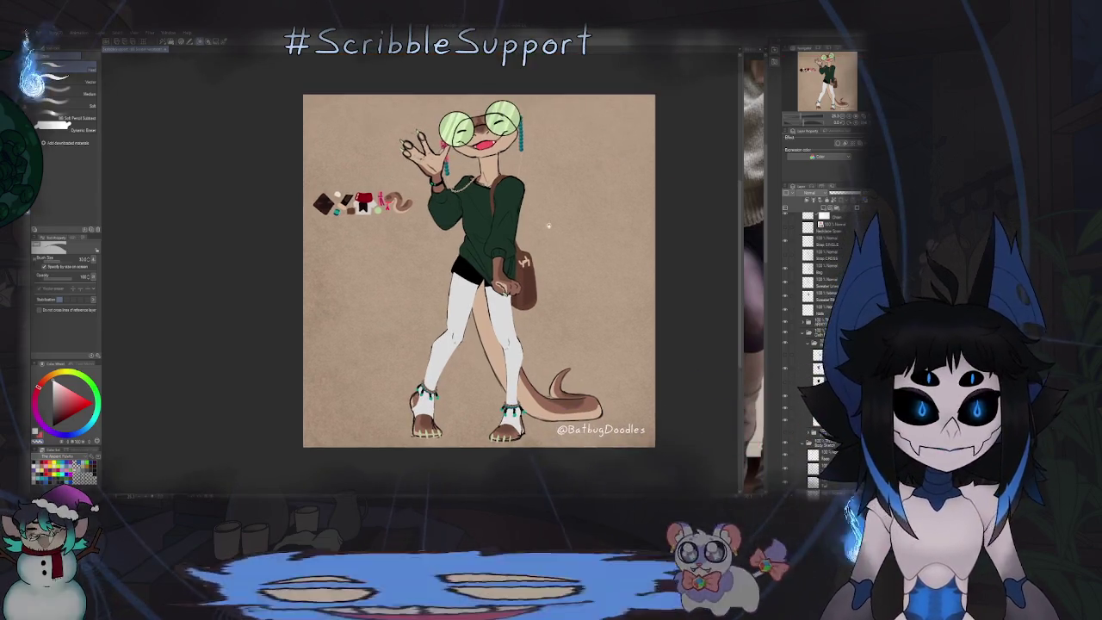
Step: Zoom in and out around the neck, chain and beads with the Operation tool active
scroll(487, 179, up, 5)
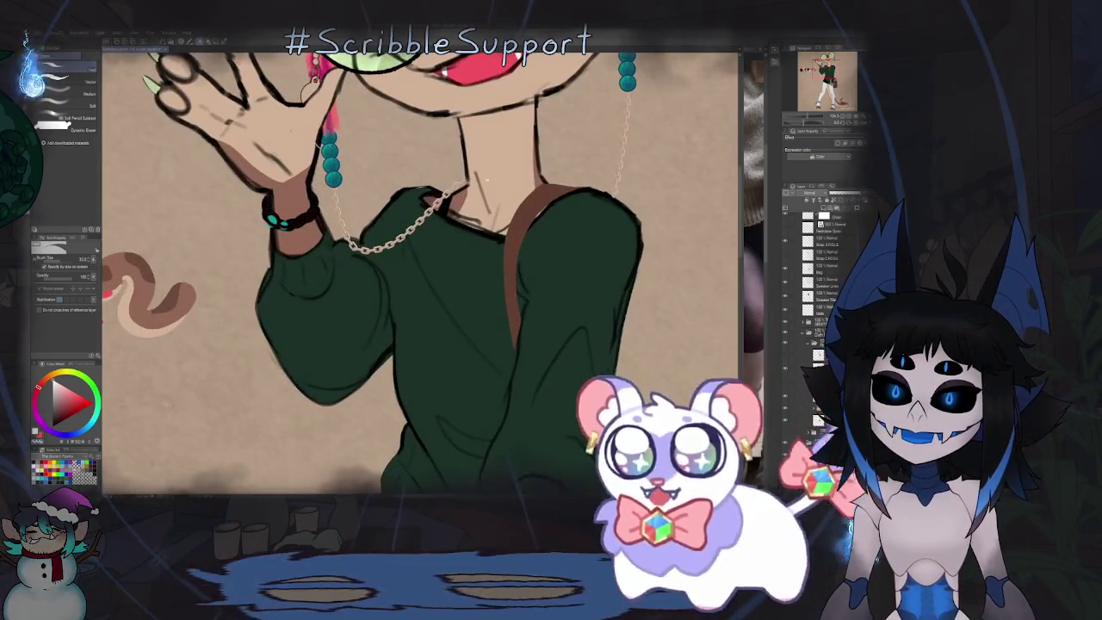
scroll(487, 179, up, 3)
scroll(488, 179, down, 6)
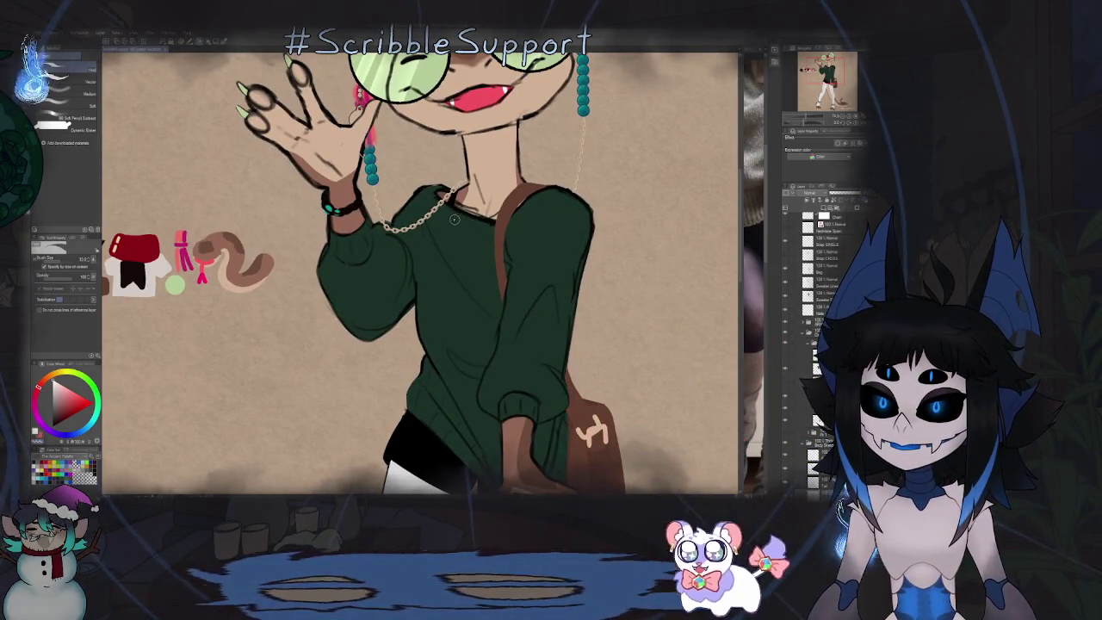
scroll(456, 218, up, 4)
key(o)
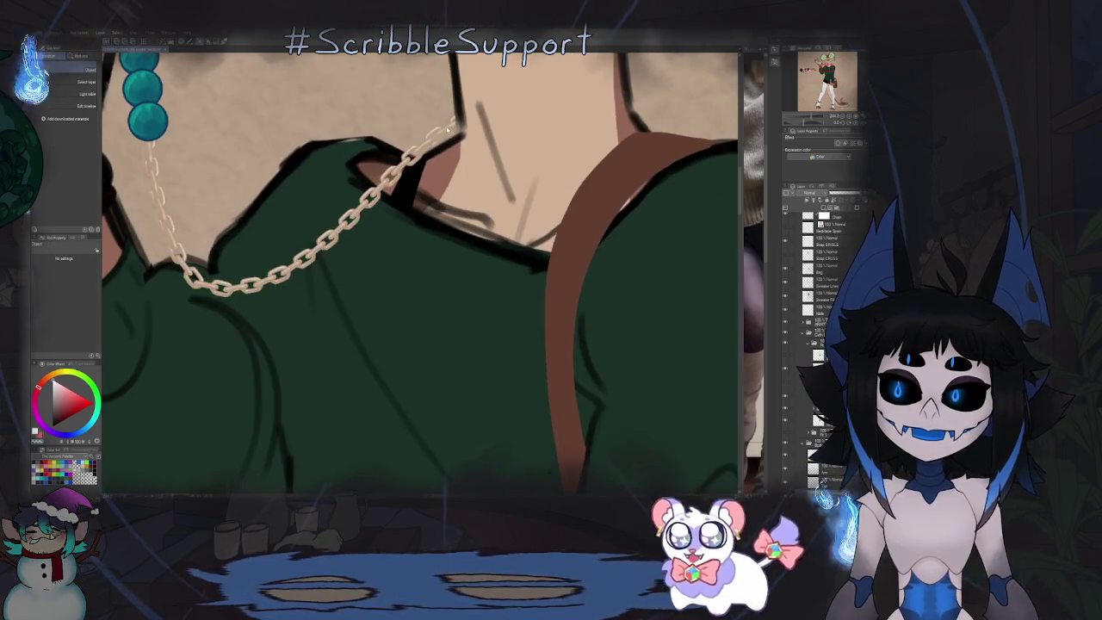
scroll(471, 169, down, 4)
scroll(459, 232, up, 1)
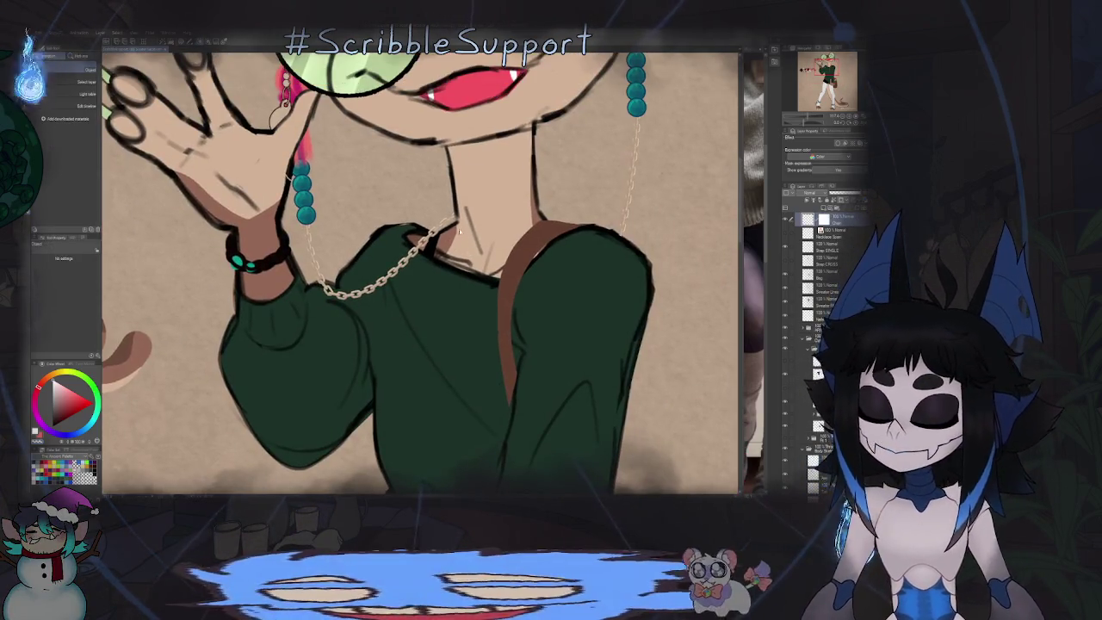
scroll(474, 218, up, 3)
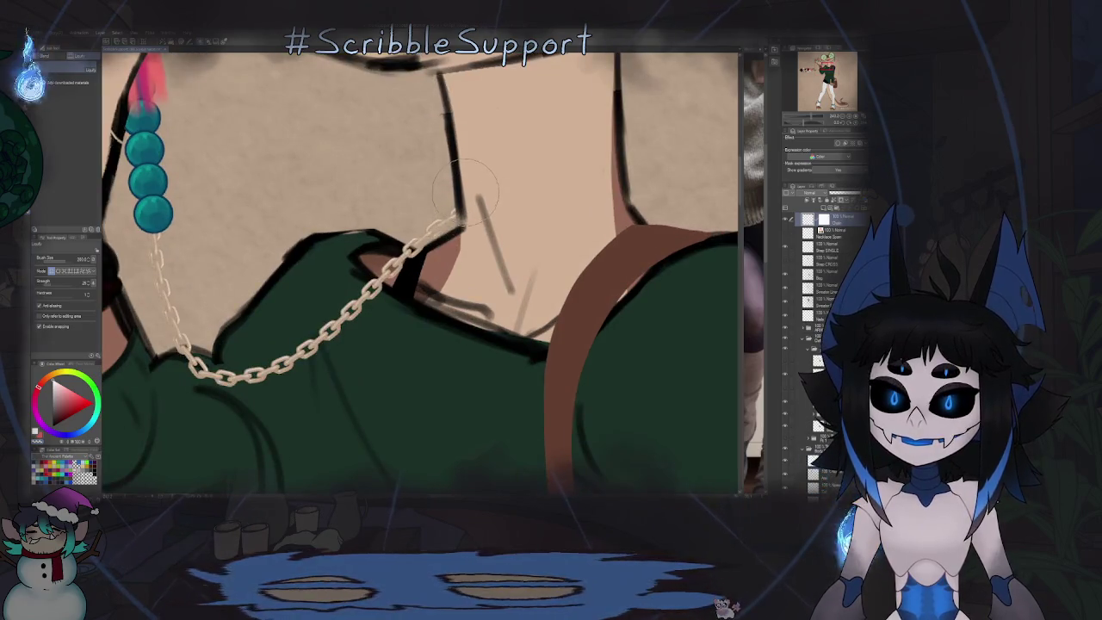
scroll(459, 211, down, 3)
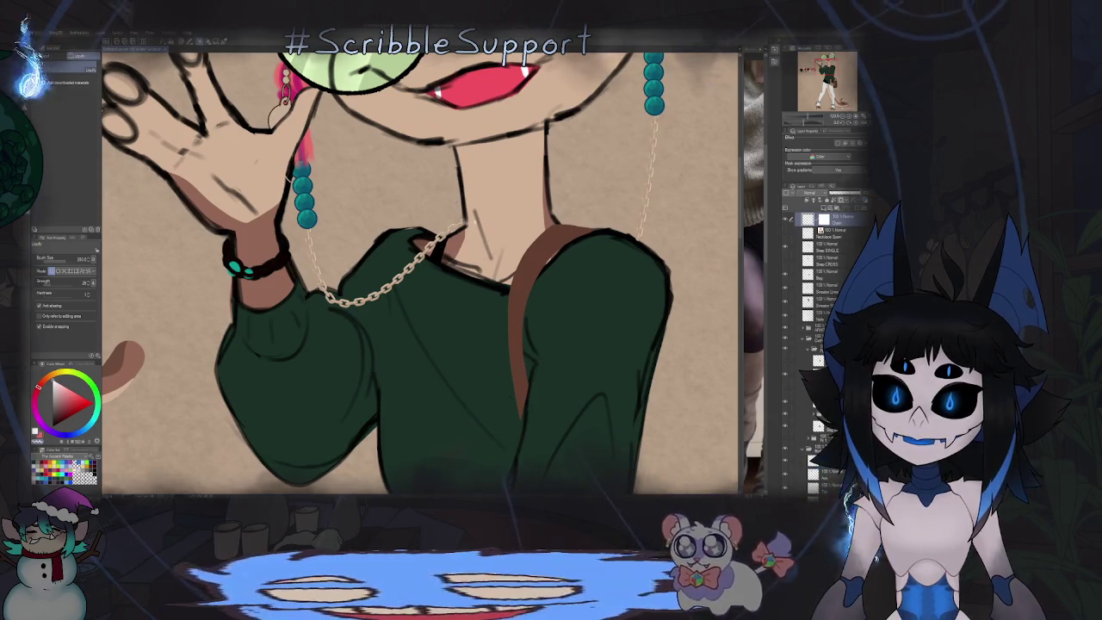
scroll(455, 218, down, 5)
scroll(496, 270, down, 1)
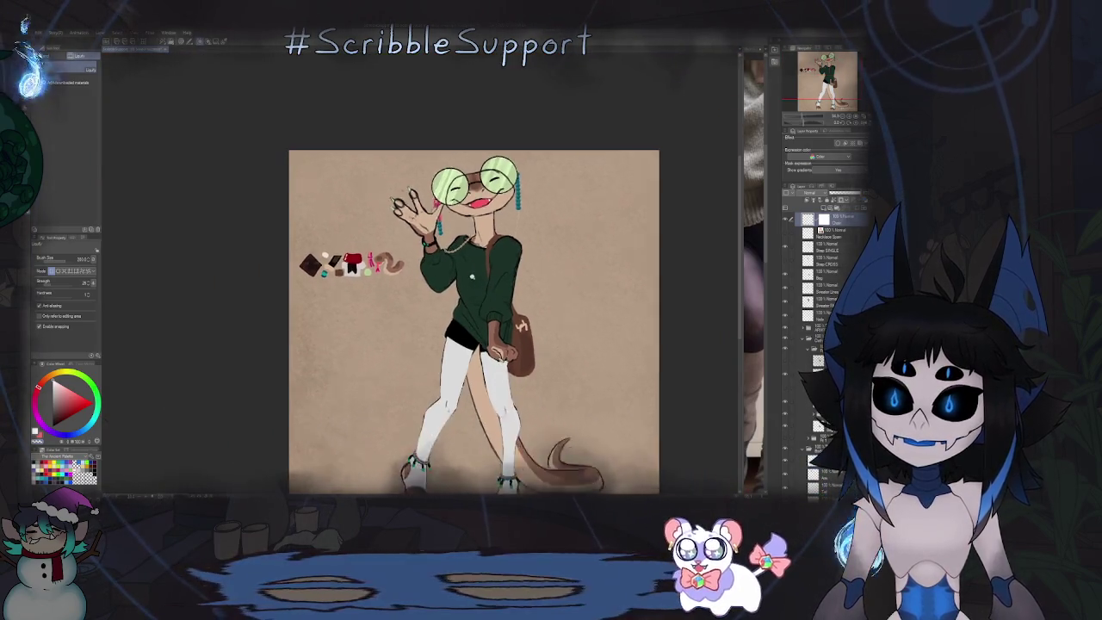
scroll(496, 270, down, 1)
scroll(496, 270, up, 3)
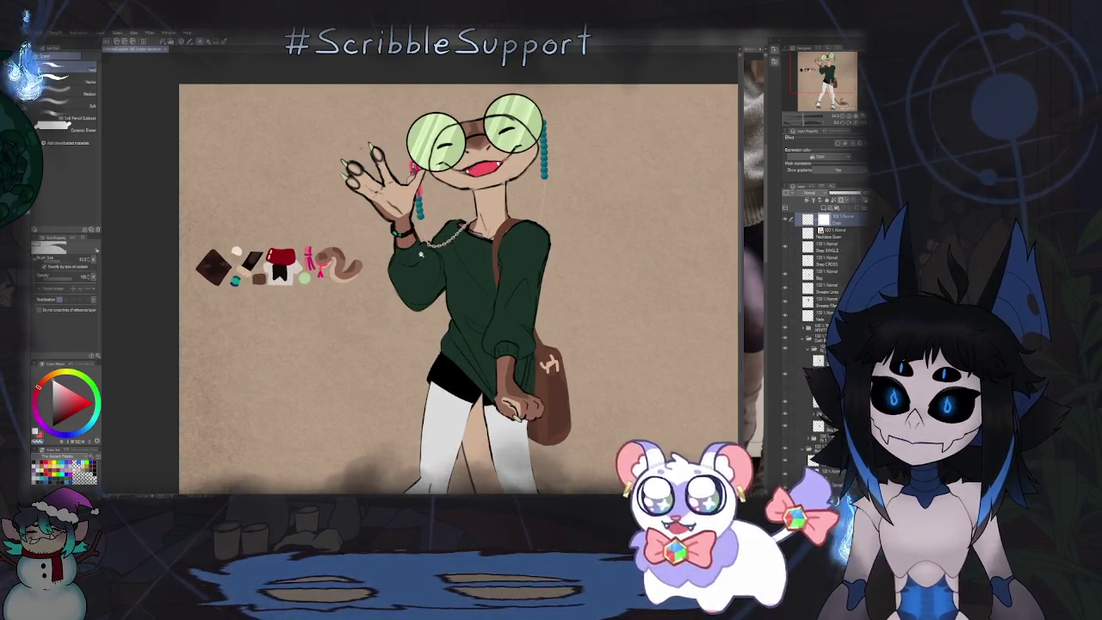
scroll(707, 226, up, 3)
scroll(707, 225, up, 2)
scroll(707, 225, up, 2)
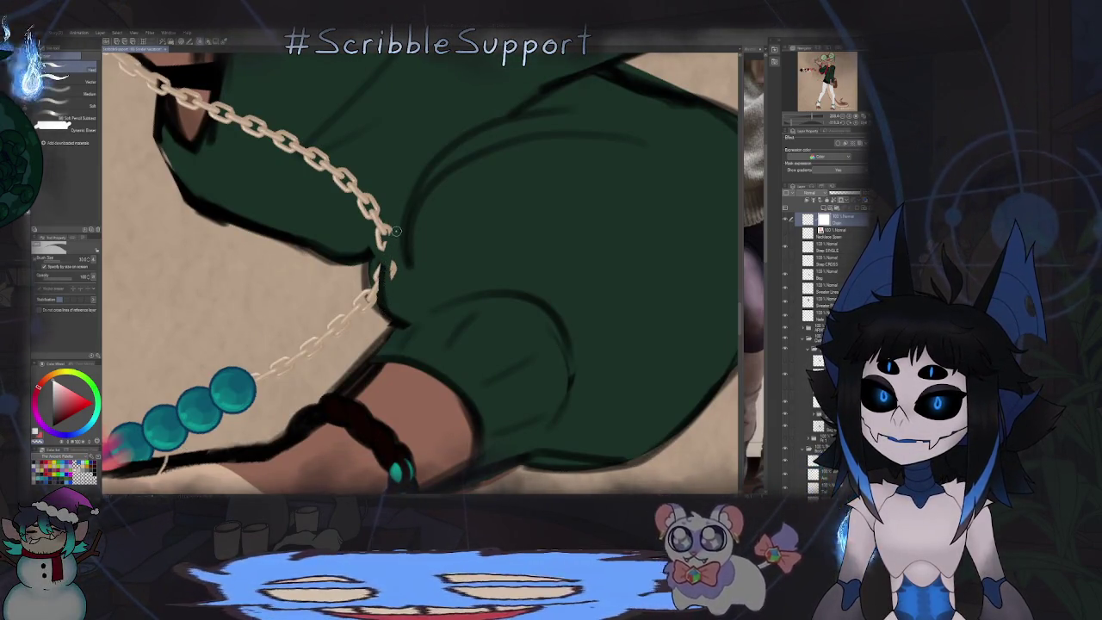
scroll(392, 284, down, 2)
scroll(392, 283, down, 2)
scroll(396, 271, down, 3)
scroll(406, 251, up, 4)
scroll(405, 251, up, 2)
scroll(405, 251, up, 3)
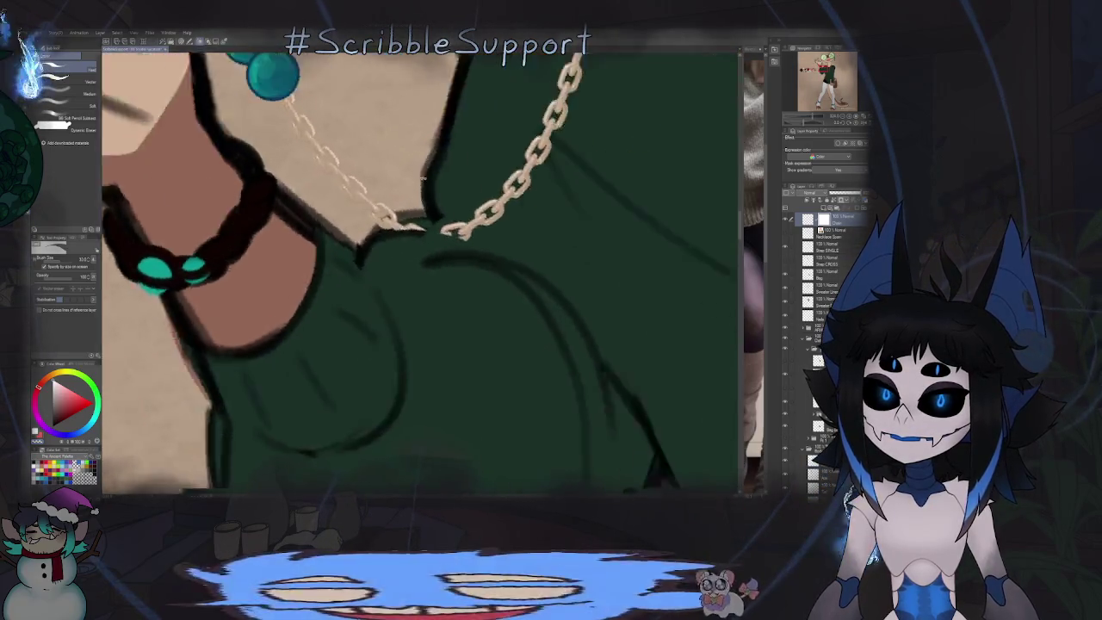
scroll(406, 251, up, 2)
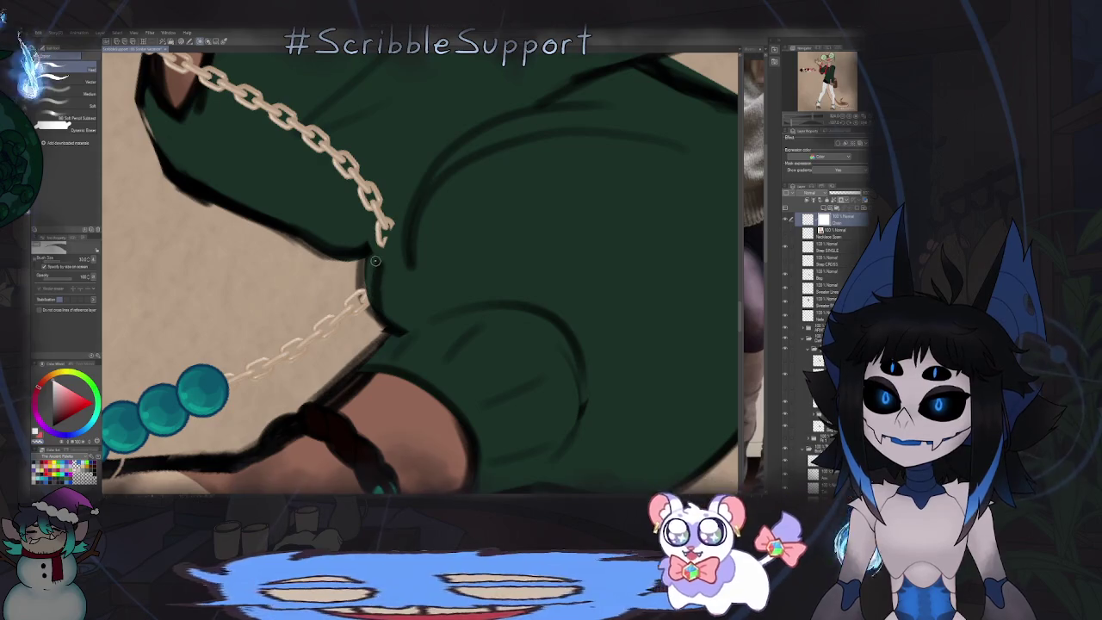
scroll(397, 216, down, 1)
scroll(397, 217, down, 2)
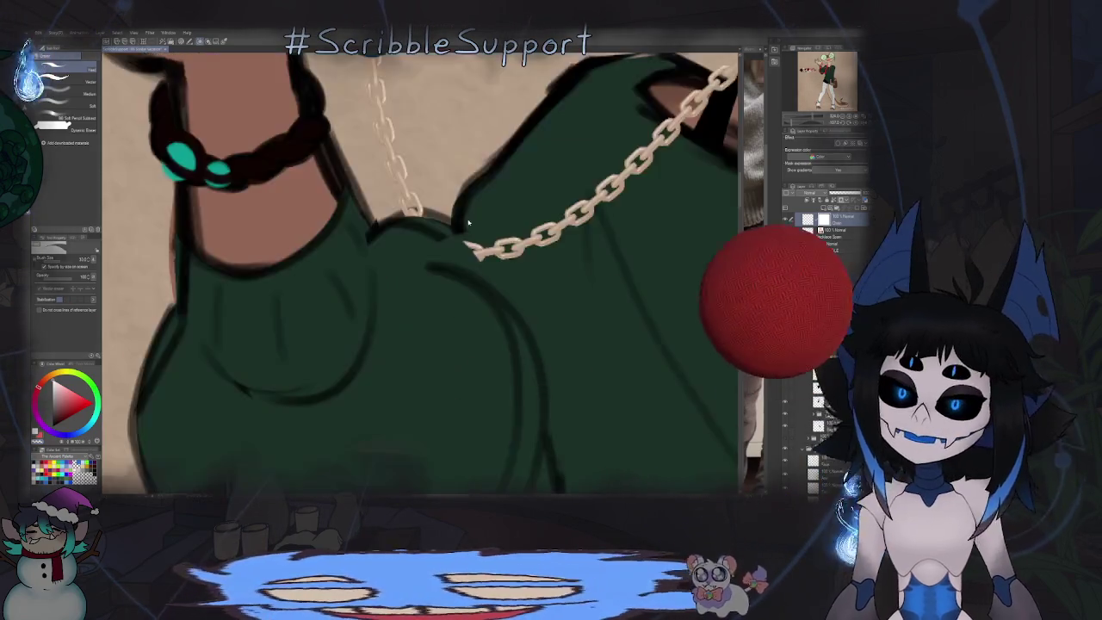
scroll(485, 247, down, 2)
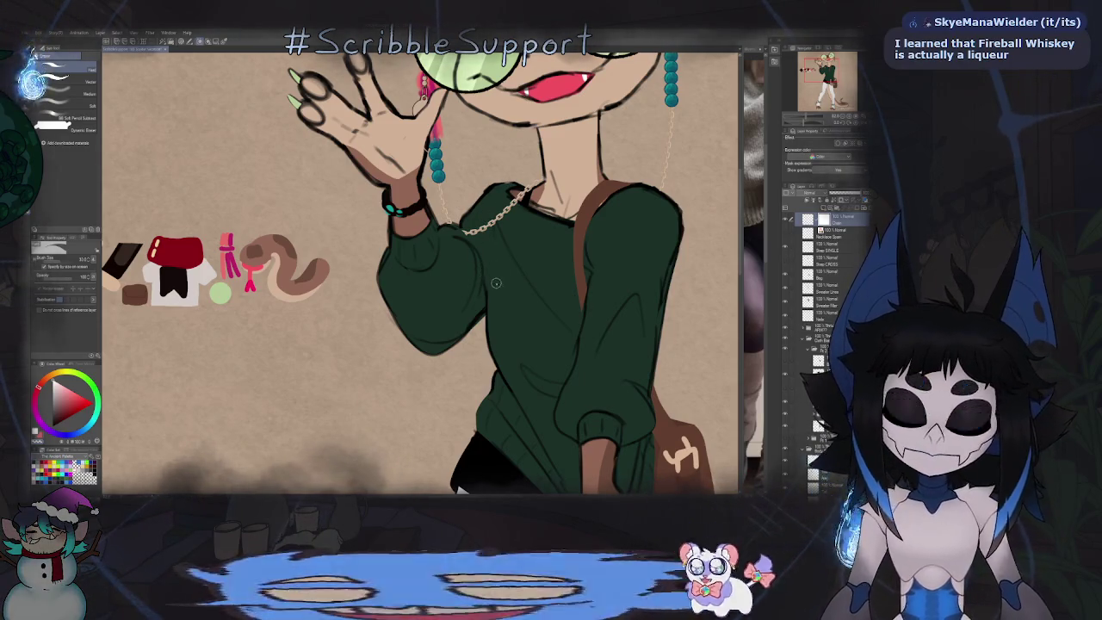
scroll(504, 252, down, 3)
scroll(504, 251, down, 2)
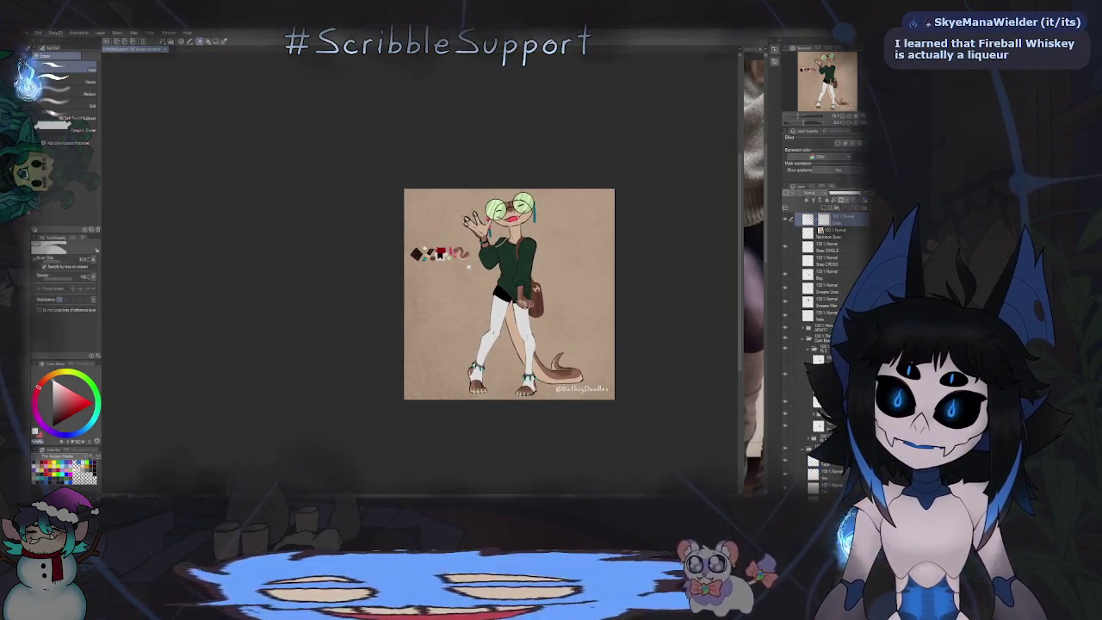
scroll(506, 273, up, 5)
scroll(505, 274, up, 1)
scroll(495, 286, up, 2)
scroll(486, 297, up, 2)
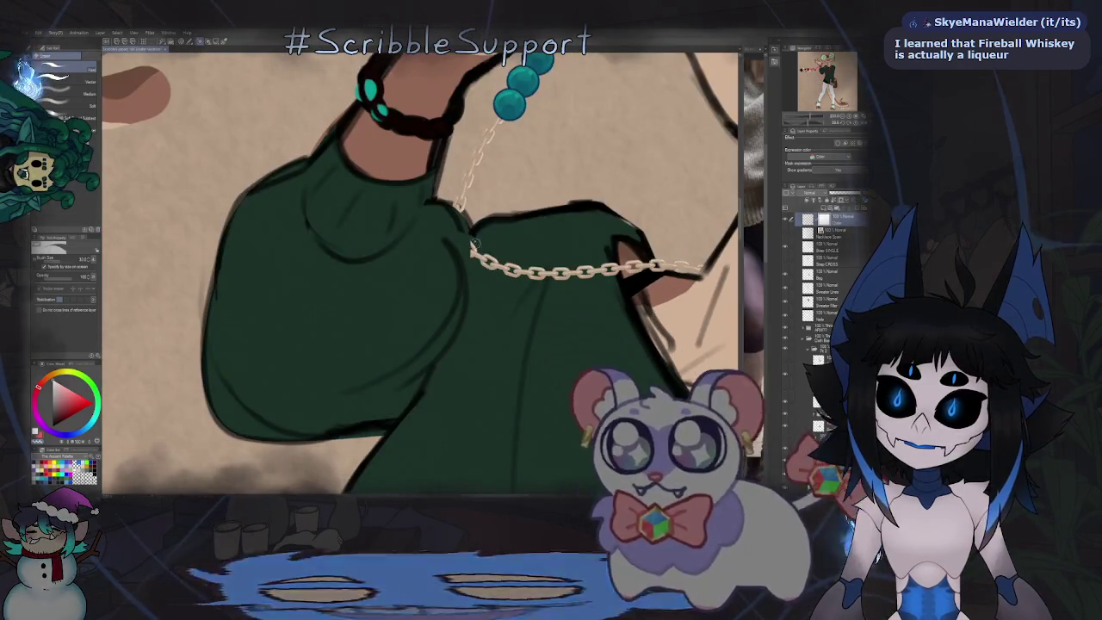
scroll(476, 307, up, 1)
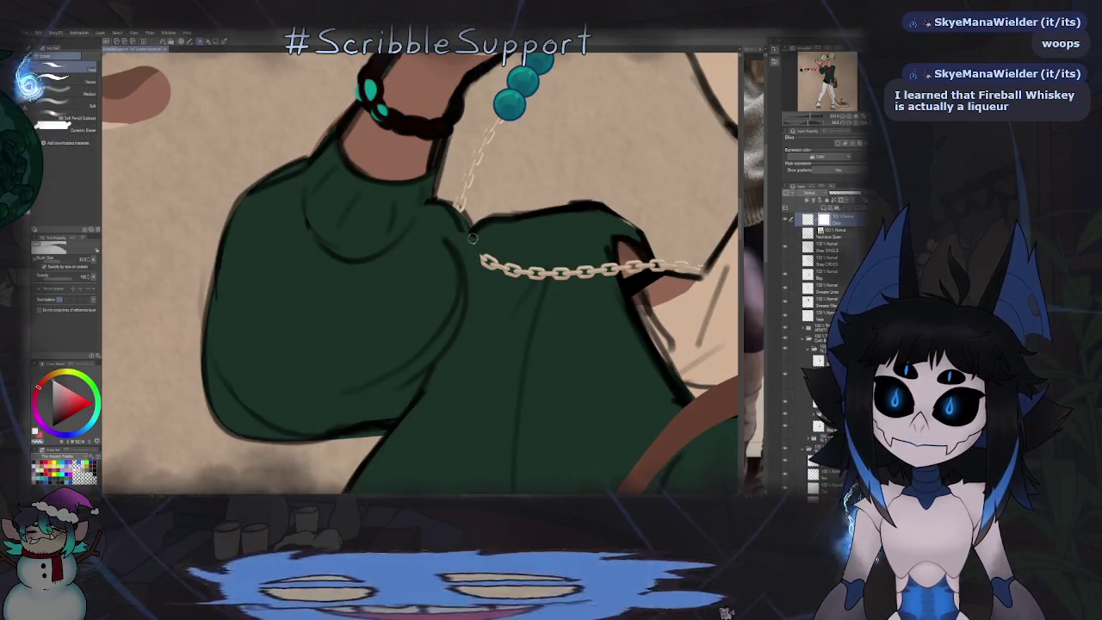
scroll(477, 299, down, 2)
scroll(488, 302, up, 2)
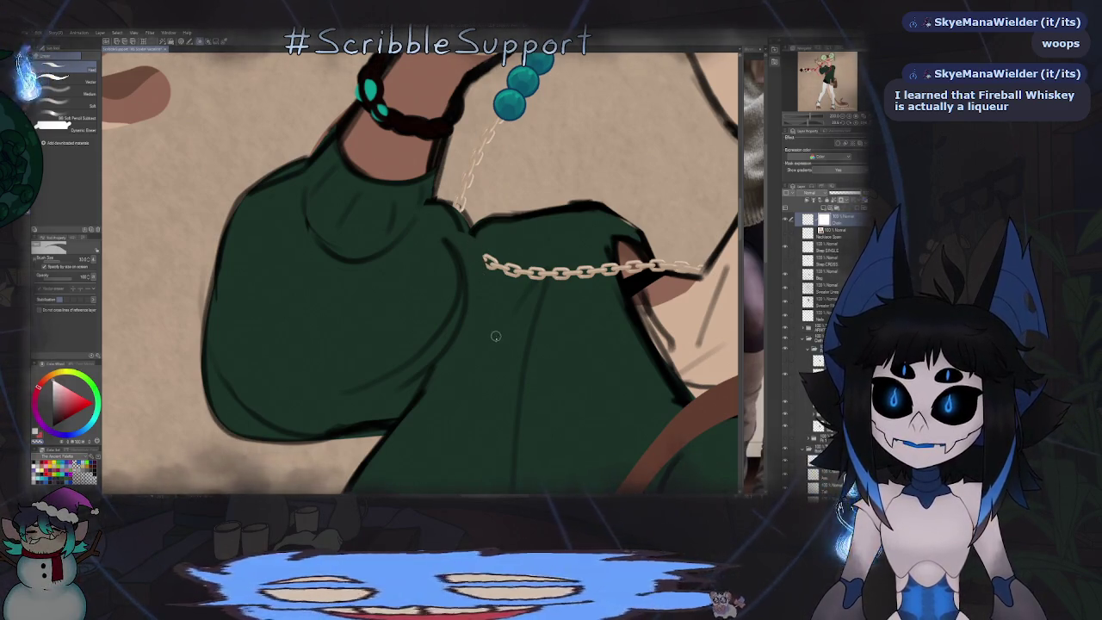
scroll(495, 336, down, 3)
scroll(497, 344, down, 3)
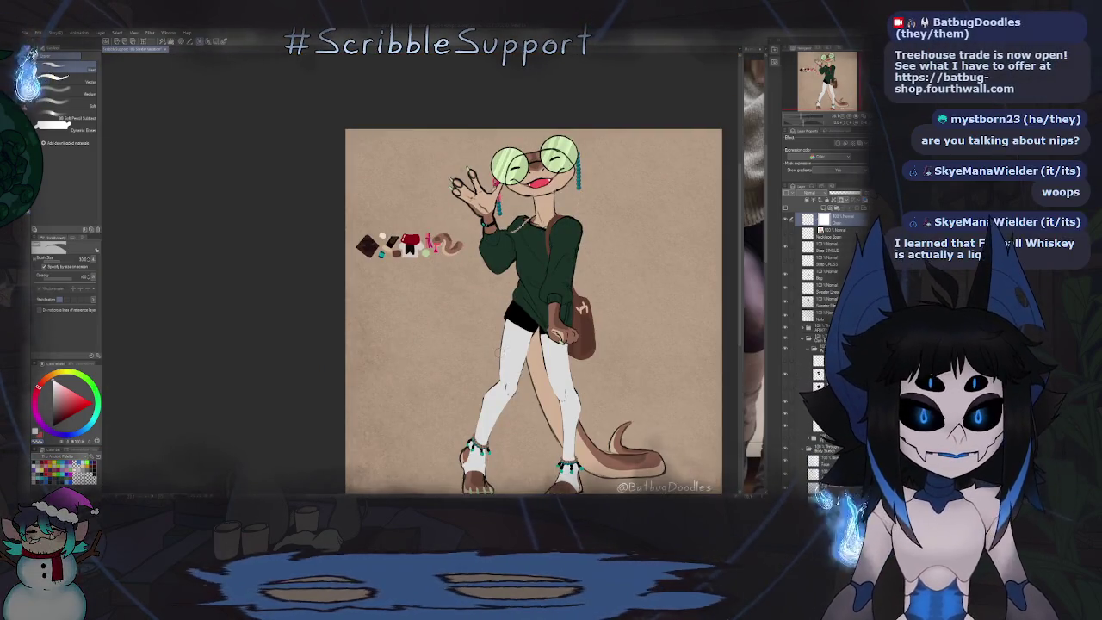
Step: Return to the pen and add a new raster layer above the current one
key(p)
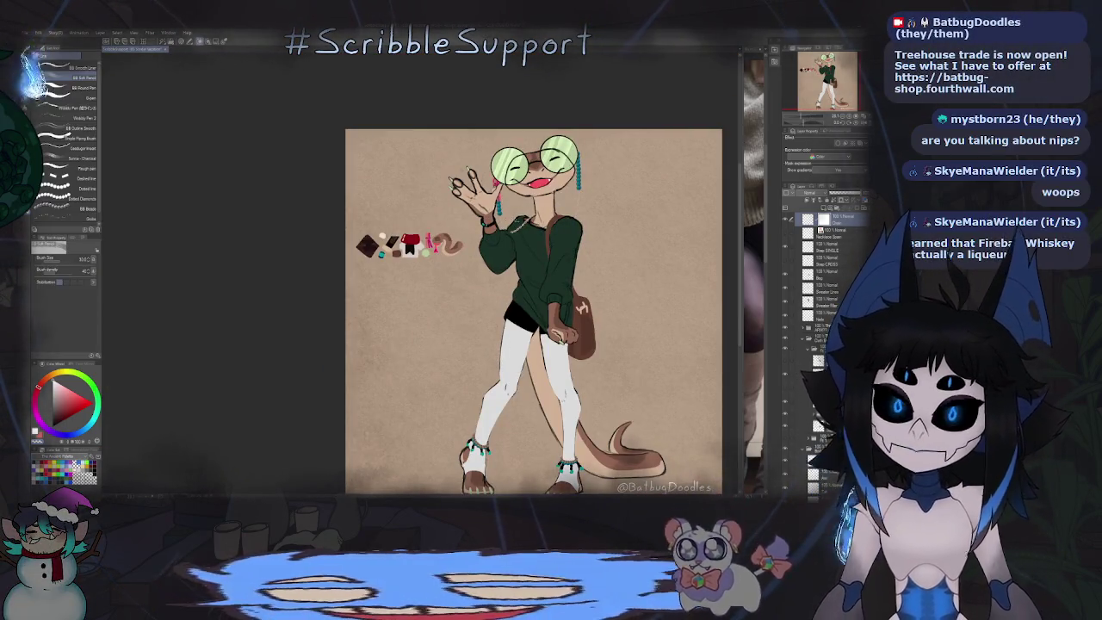
scroll(525, 227, up, 3)
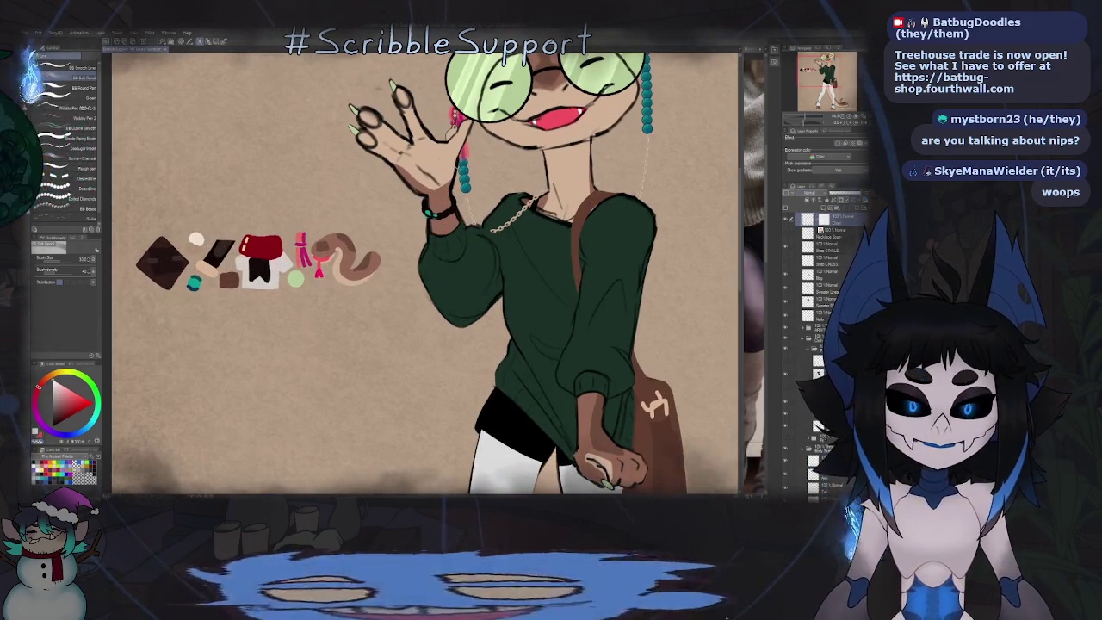
key(ctrl+shift+n)
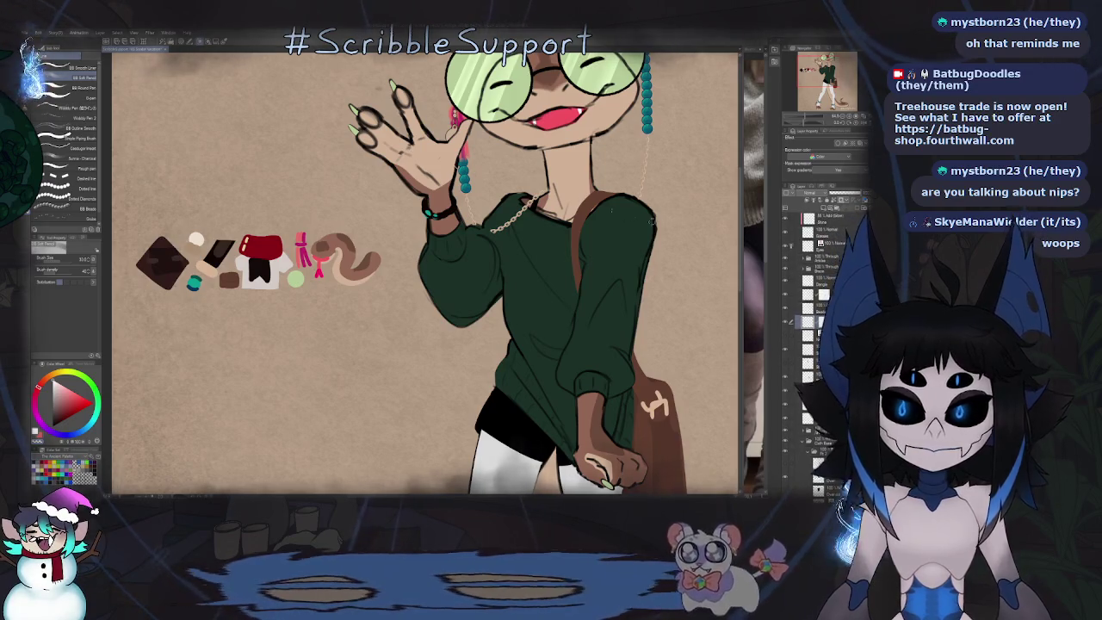
scroll(512, 209, up, 3)
scroll(512, 209, up, 2)
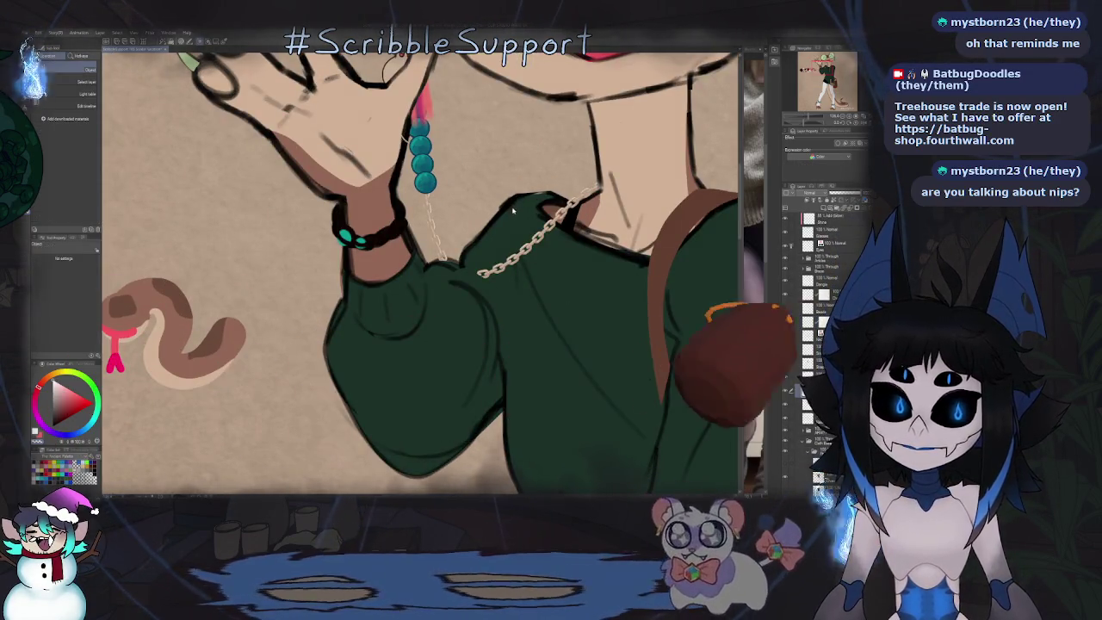
Step: Rotate the view to the sweater cuff and bracelet, then fit the whole snake drawing upright
drag(512, 210, 306, 175)
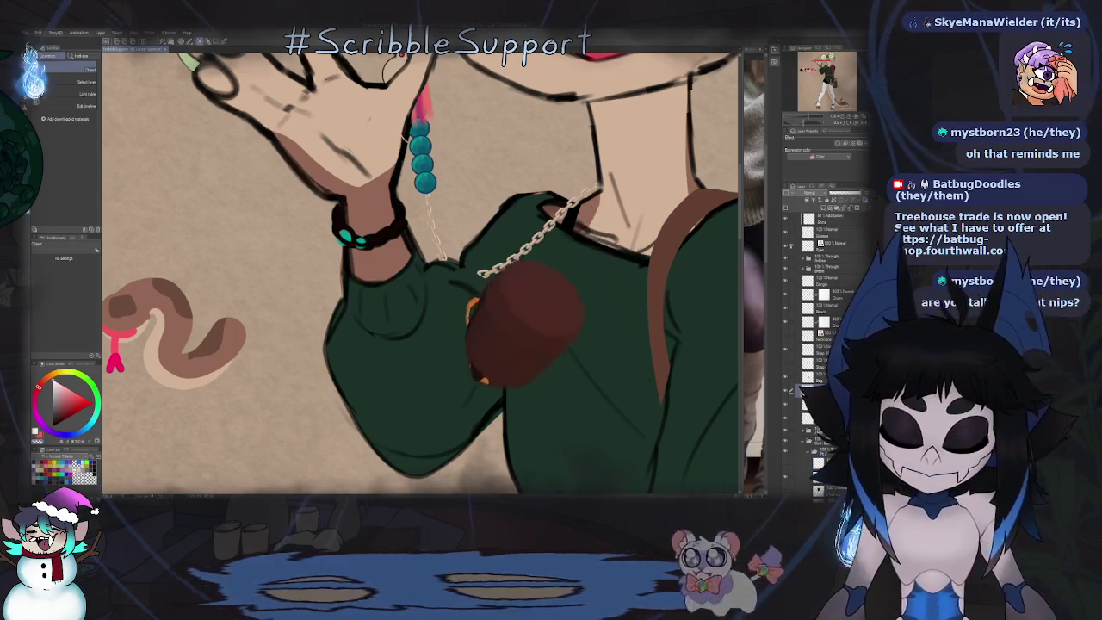
key(p)
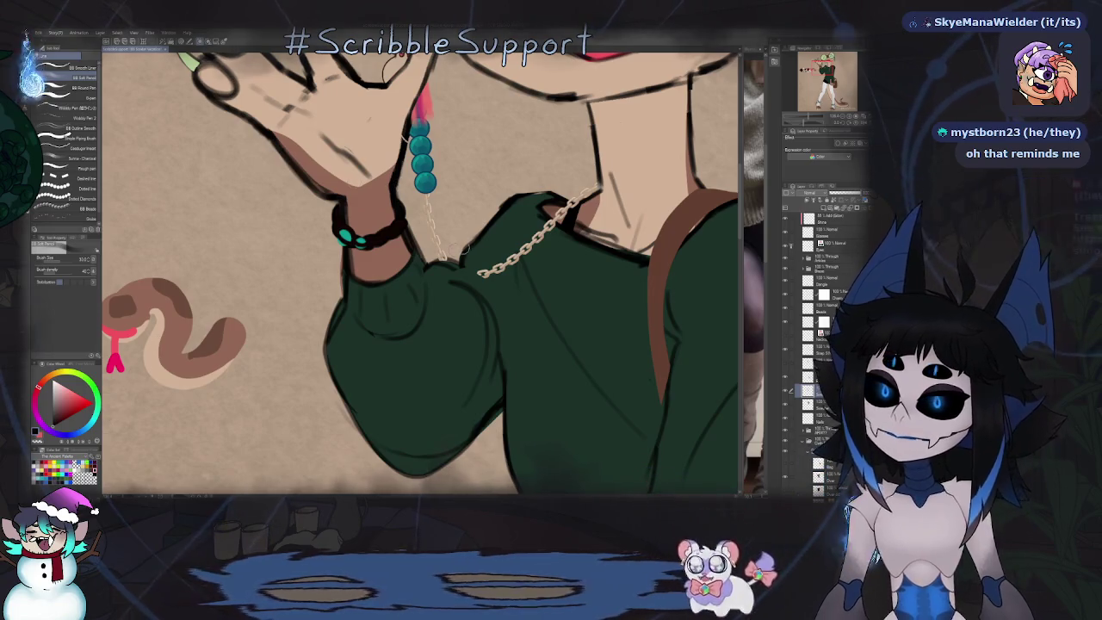
drag(464, 248, 424, 231)
scroll(425, 231, up, 2)
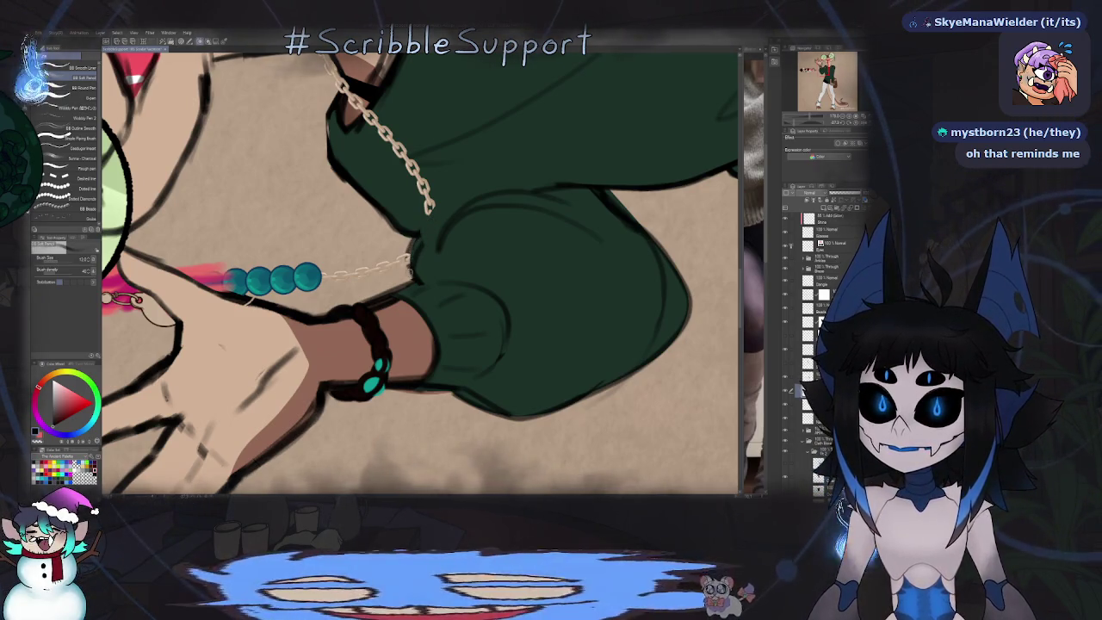
key(ctrl+0)
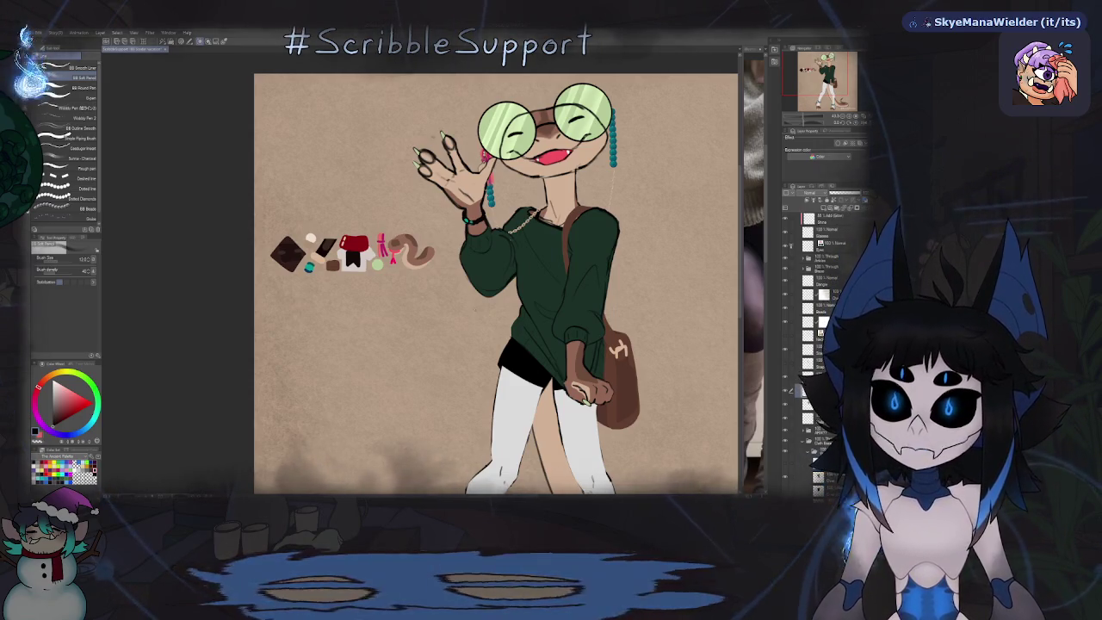
scroll(485, 238, up, 2)
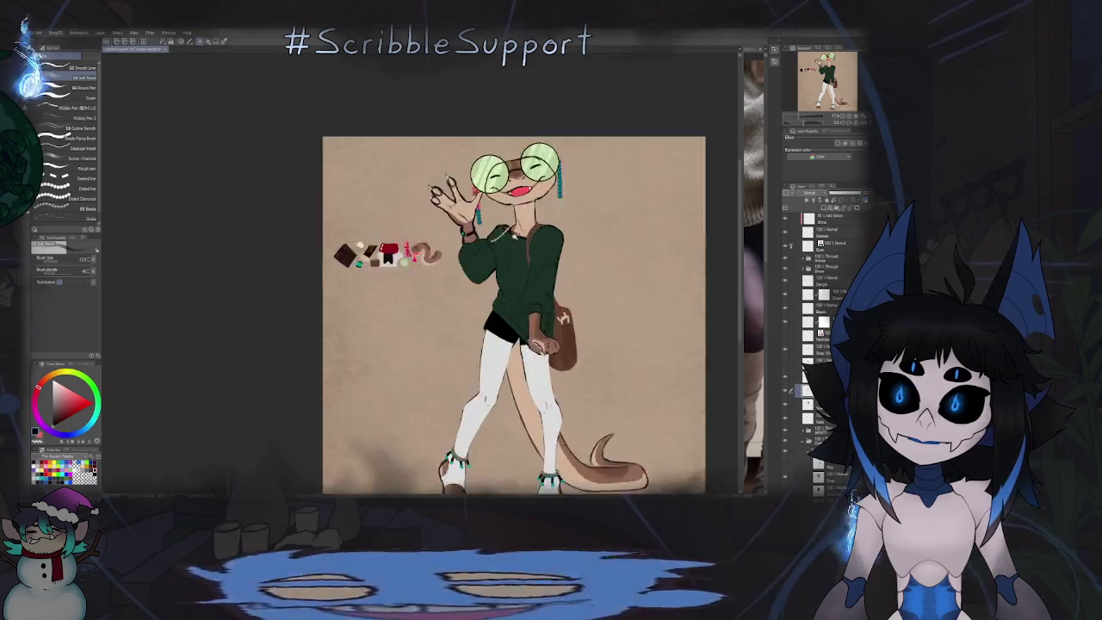
Step: Zoom in and out on the snake drawing to inspect the chain and teal-beaded wristband
scroll(485, 238, up, 4)
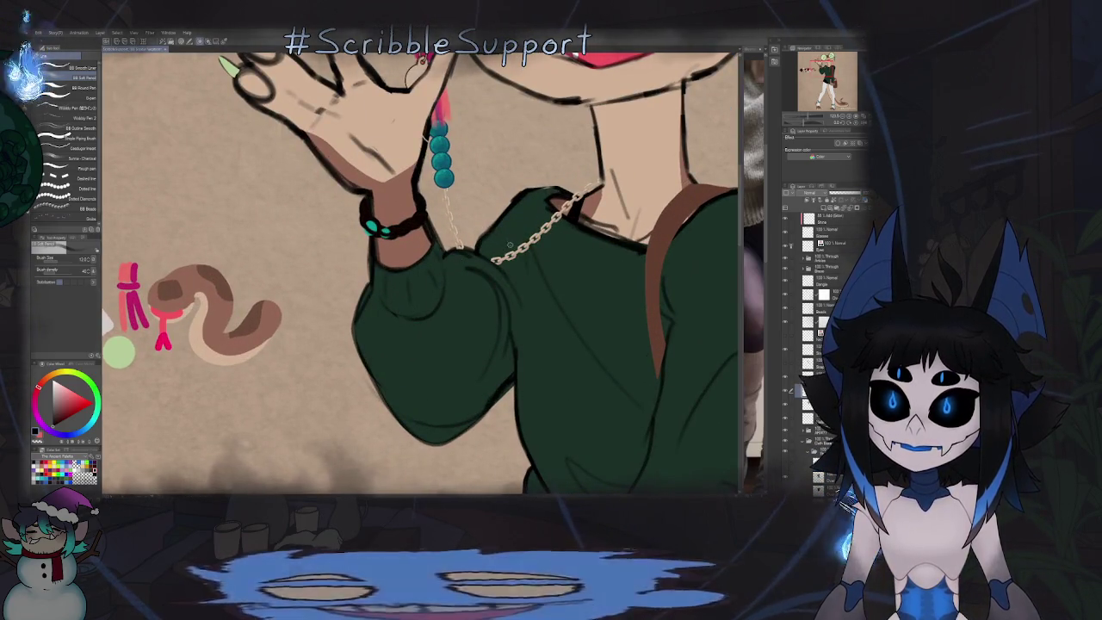
scroll(481, 270, down, 5)
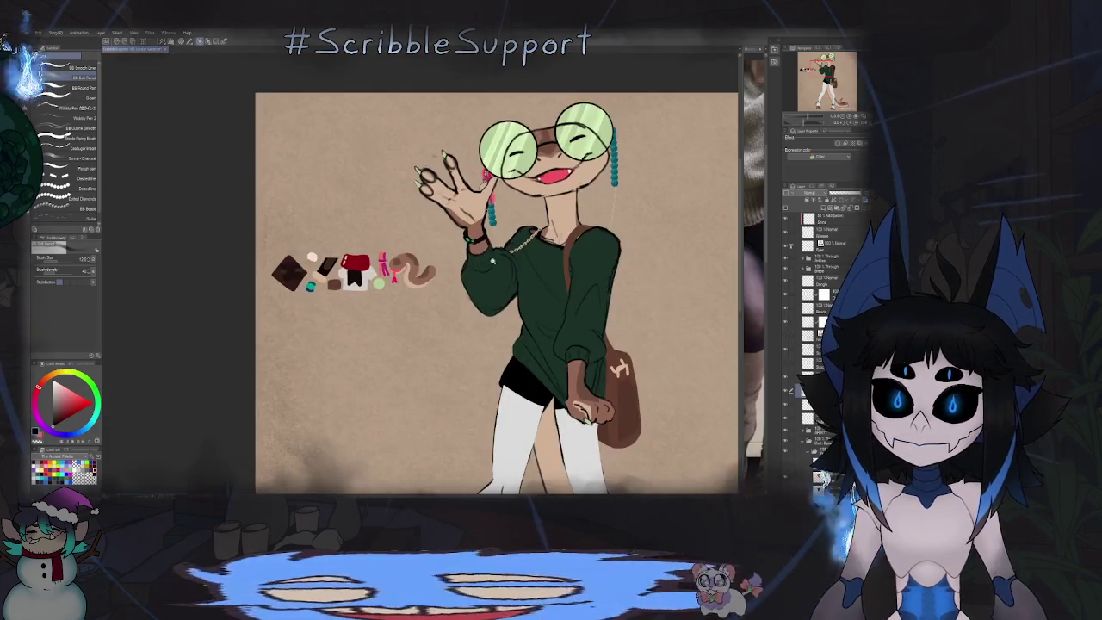
scroll(515, 285, up, 5)
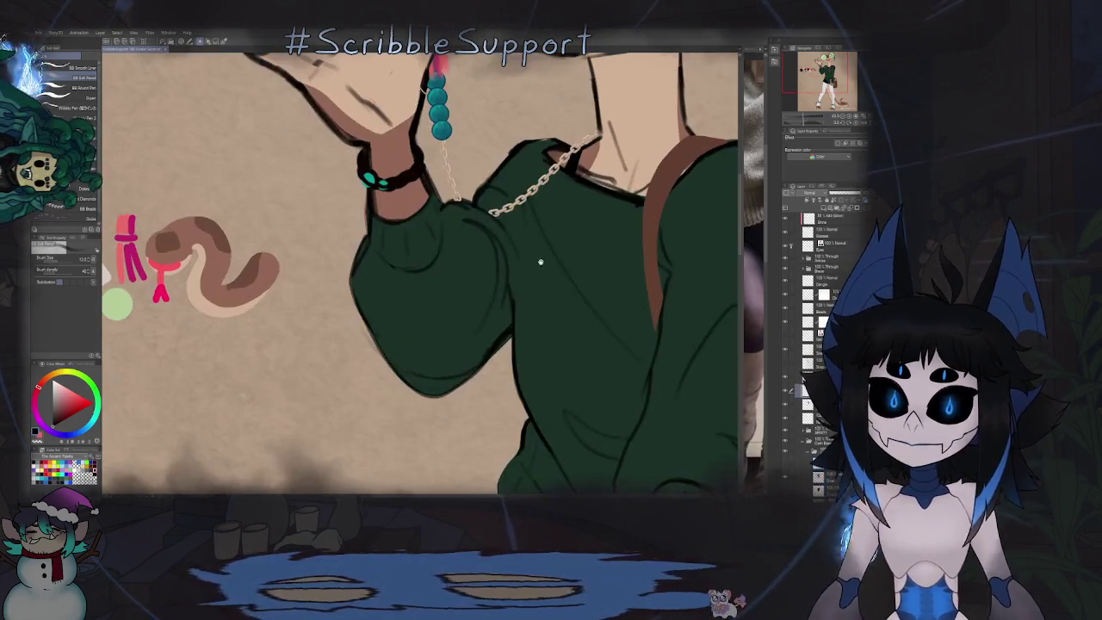
scroll(513, 289, up, 1)
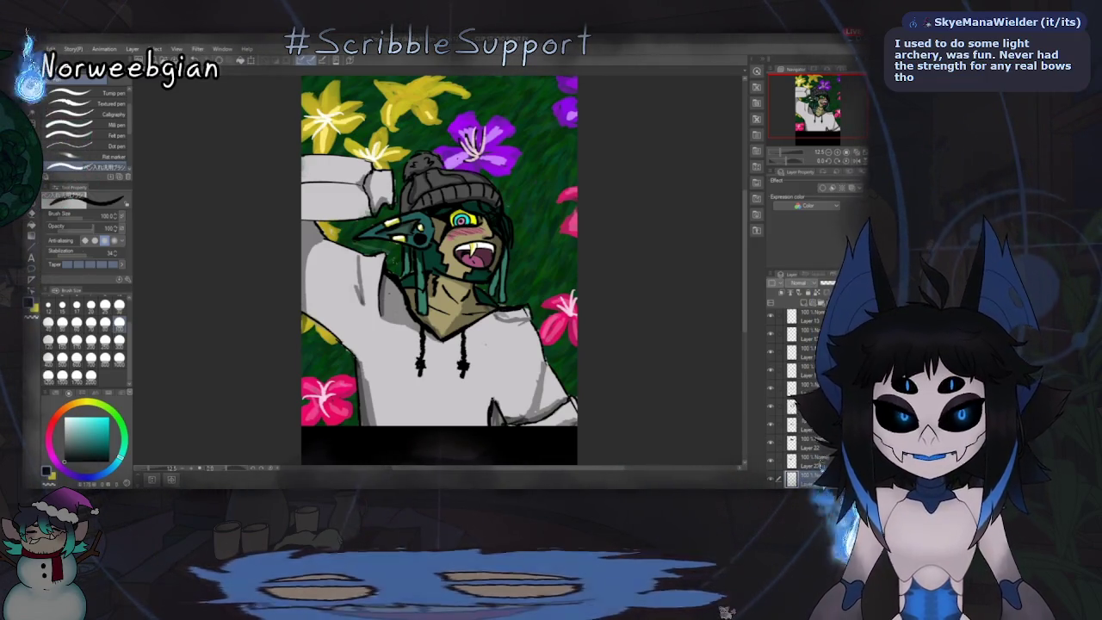
Step: Sketch and remove trial 'B' lettering on the hoodie chest, then outline a front pocket
drag(377, 384, 394, 360)
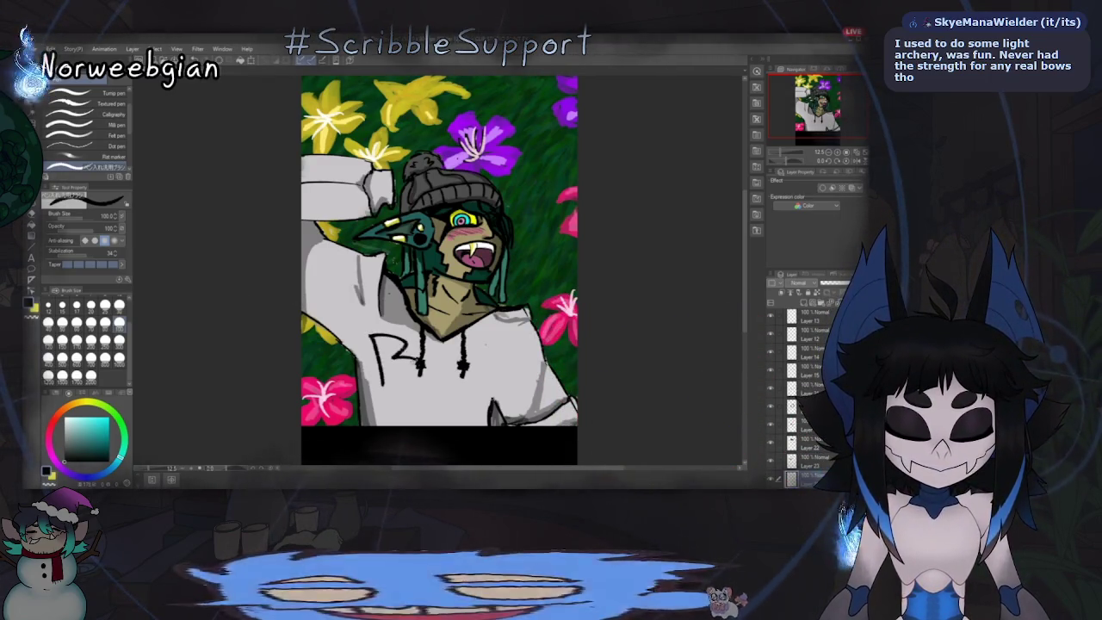
drag(429, 343, 430, 381)
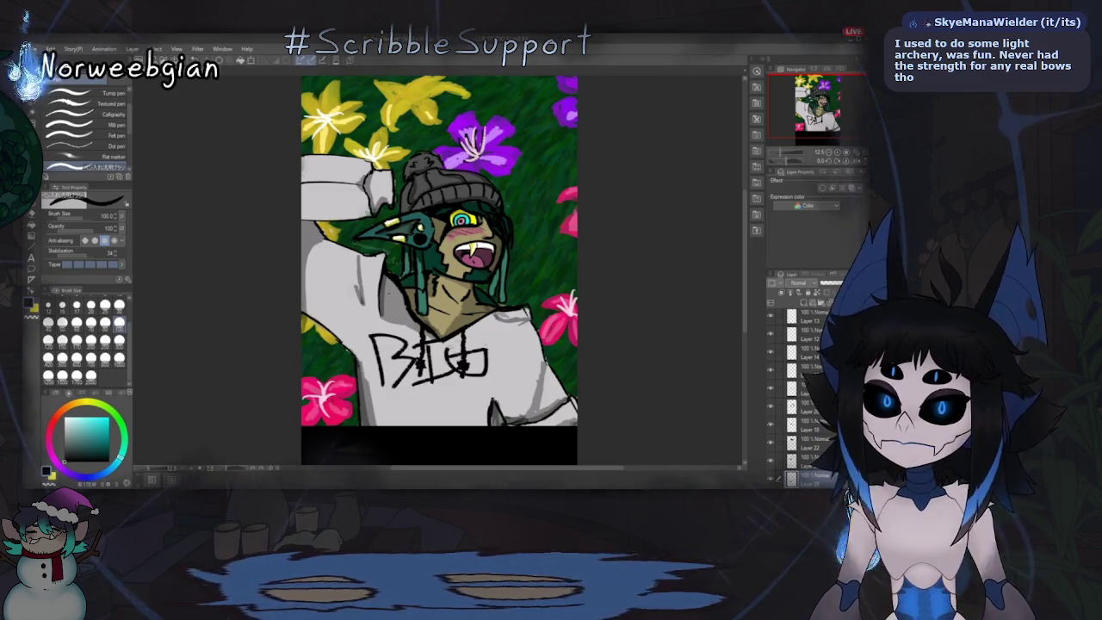
key(ctrl+z)
drag(466, 334, 465, 374)
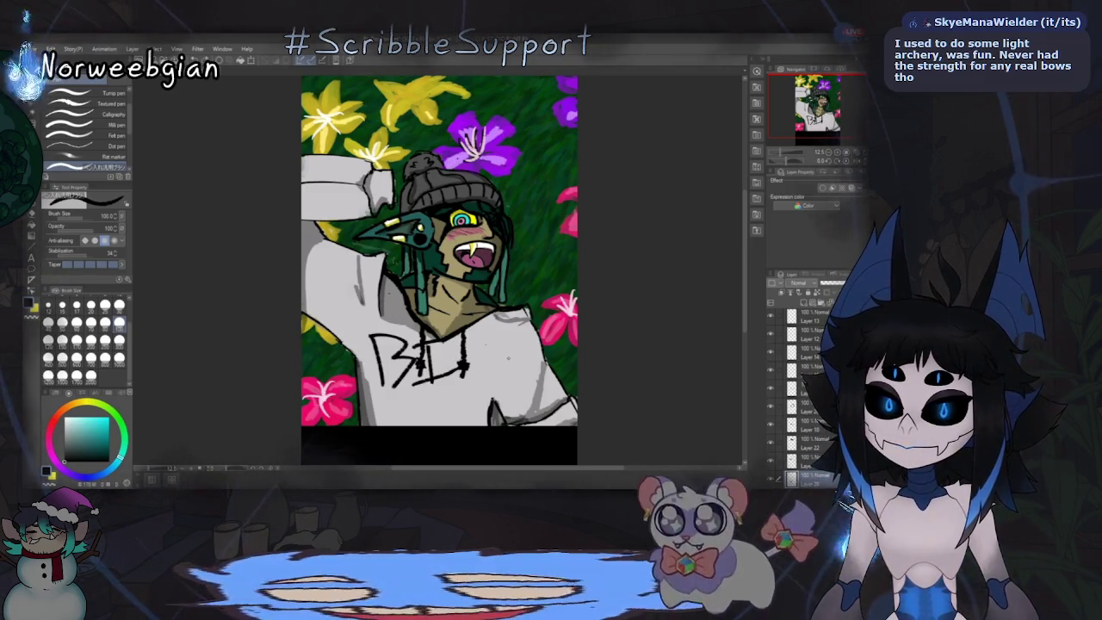
key(Delete)
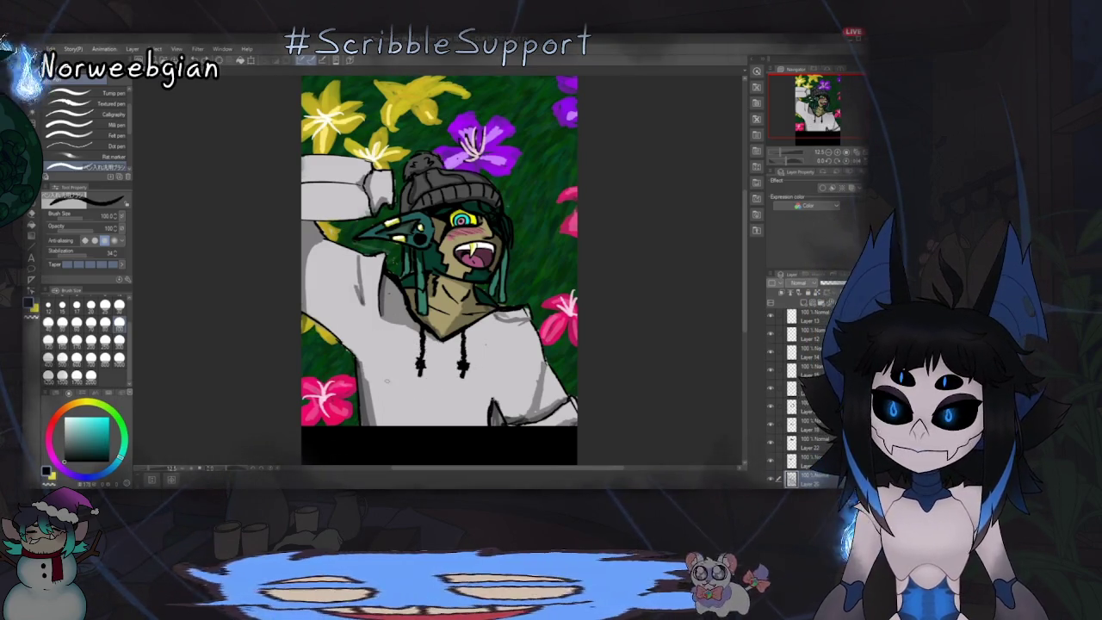
drag(396, 333, 377, 424)
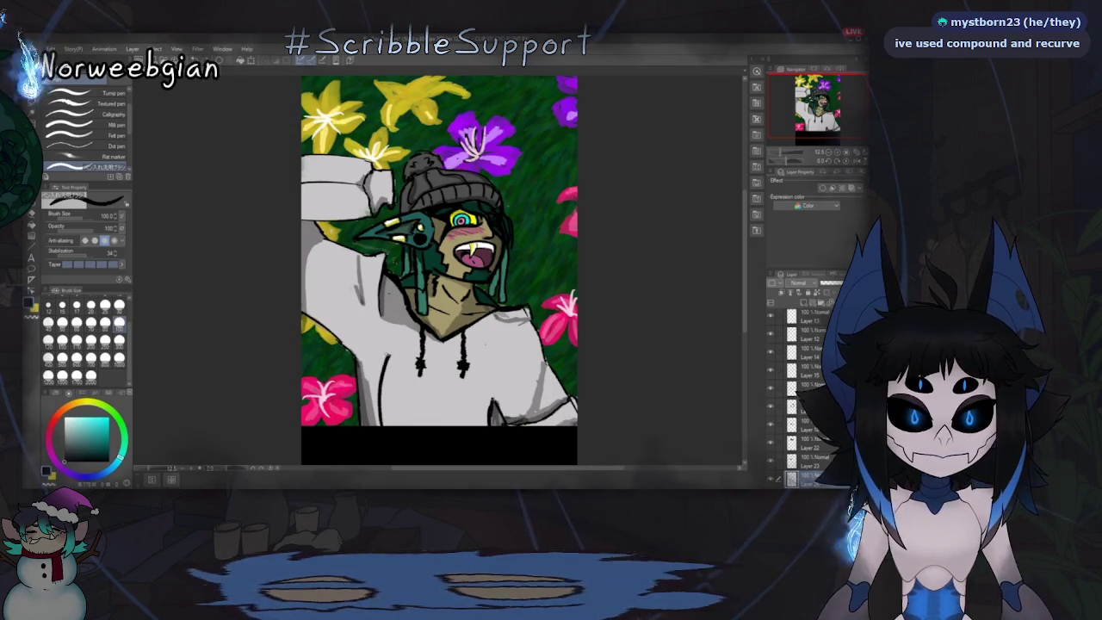
drag(387, 354, 484, 365)
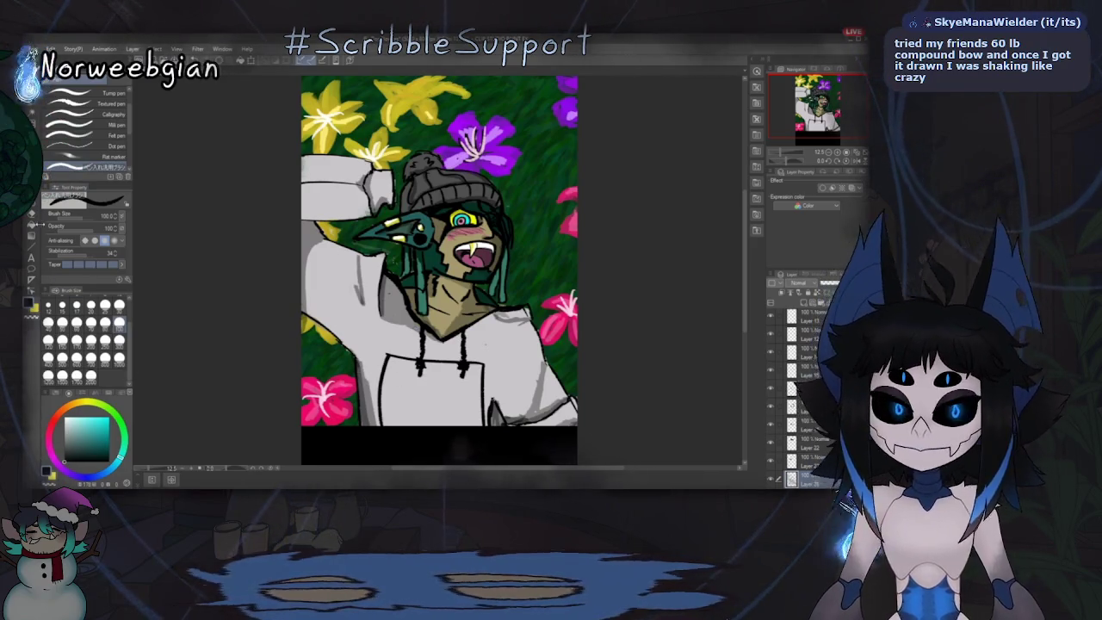
Step: Switch to the pen tool with opacity 67 and brush size 300
key(e)
key(b)
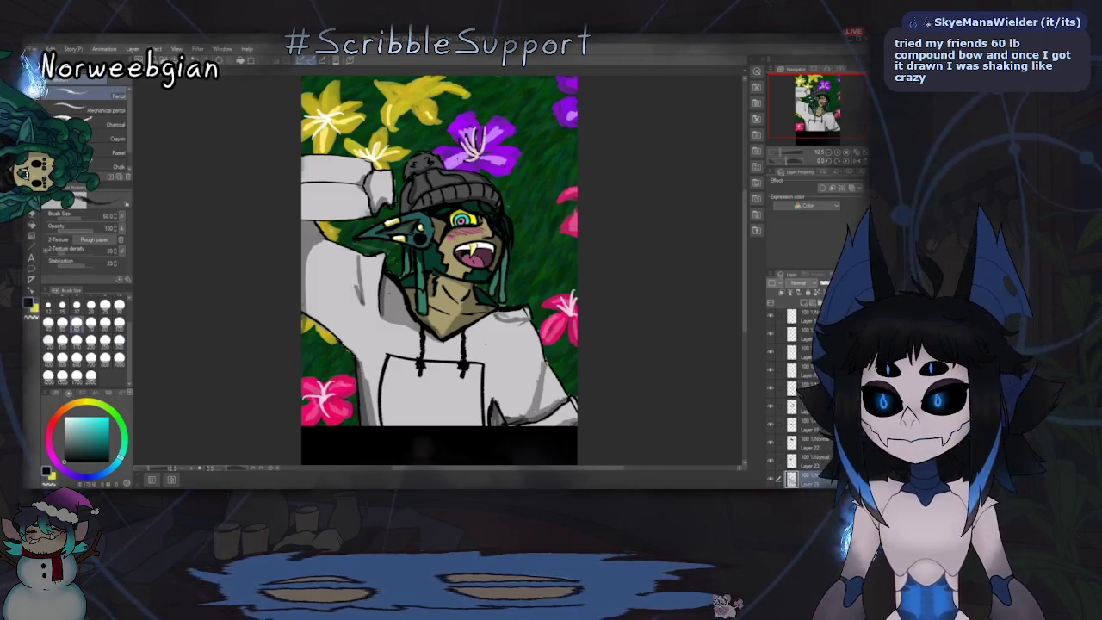
key(p)
click(96, 227)
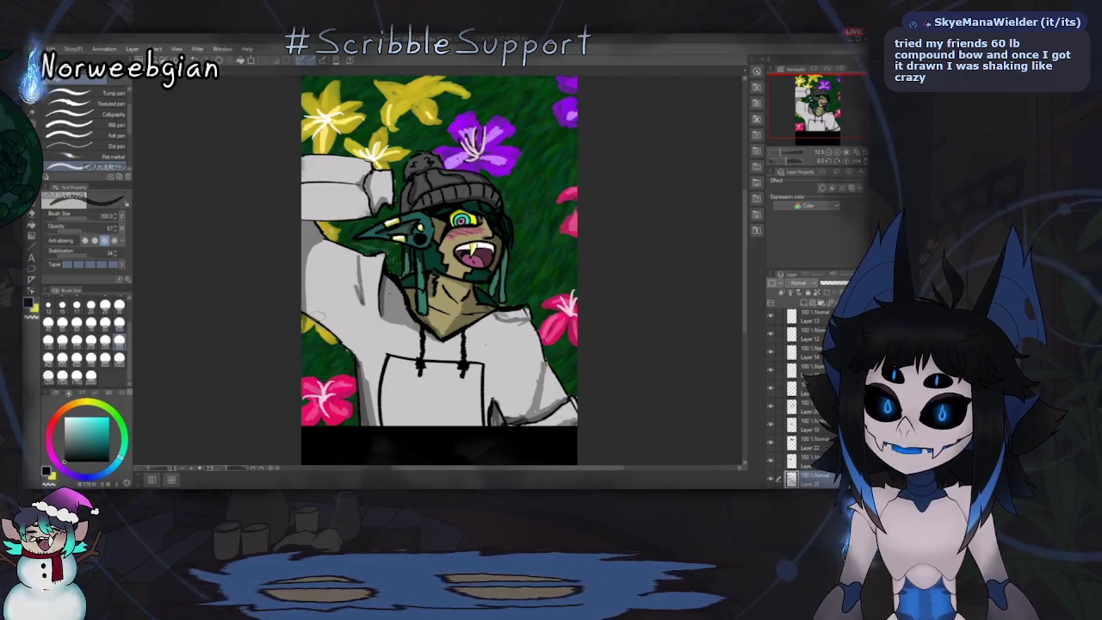
click(119, 340)
Step: Paint soft grey shading over the hoodie's raised left sleeve
mouse_move(306, 312)
mouse_down()
mouse_move(346, 331)
mouse_move(357, 401)
mouse_move(372, 421)
mouse_up()
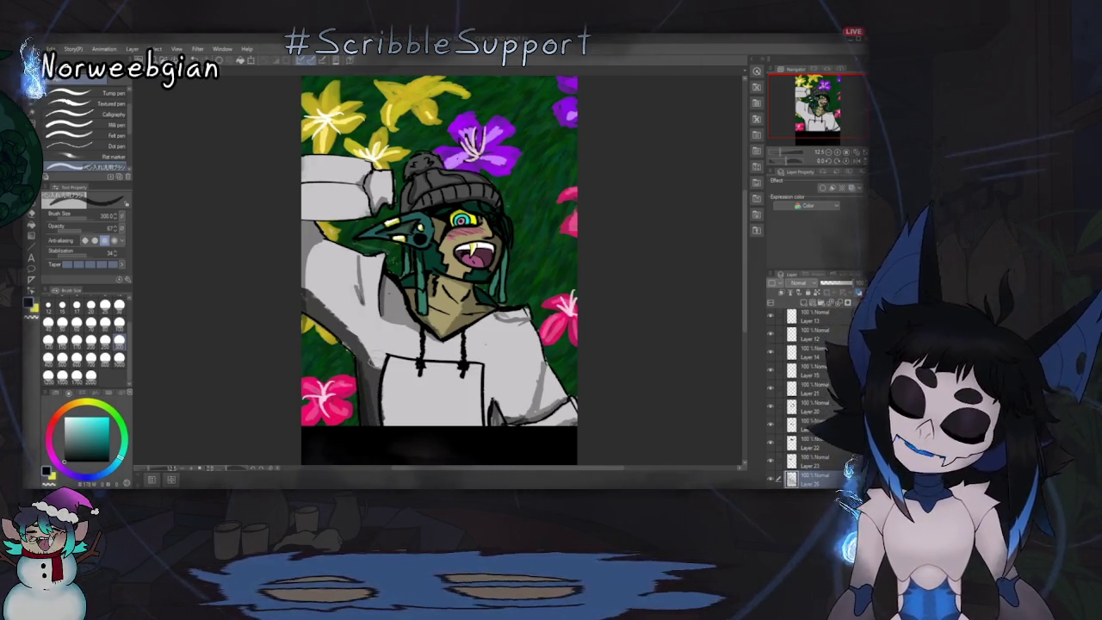
drag(364, 344, 336, 320)
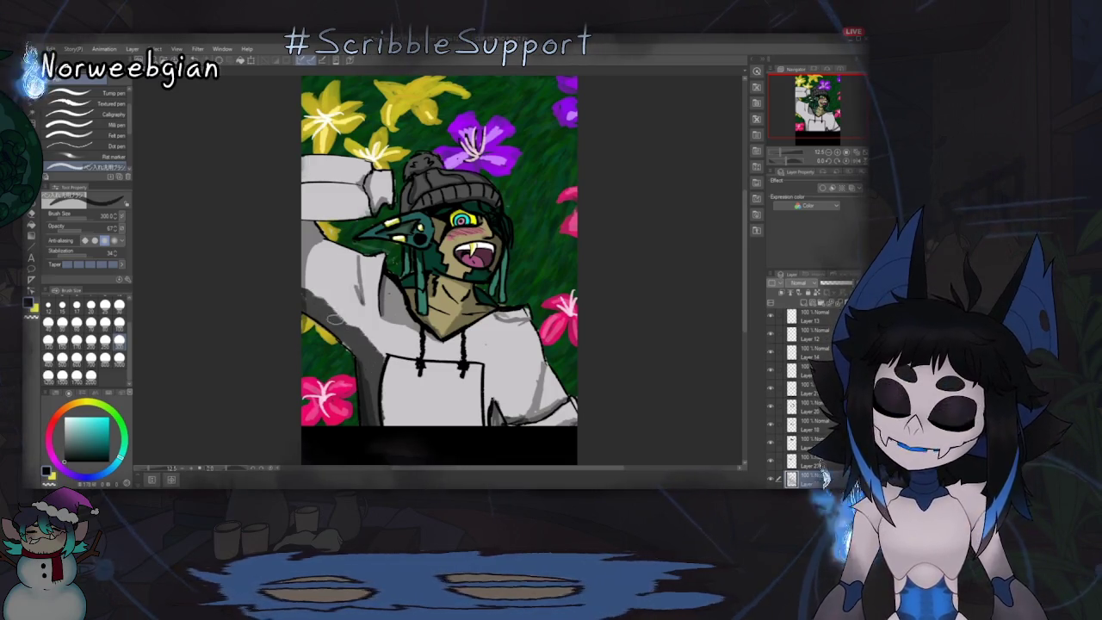
drag(303, 258, 312, 233)
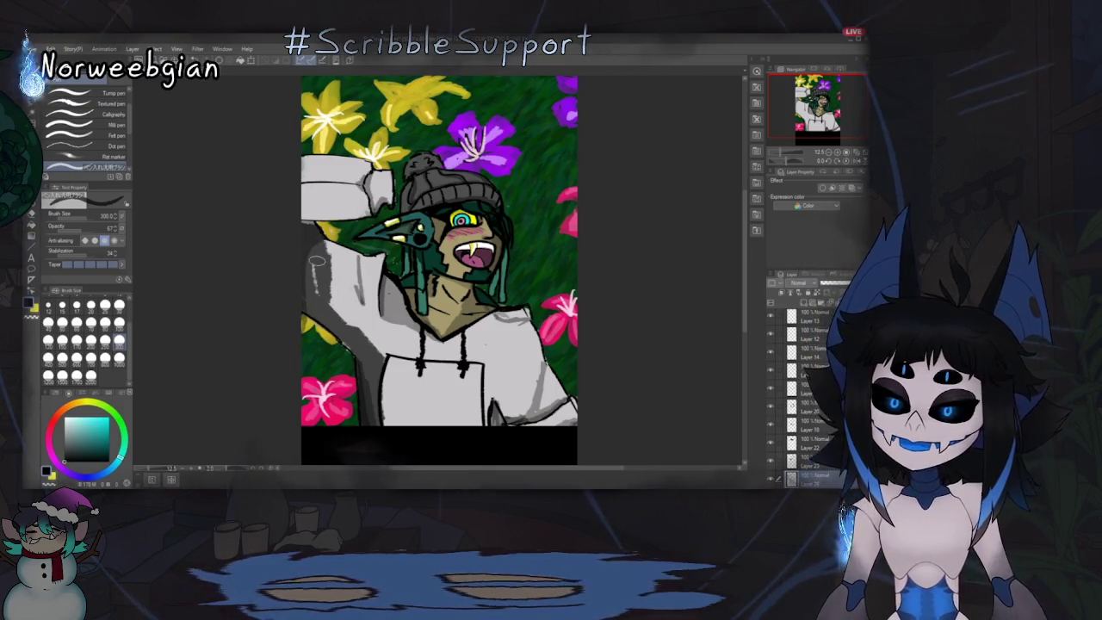
drag(334, 268, 393, 338)
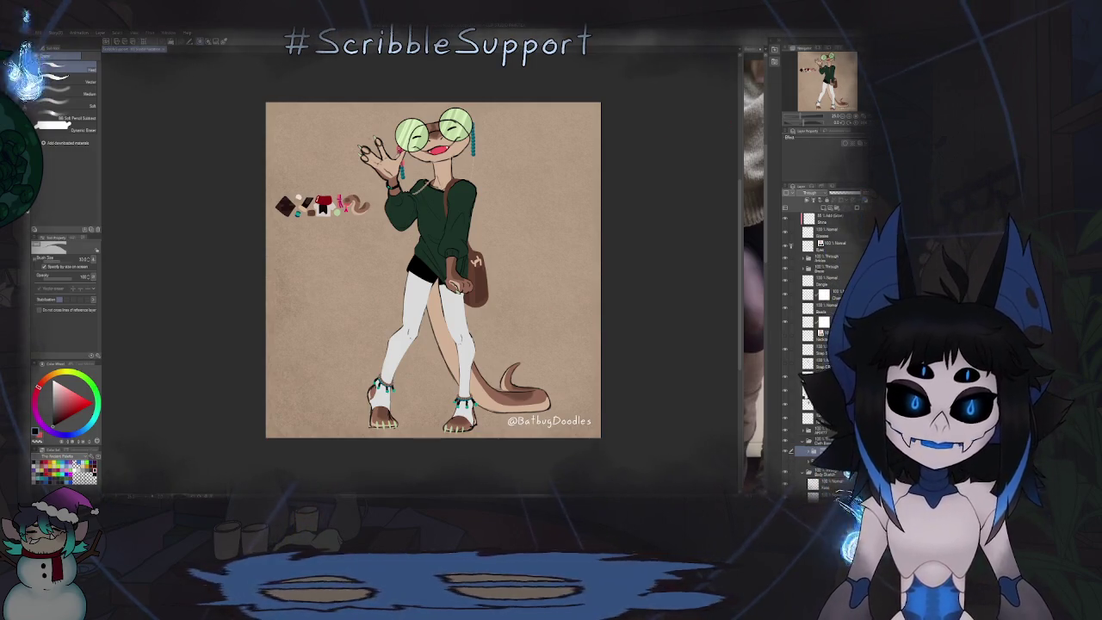
Step: Scroll down the Layer panel and bring up the snake reference sheet in MassiGra
scroll(822, 284, down, 2)
scroll(822, 284, down, 2)
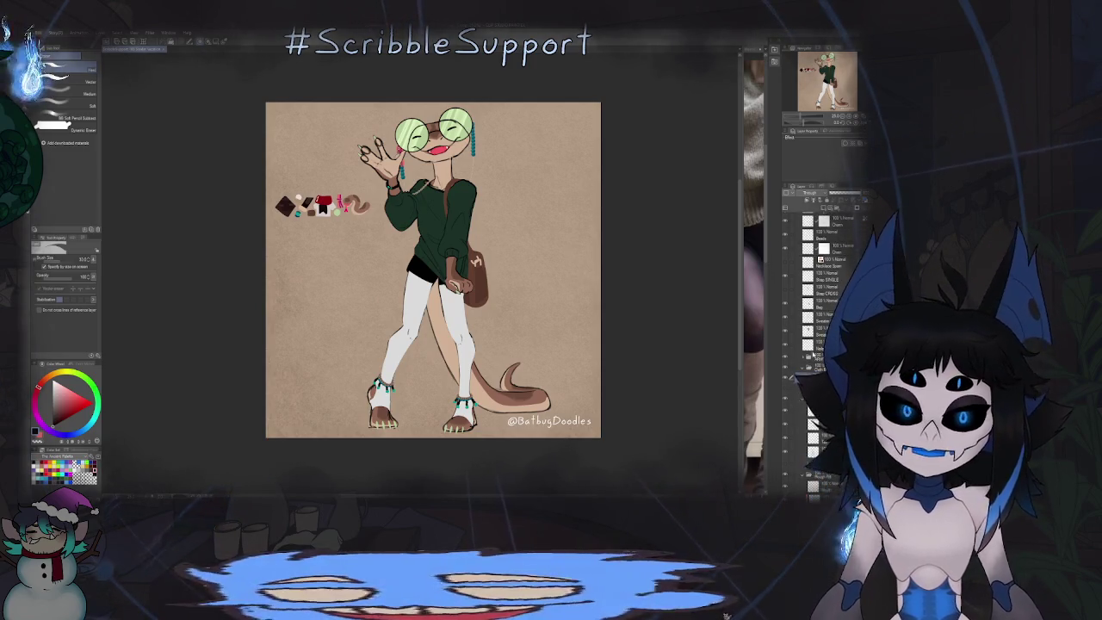
scroll(822, 284, down, 2)
scroll(822, 284, down, 2)
scroll(822, 284, down, 2)
scroll(822, 284, down, 1)
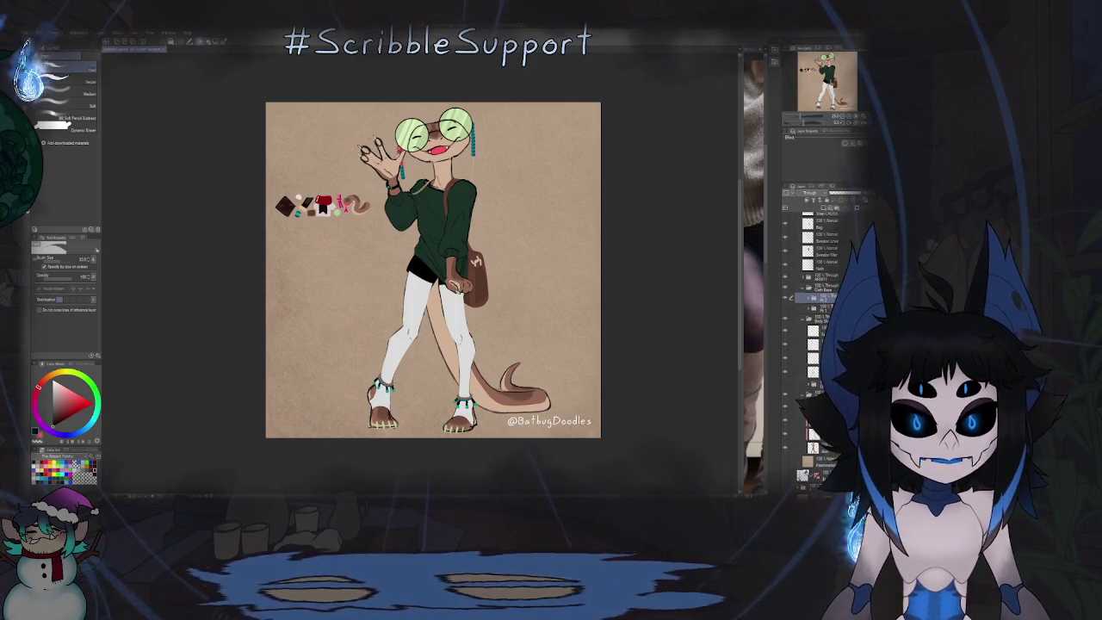
key(alt+Tab)
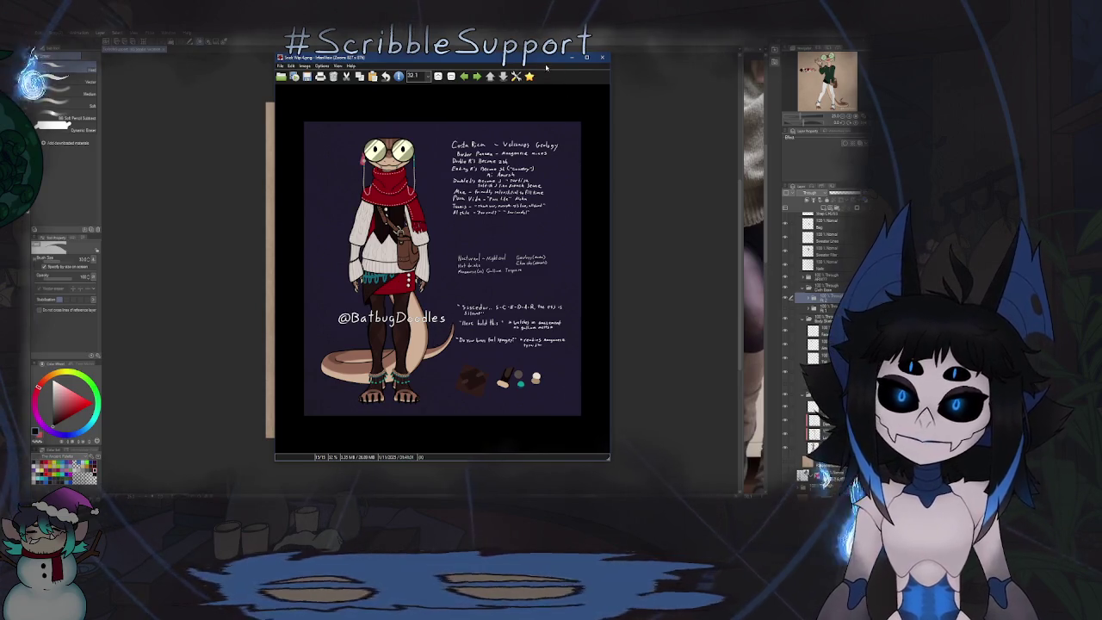
Step: Reopen the MassiGra reference sheet, zoom on the legs and anklets, then move and close it
key(Escape)
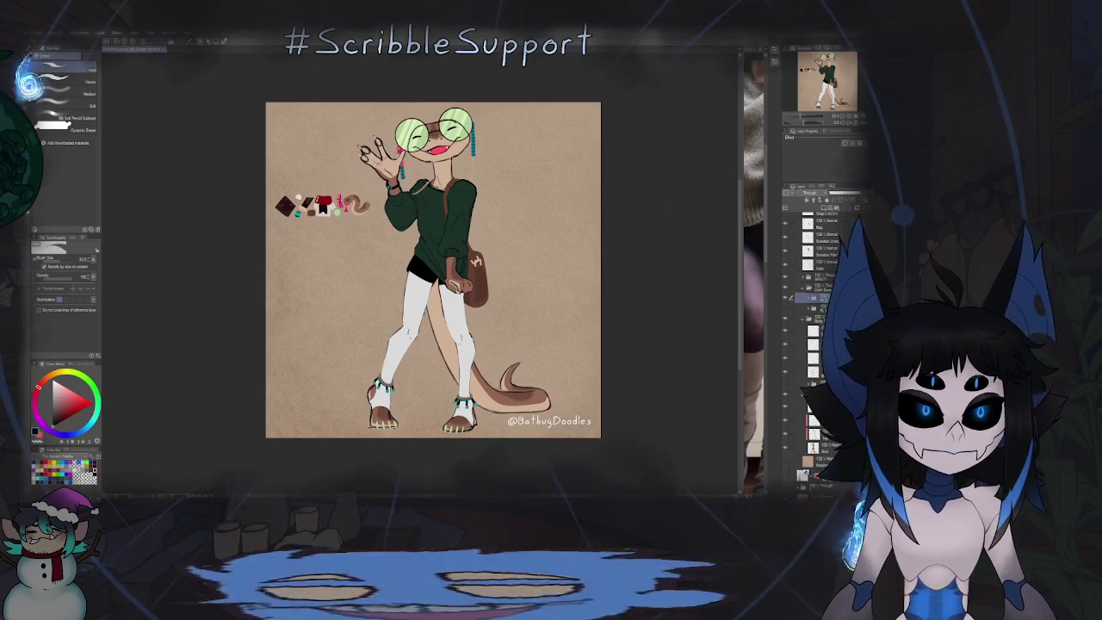
key(alt+Tab)
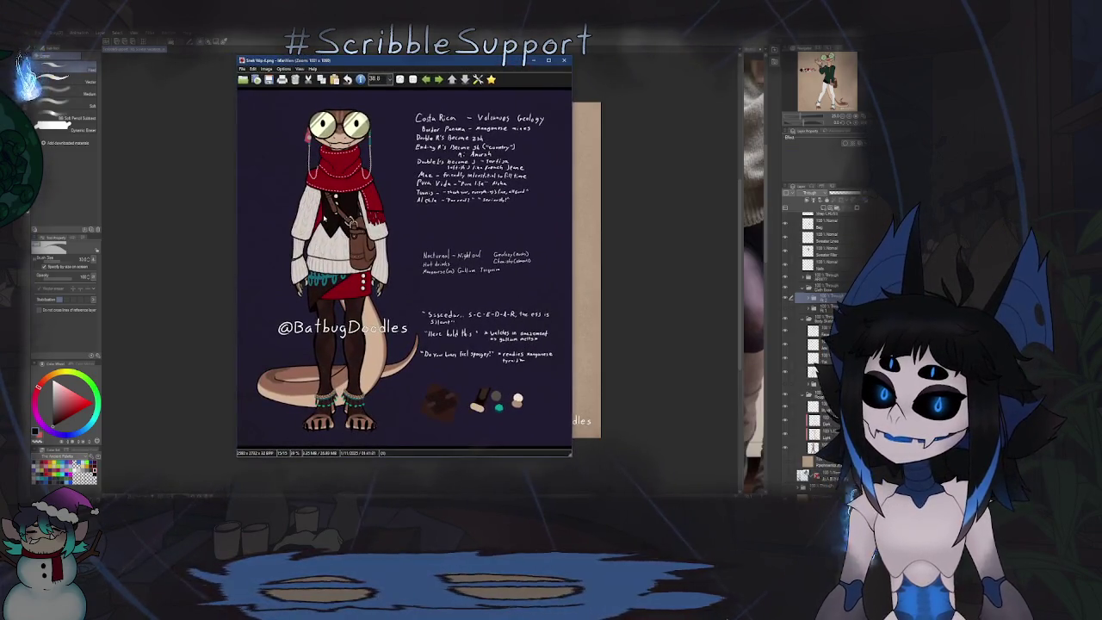
scroll(324, 218, up, 2)
scroll(324, 218, up, 1)
scroll(426, 129, down, 3)
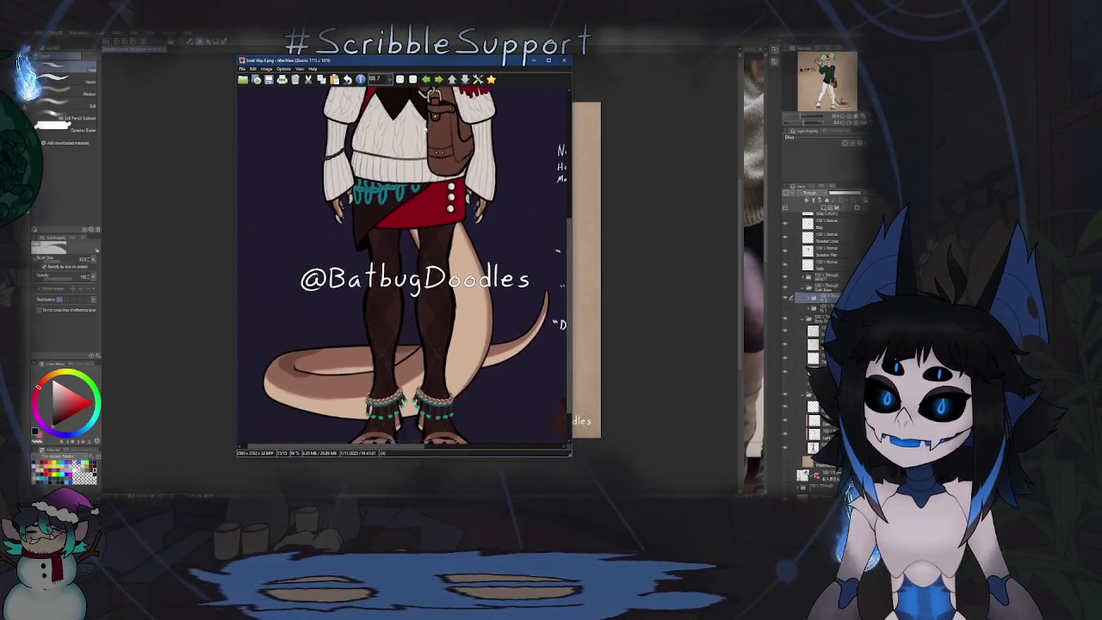
scroll(426, 129, down, 1)
scroll(401, 249, up, 1)
scroll(401, 249, up, 1)
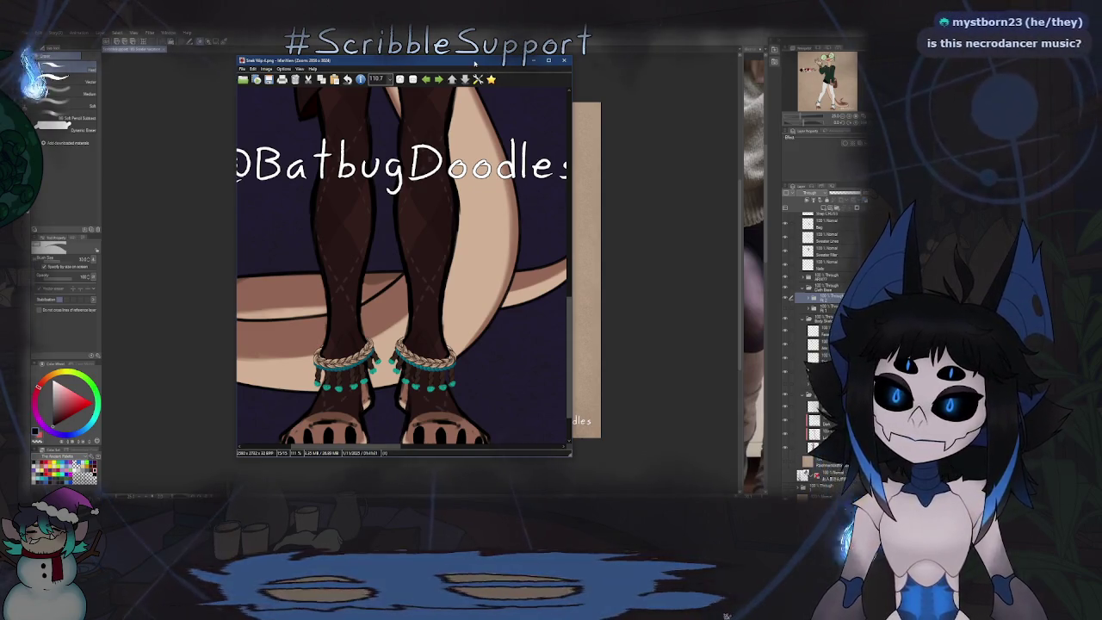
drag(473, 62, 620, 101)
key(Escape)
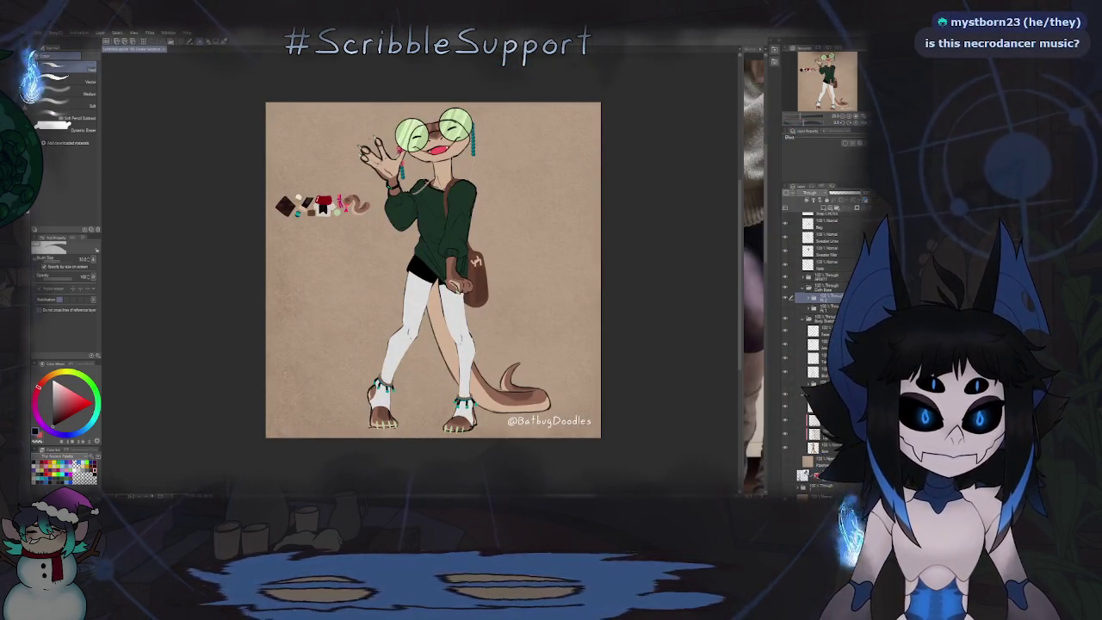